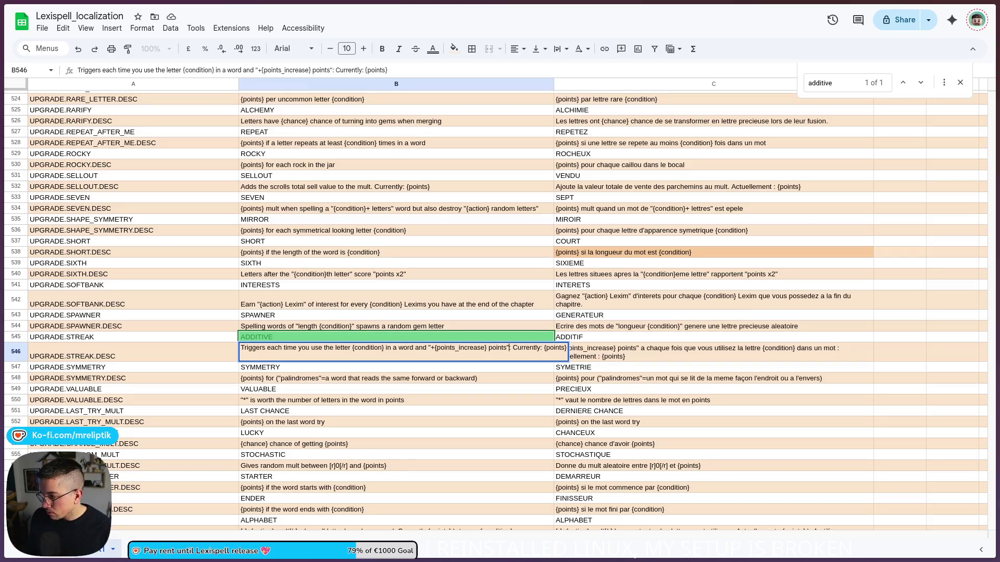
- Replace the colon after the quoted points text in B546 with a period
key("BackSpace")
type(".")
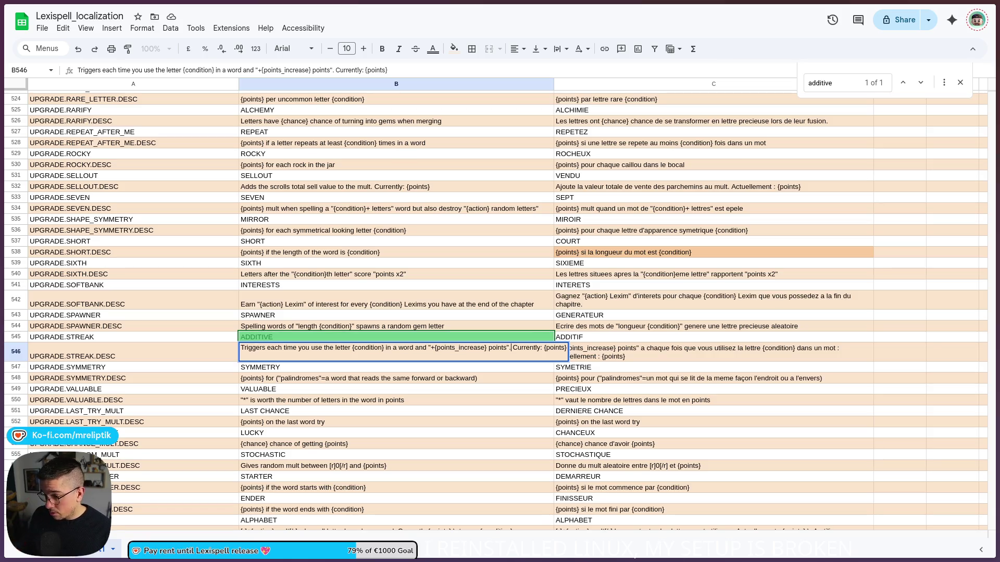
mouse_move(2, 281)
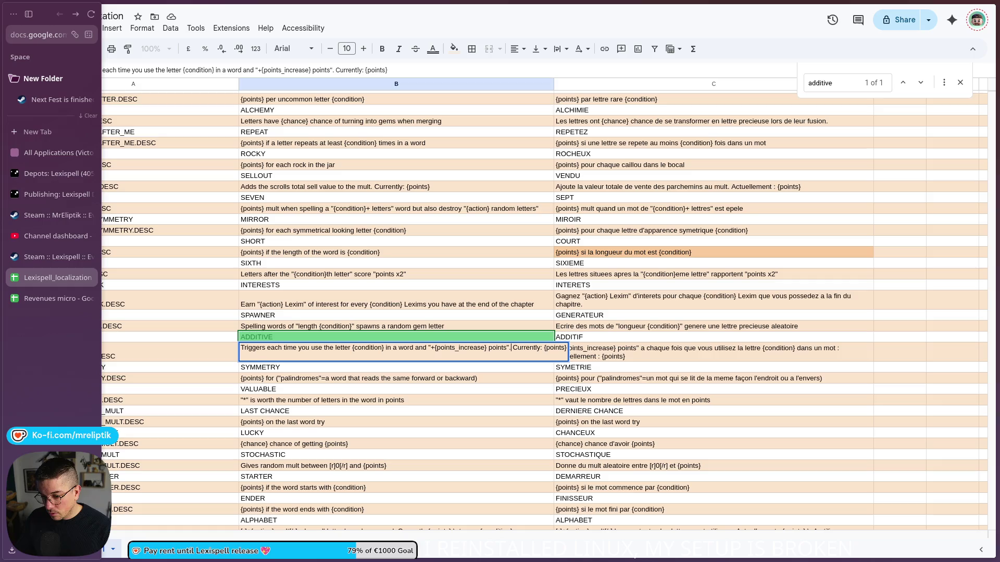
key("alt+Tab")
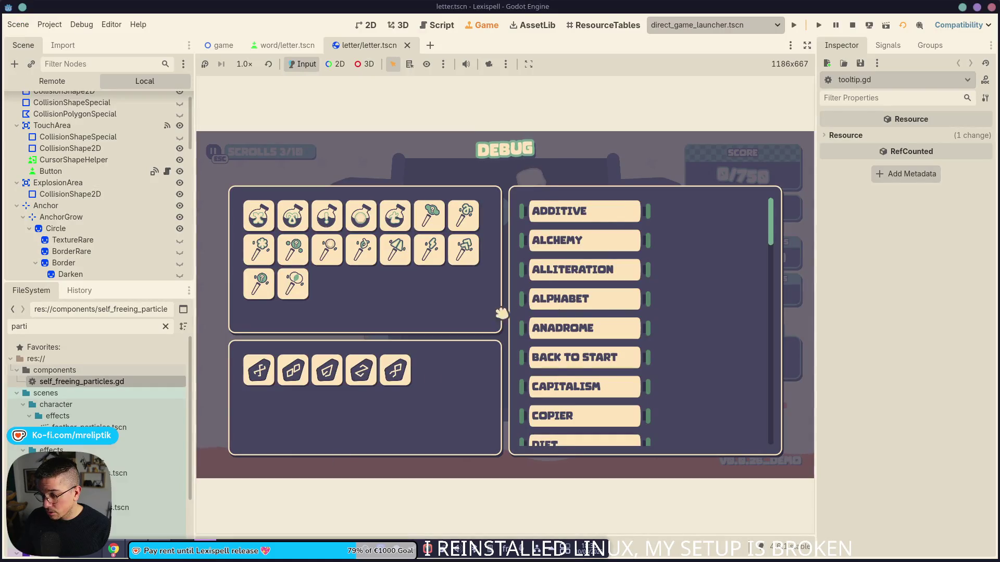
mouse_move(584, 218)
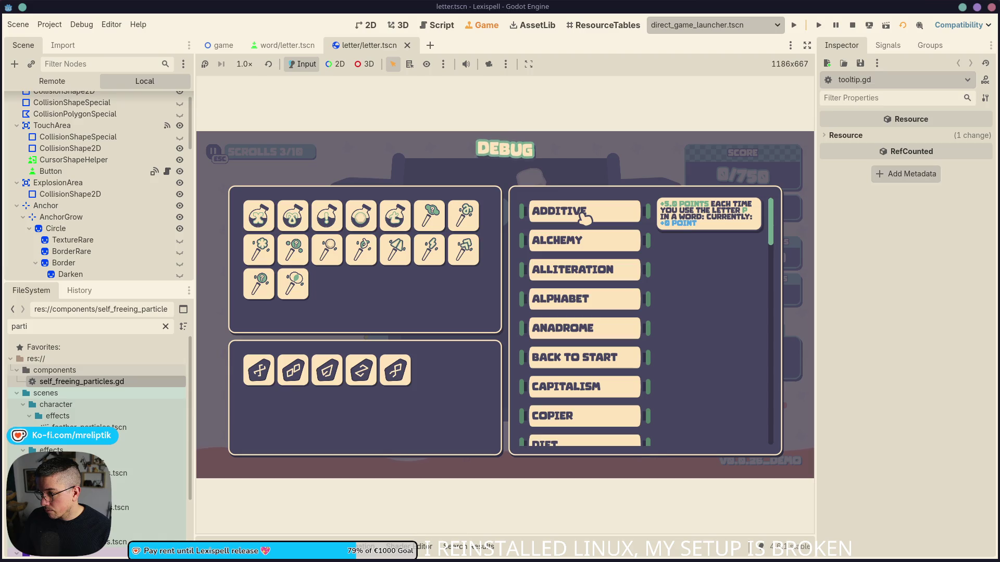
key("alt+Tab")
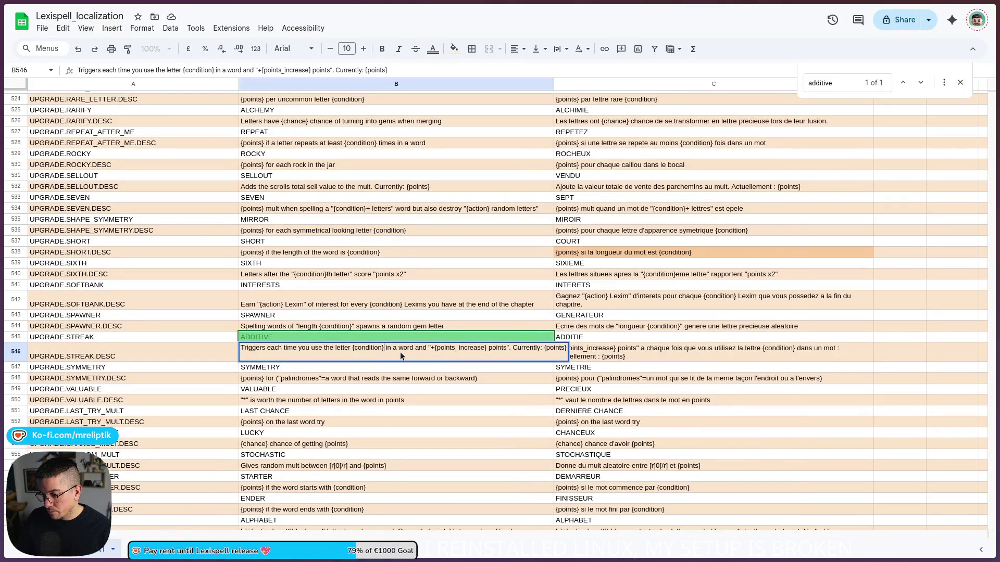
- Insert 'to its value' after "+{points_increase} points" in B546, dropping the stray word 'bonus'
left_click(430, 358)
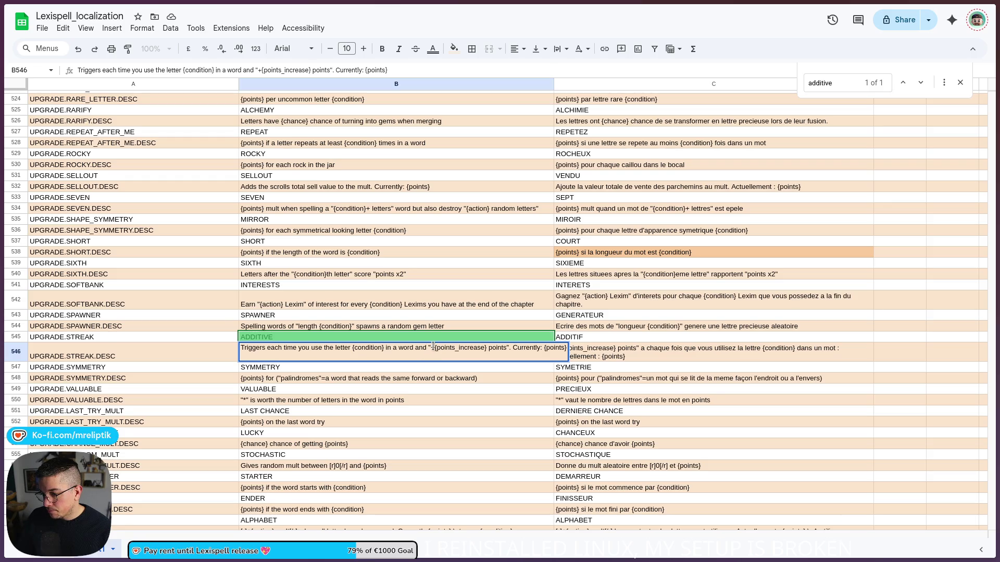
key("Left")
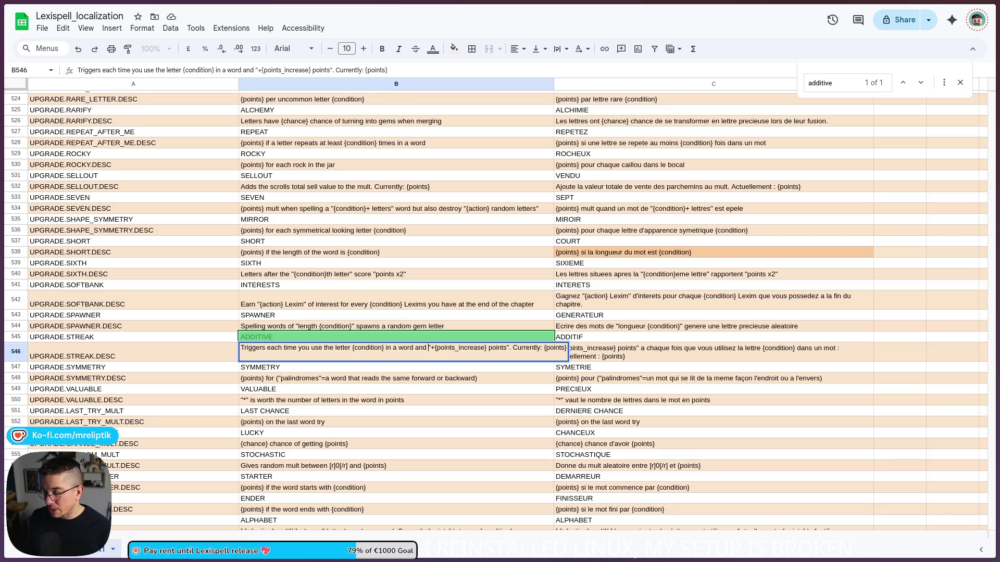
type("adds")
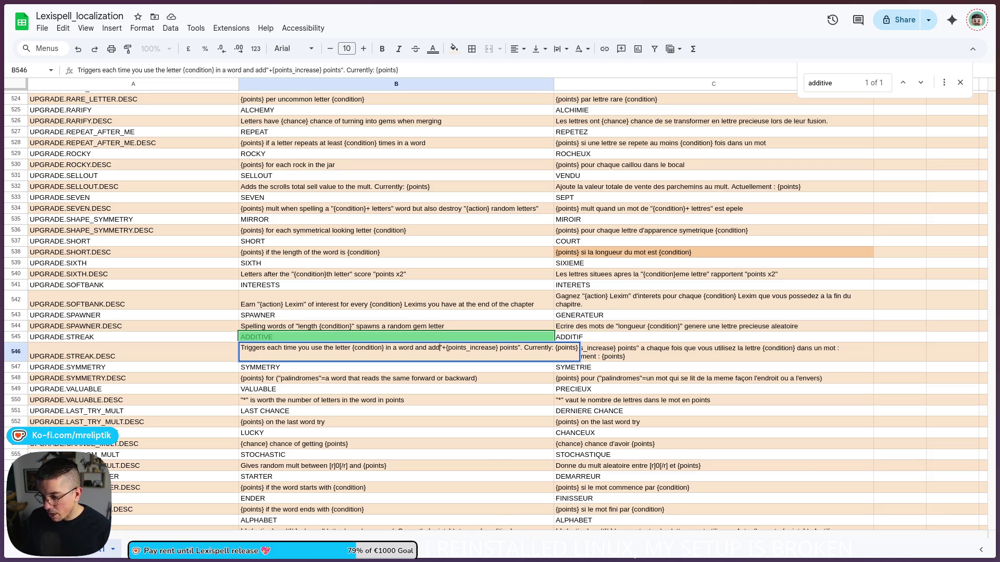
key("Left")
key("Left")
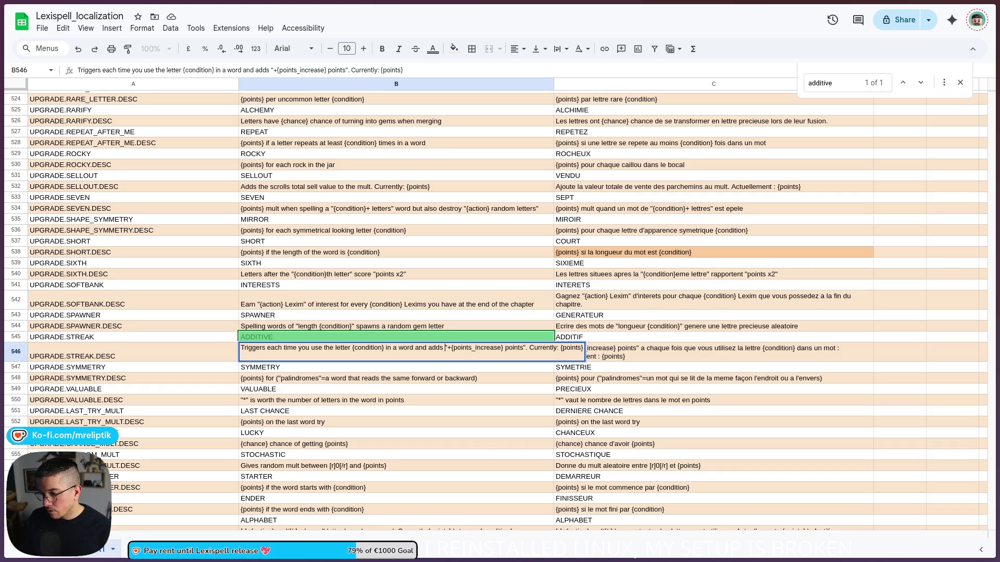
key("ctrl+z")
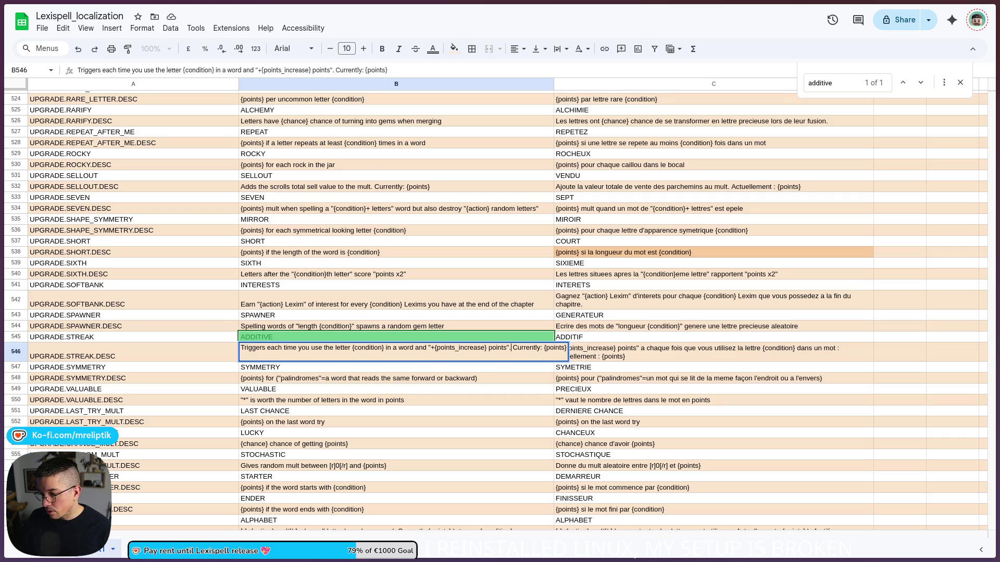
type("to it")
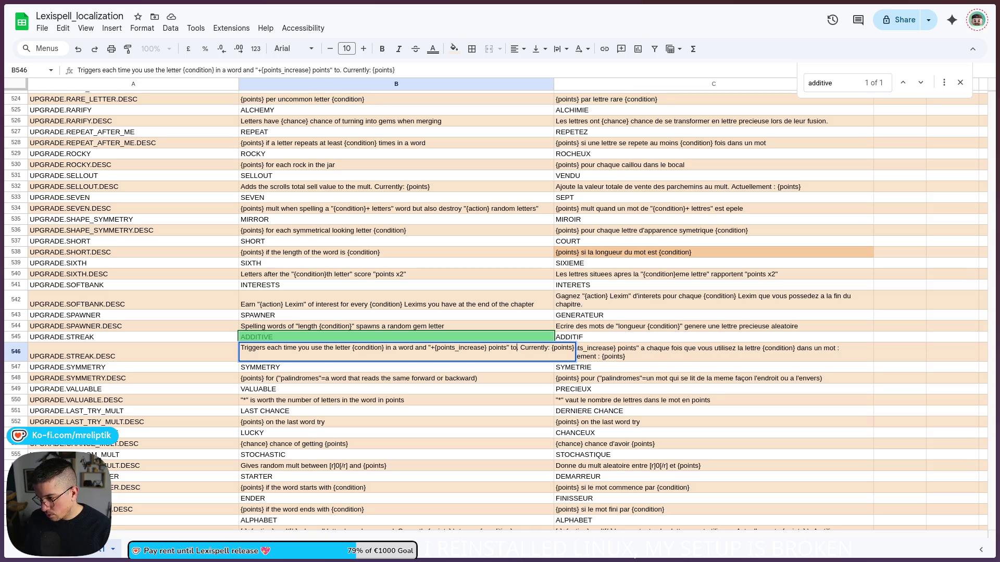
type("s")
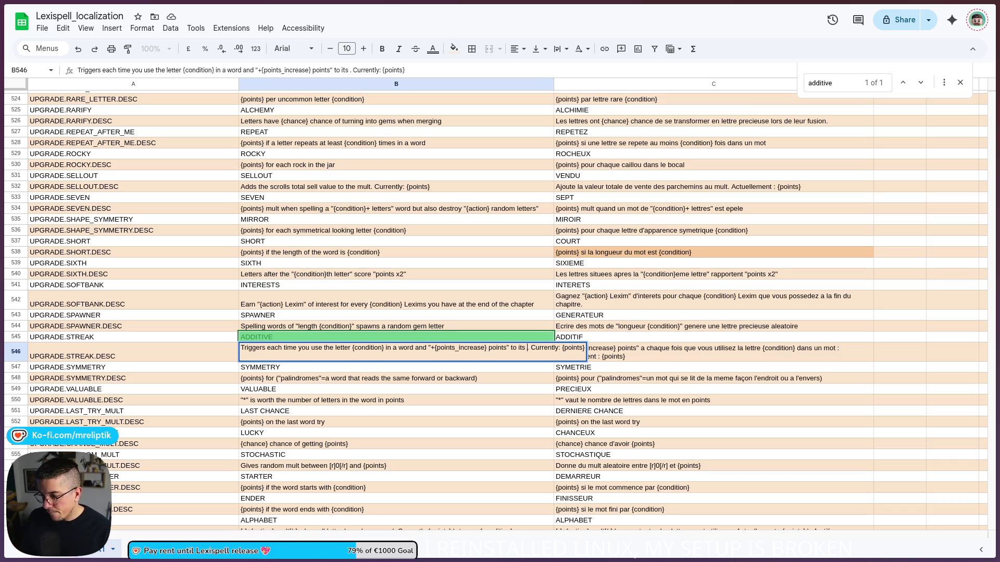
type("bonus value")
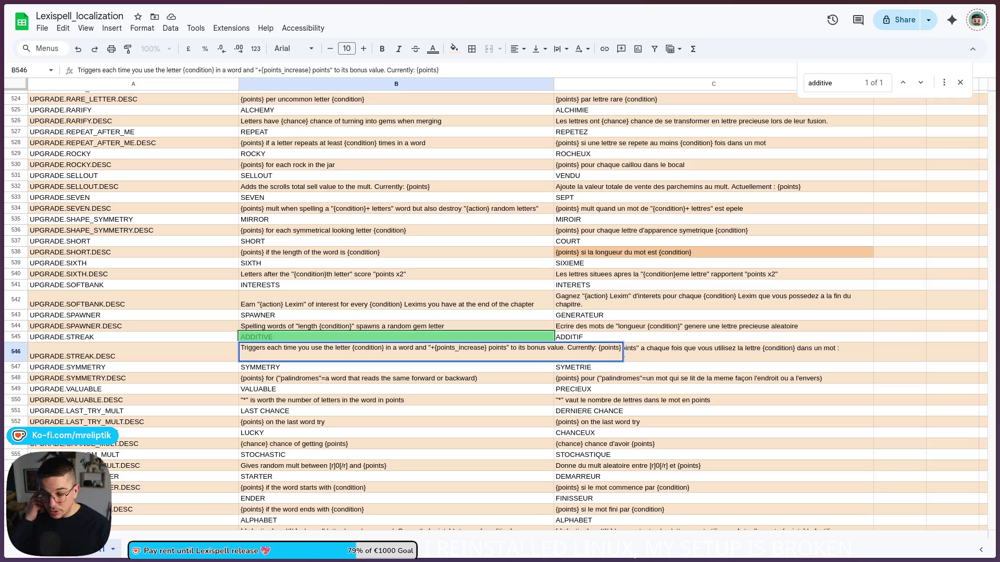
key("ctrl+shift+Left")
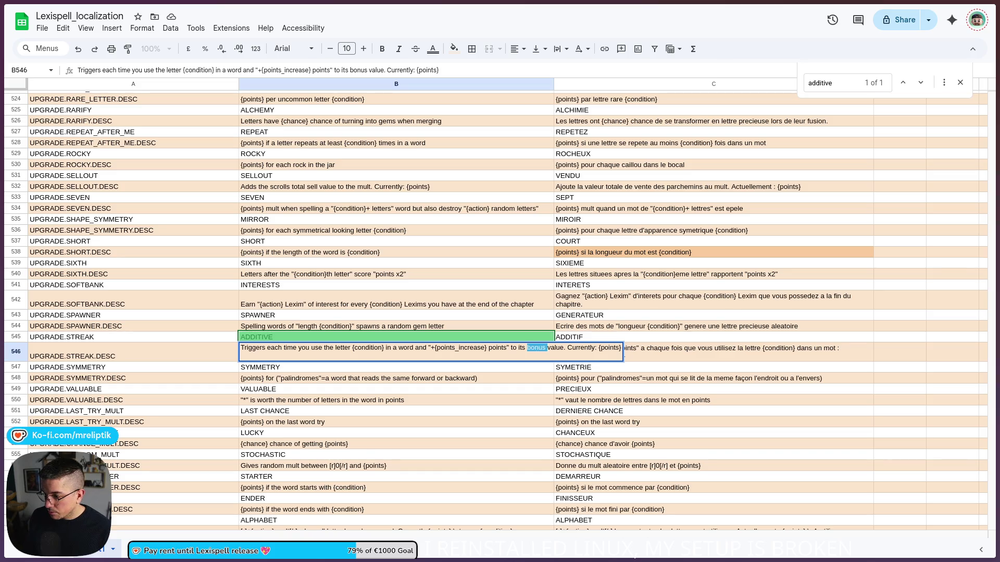
key("BackSpace")
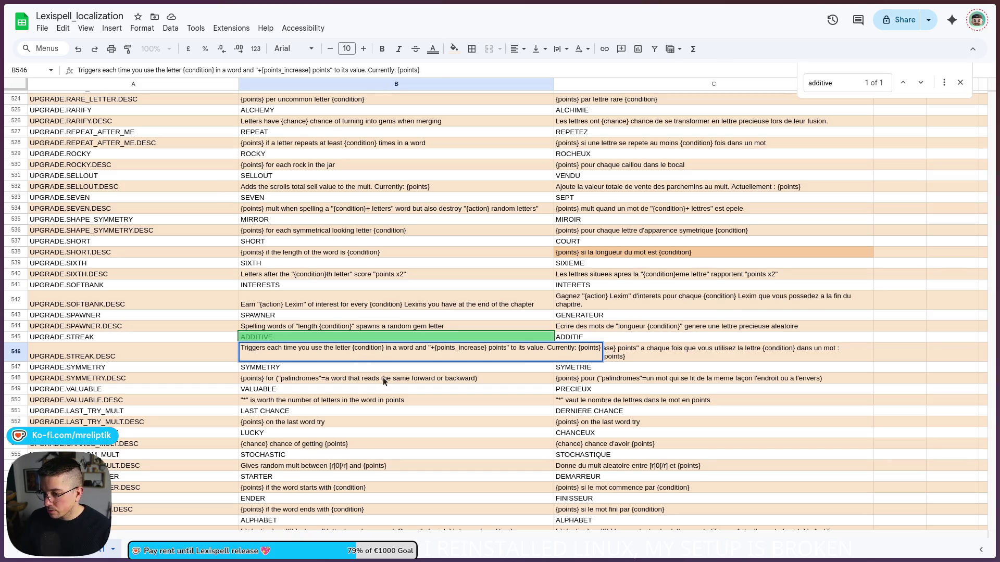
left_click(384, 378)
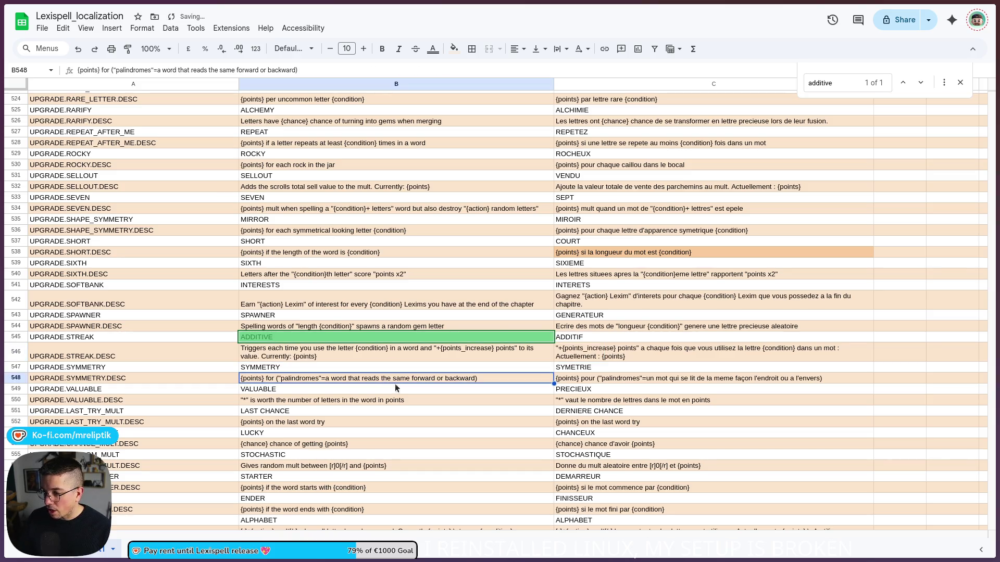
- Begin the French description in C546 with 'Se declenche a chaque fois que vous utilisez la lettre {condition} et'
double_click(632, 356)
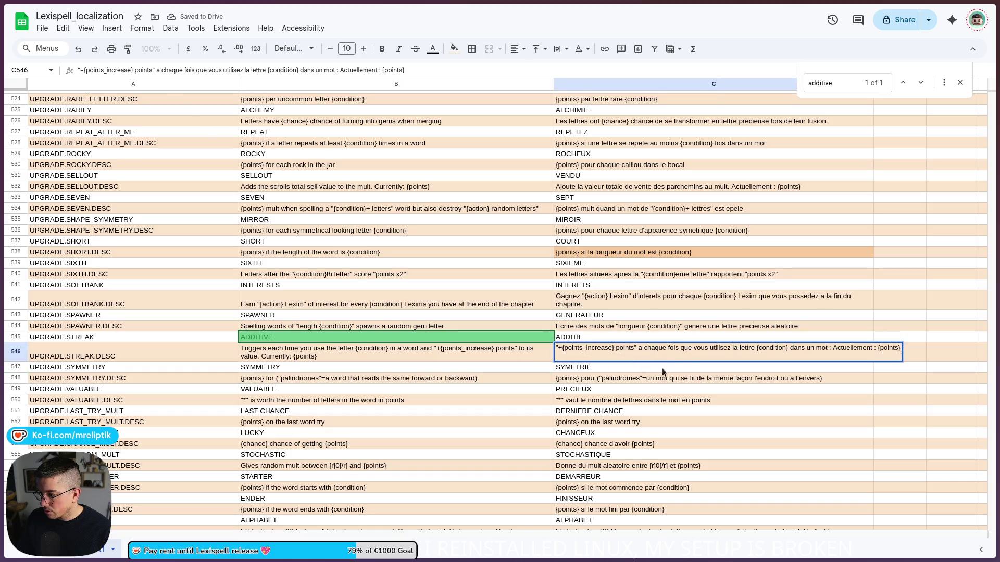
left_click(559, 347)
key("Left")
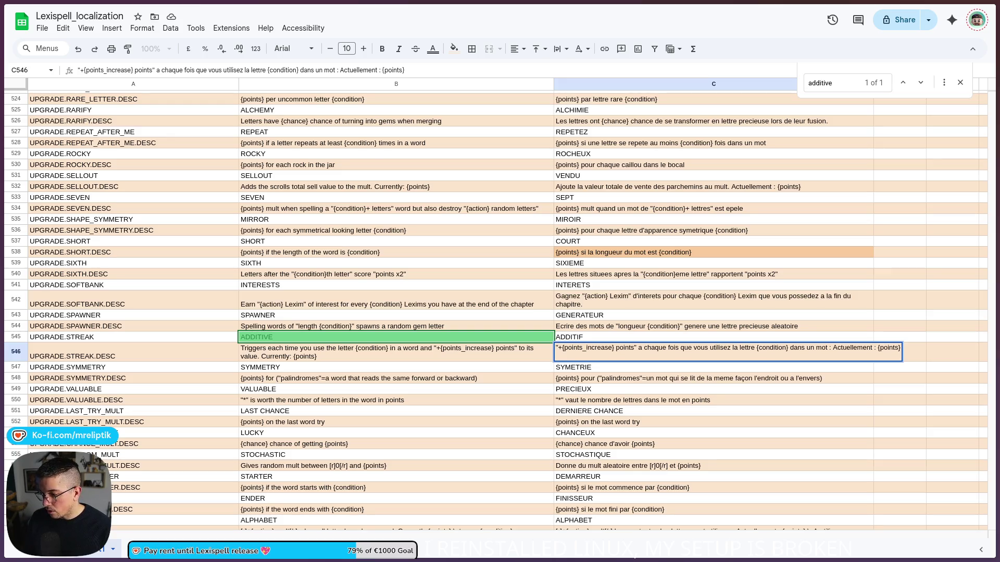
type("Se declenche")
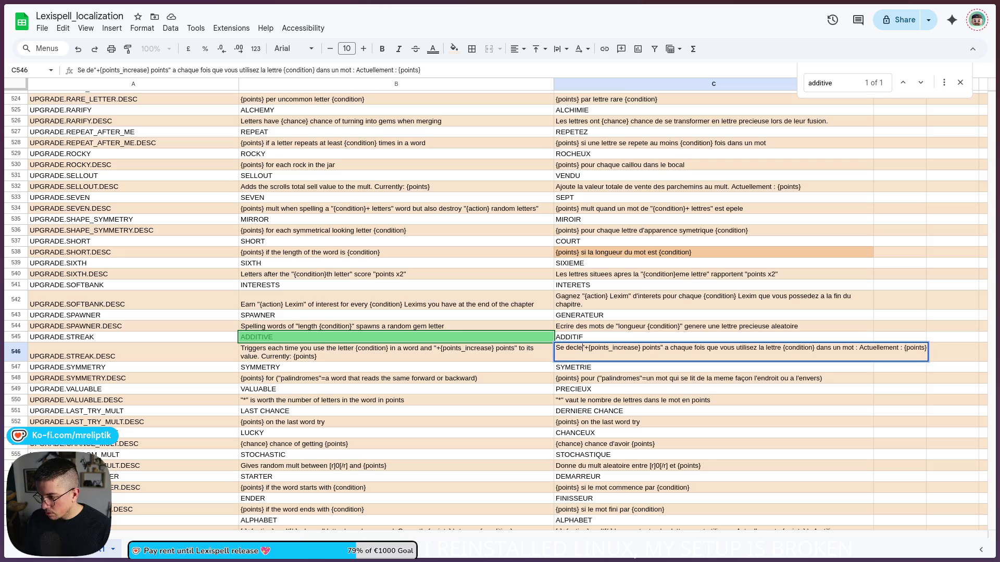
type(" a chaque fo")
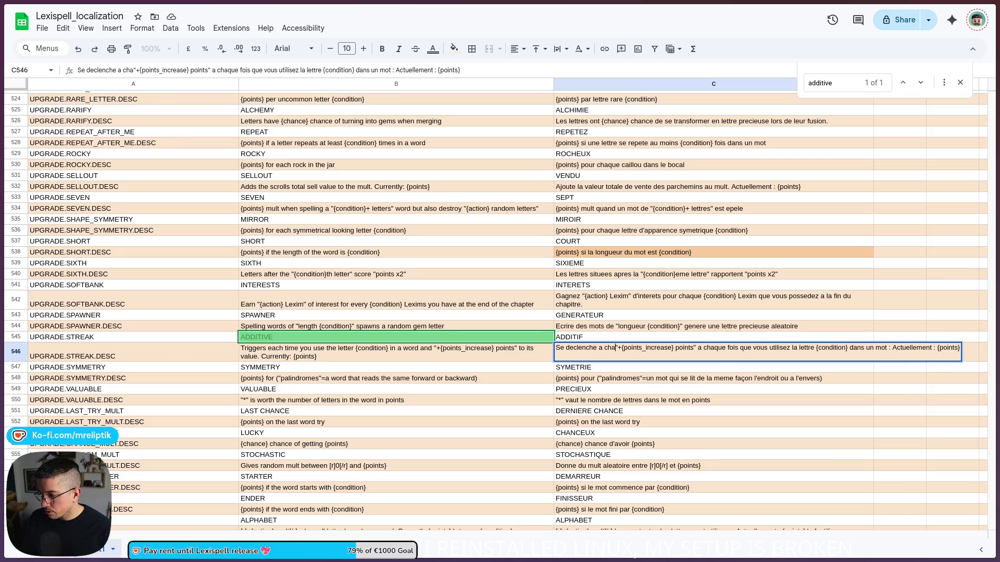
type("is que vous utilisez")
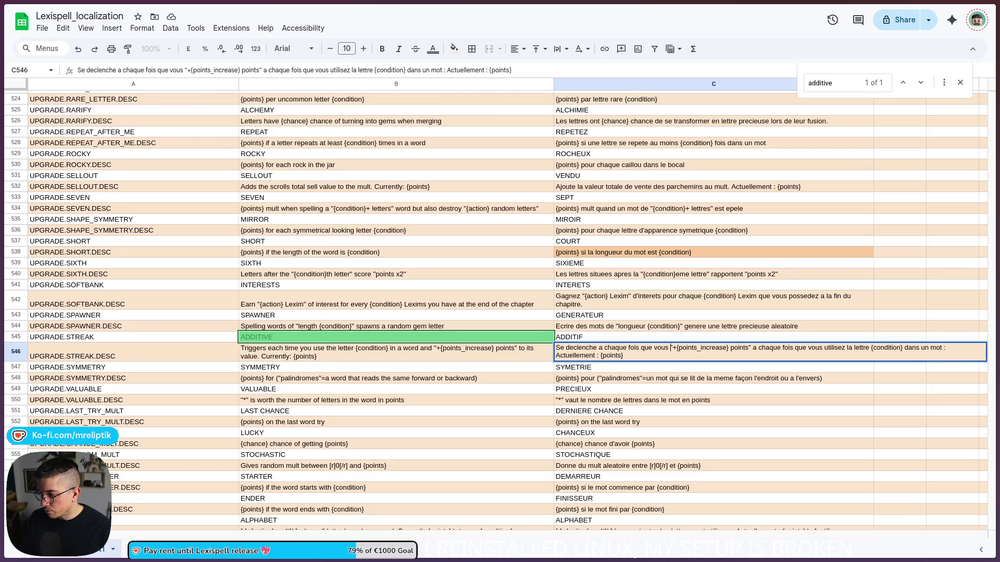
type(" la lettre {c")
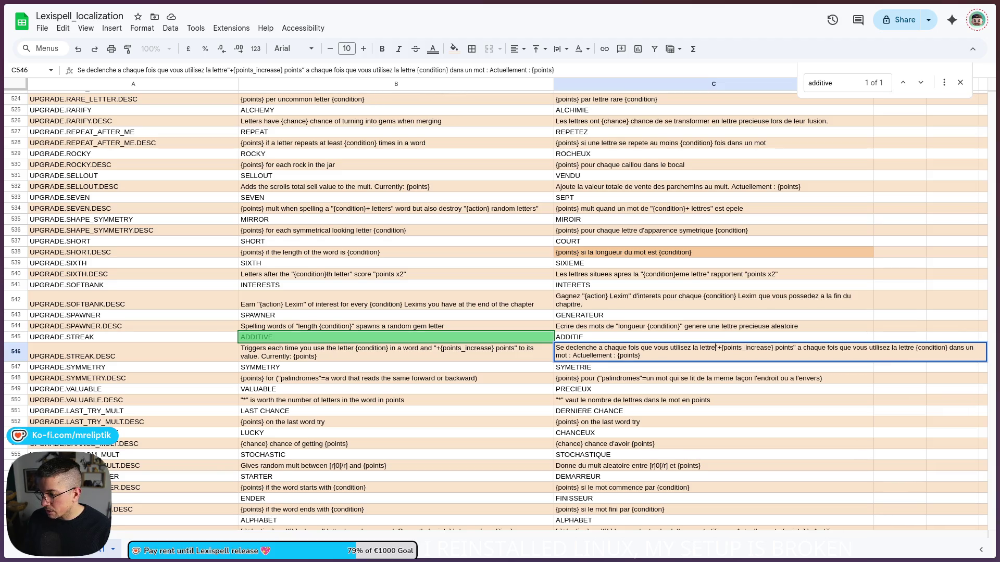
type("ondition}")
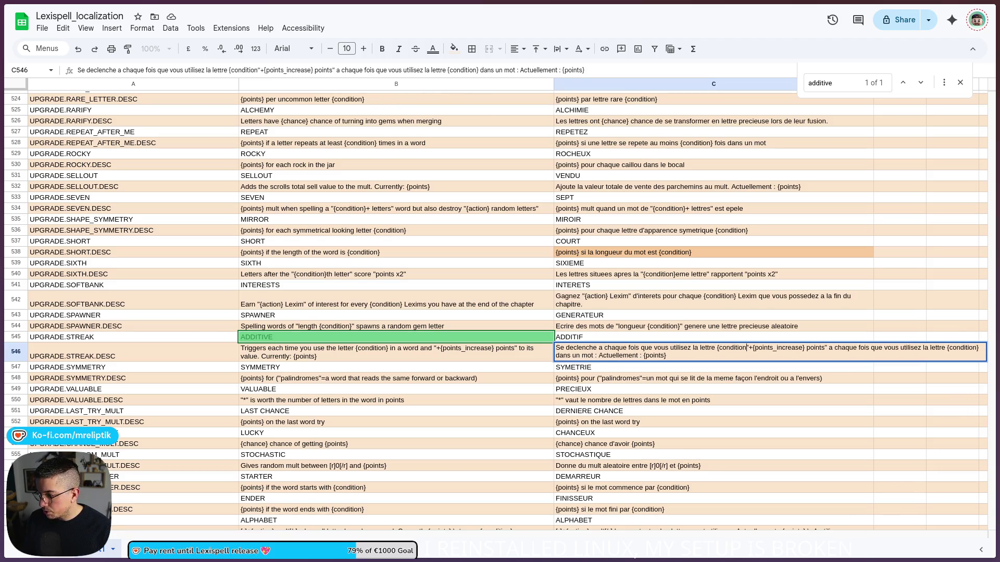
key("BackSpace")
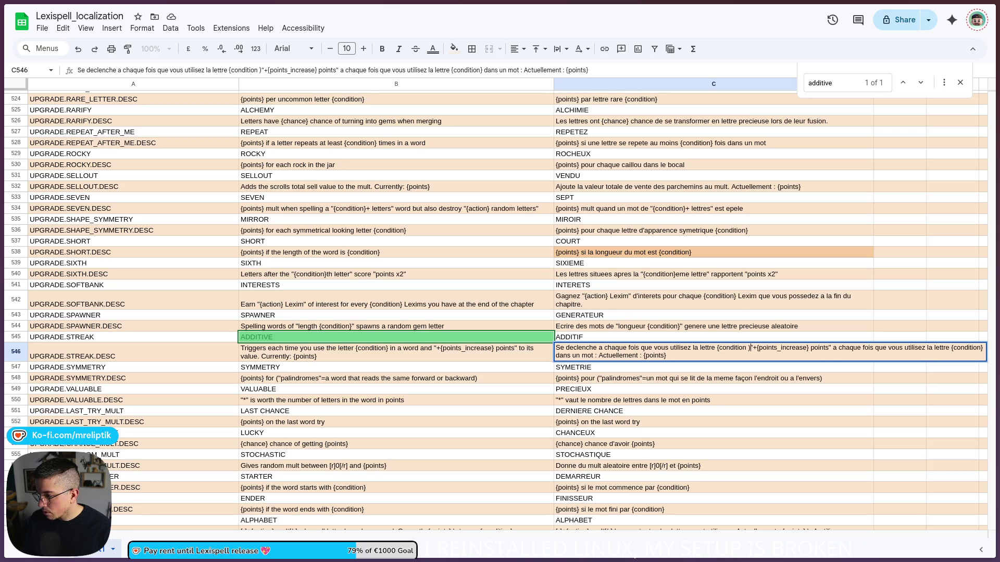
type("} et ajoute")
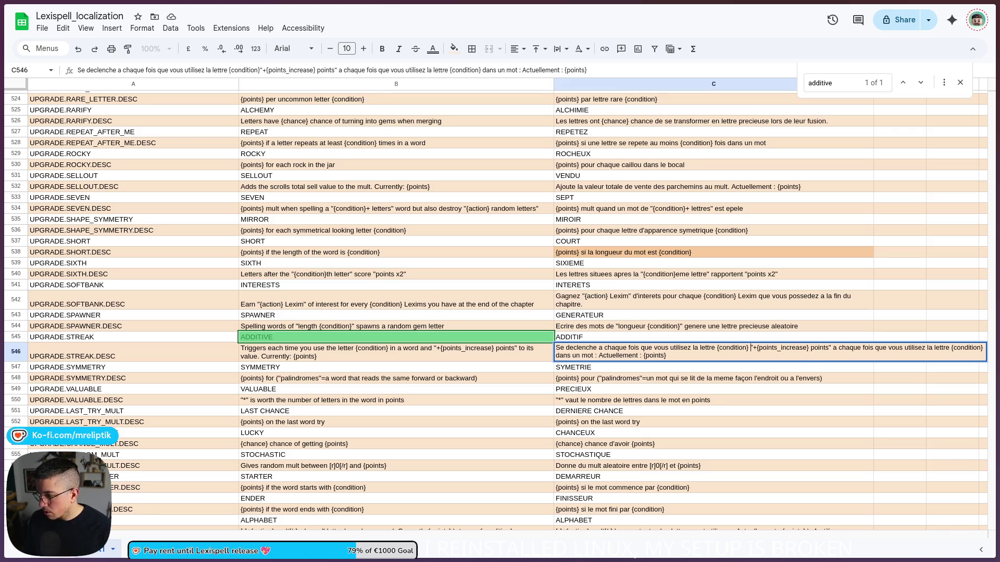
key("BackSpace")
key("BackSpace")
key("BackSpace")
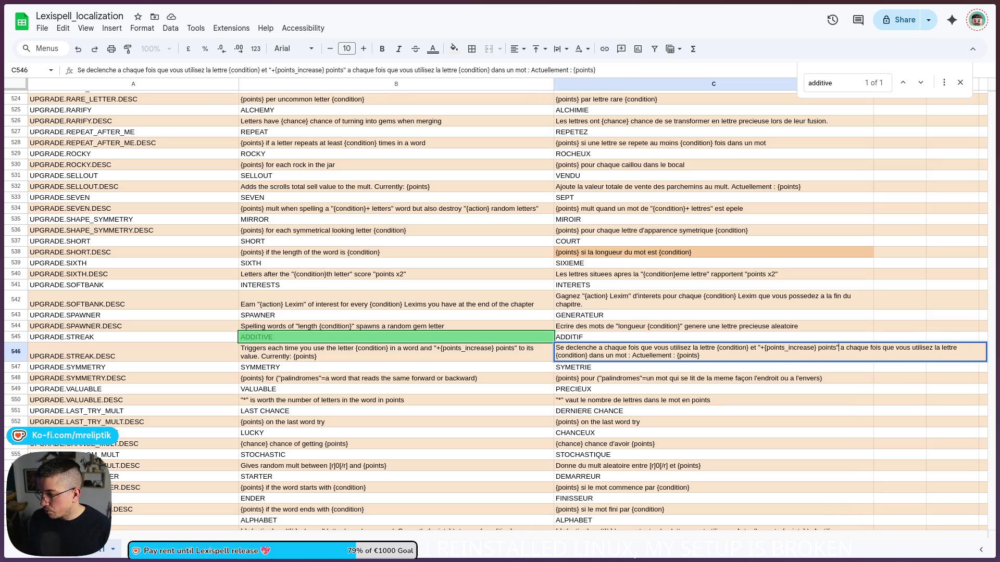
- Replace the trailing French phrase with 'a sa valeur.' before Actuellement
key("ctrl+shift+Right")
key("ctrl+shift+Right")
key("ctrl+shift+Right")
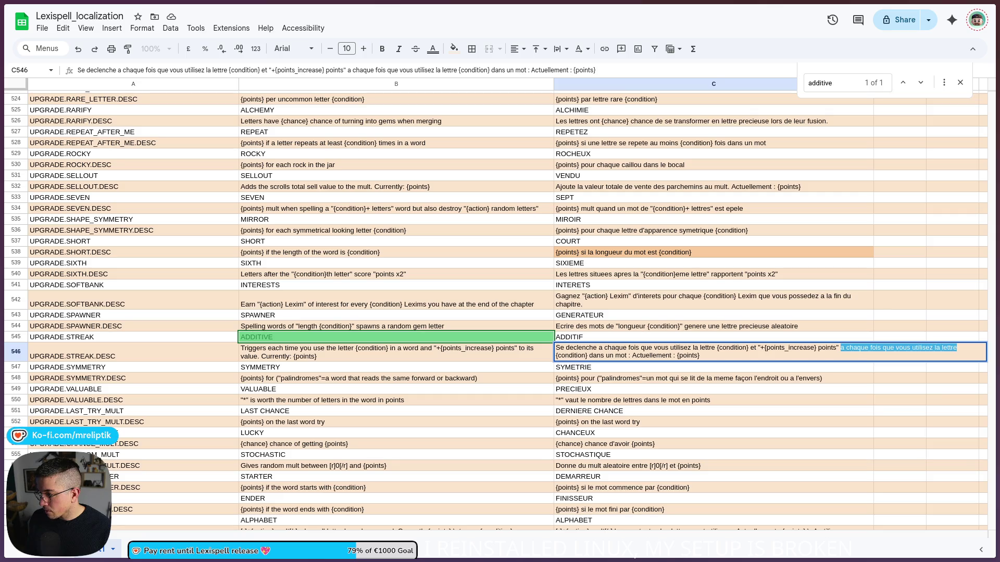
key("ctrl+shift+Right")
key("ctrl+shift+Right")
key("ctrl+shift+Right")
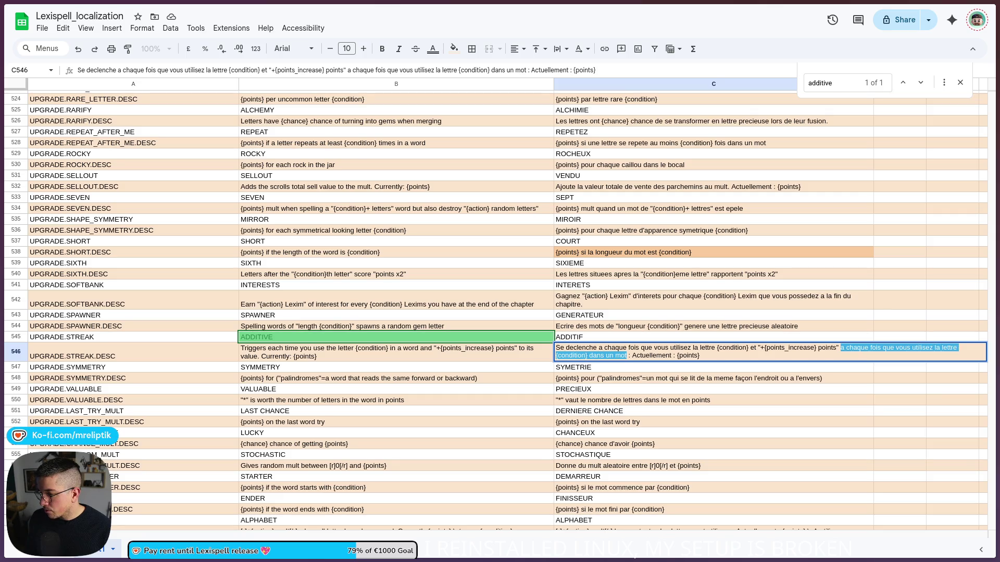
type("a sa valeur")
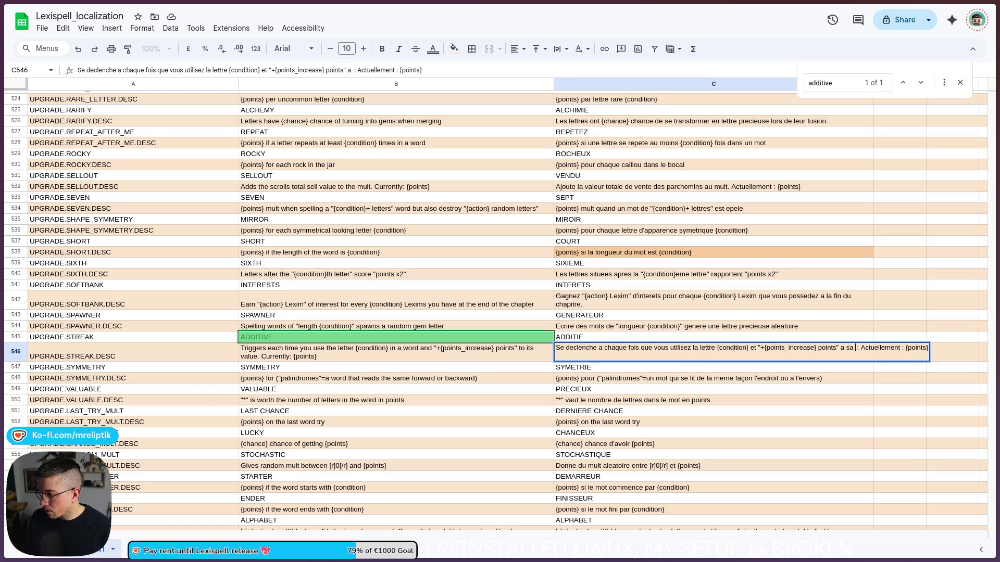
key("Delete")
key("Delete")
type(".")
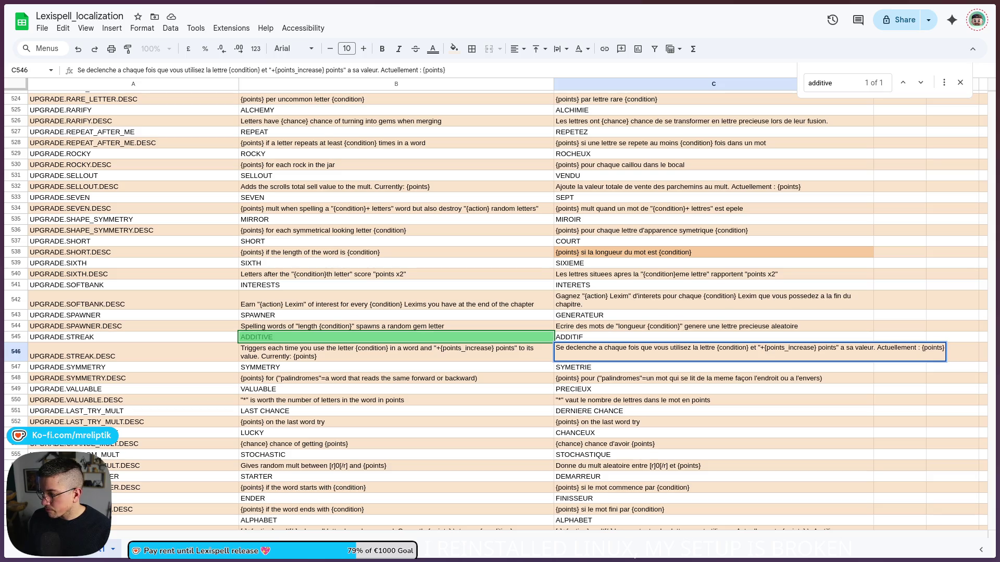
double_click(408, 360)
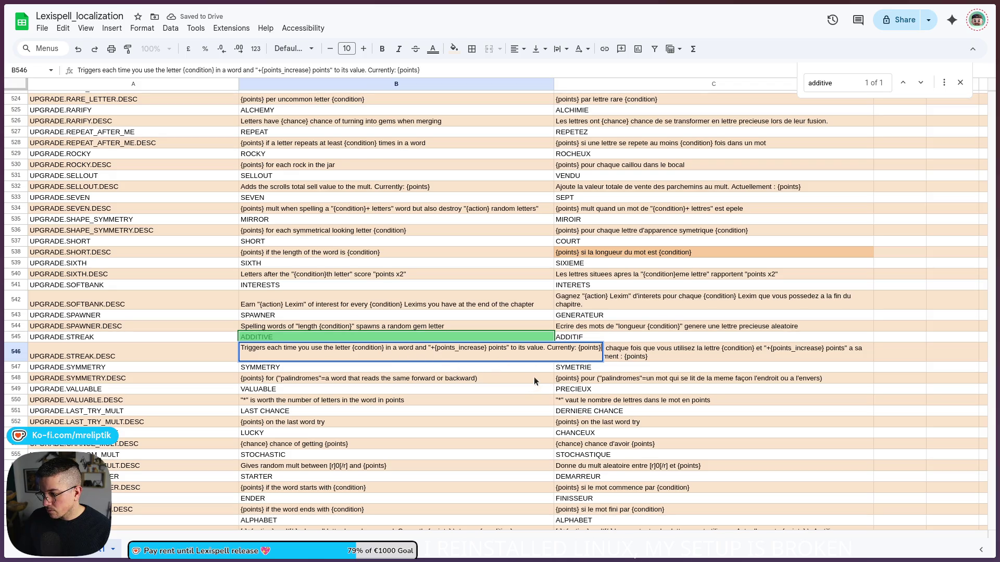
- Commit the B546 English description and check the key in cell A545
left_click(629, 380)
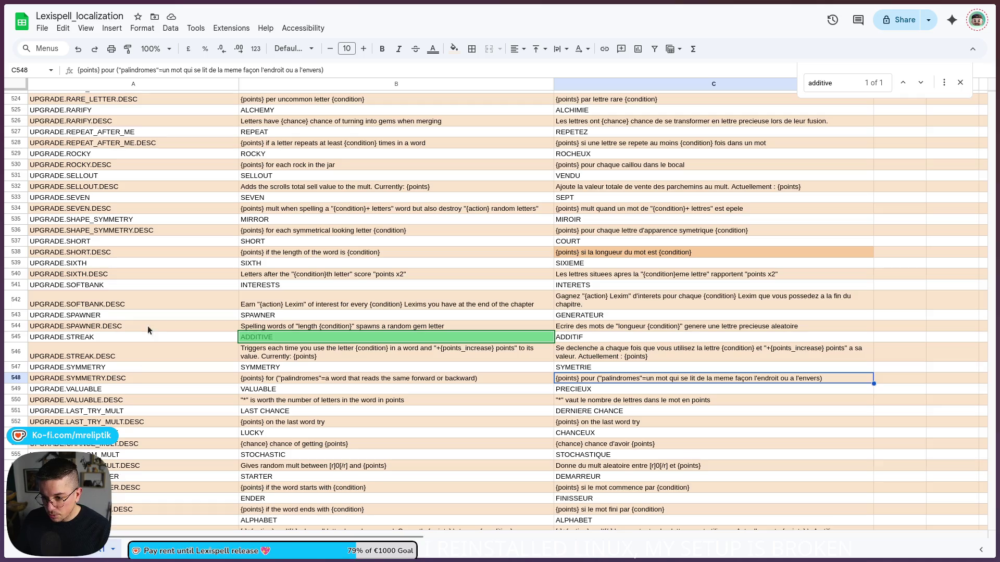
left_click(159, 337)
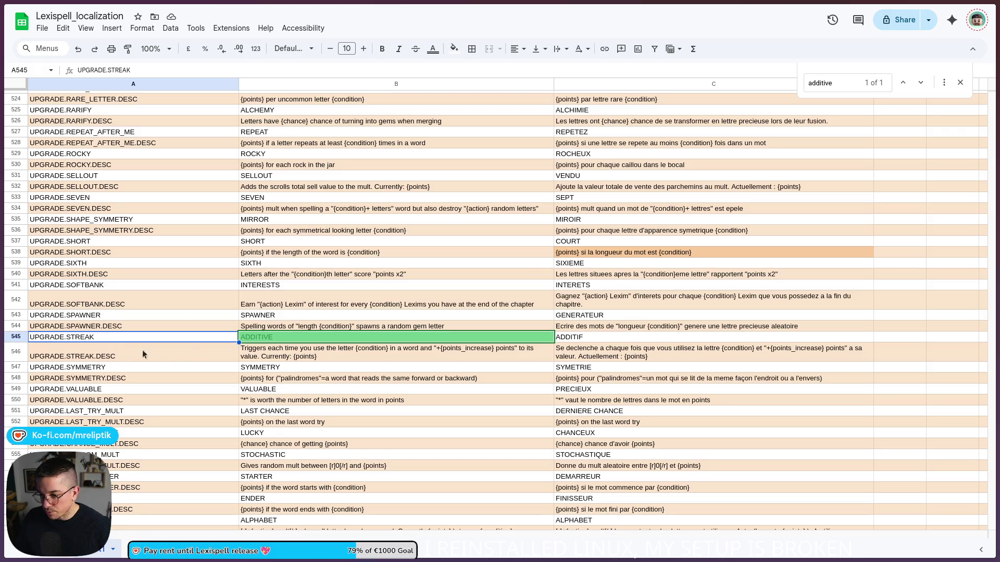
double_click(120, 337)
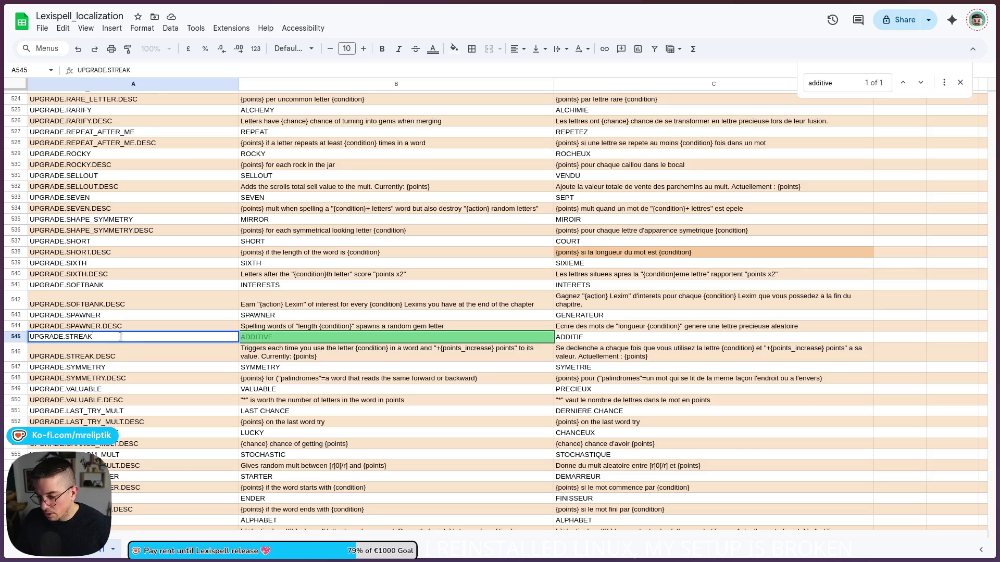
- Change the A545 key from UPGRADE.STREAK to UPGRADE.ADDITIVE
key("ctrl+shift+Left")
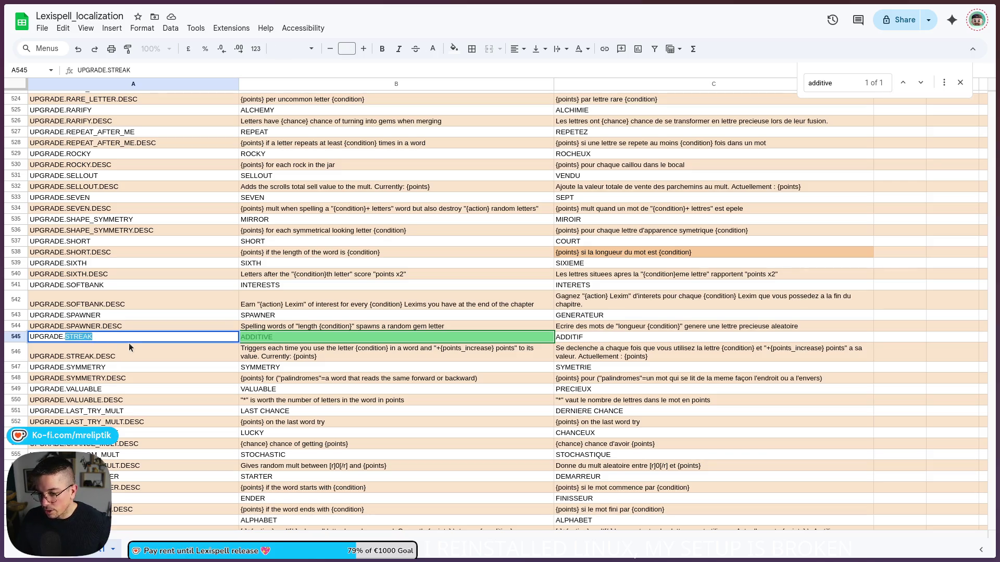
type("A")
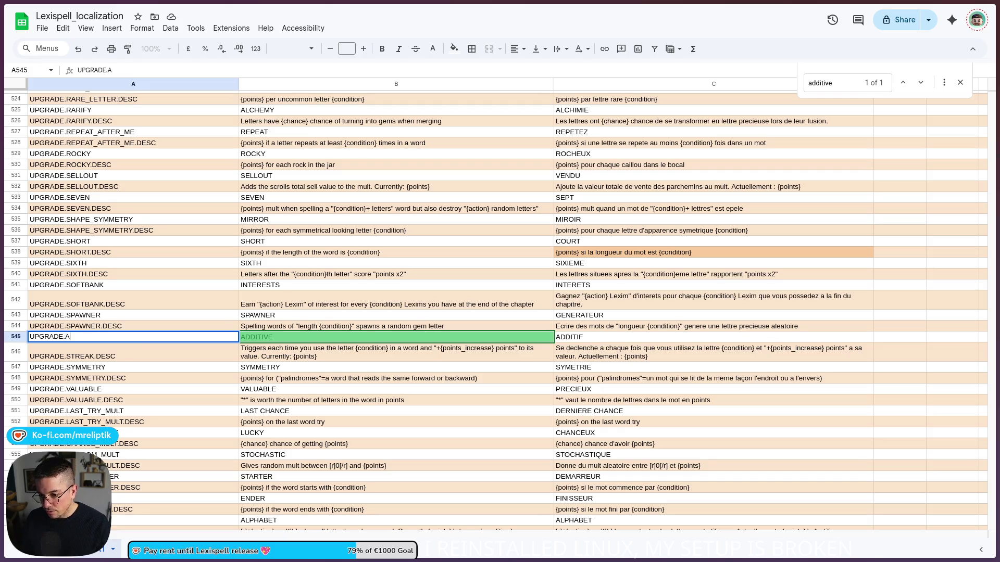
type("DDITIVE")
key("Return")
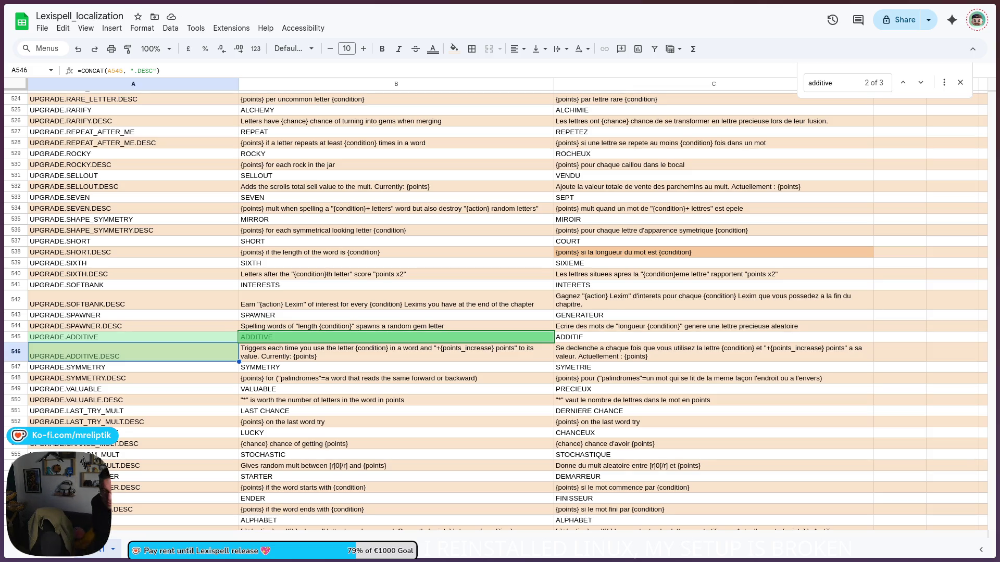
left_click(110, 367)
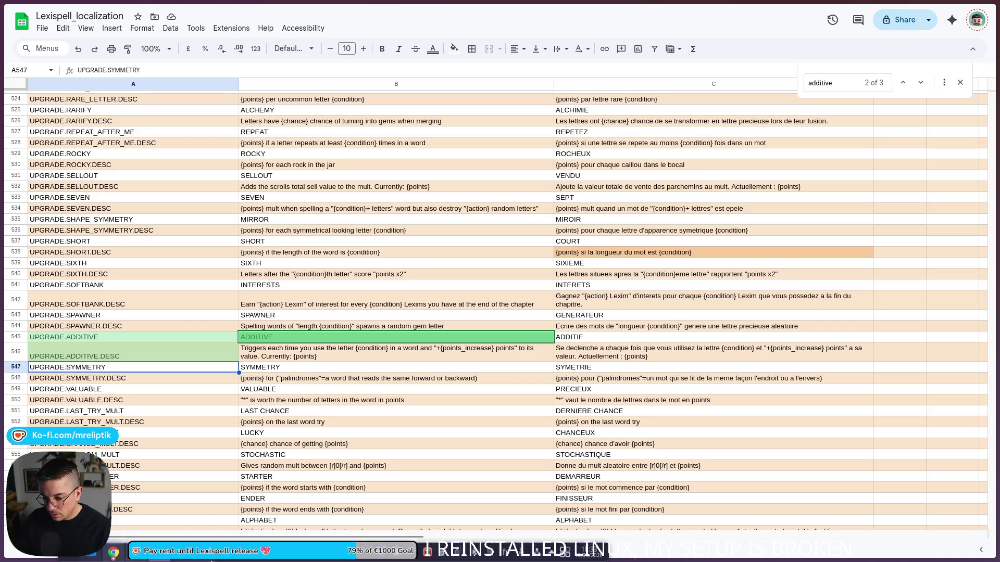
- In Godot, filter the FileSystem for 'streak' and open upgrade_letter_streak.tres
mouse_move(205, 558)
left_click(206, 482)
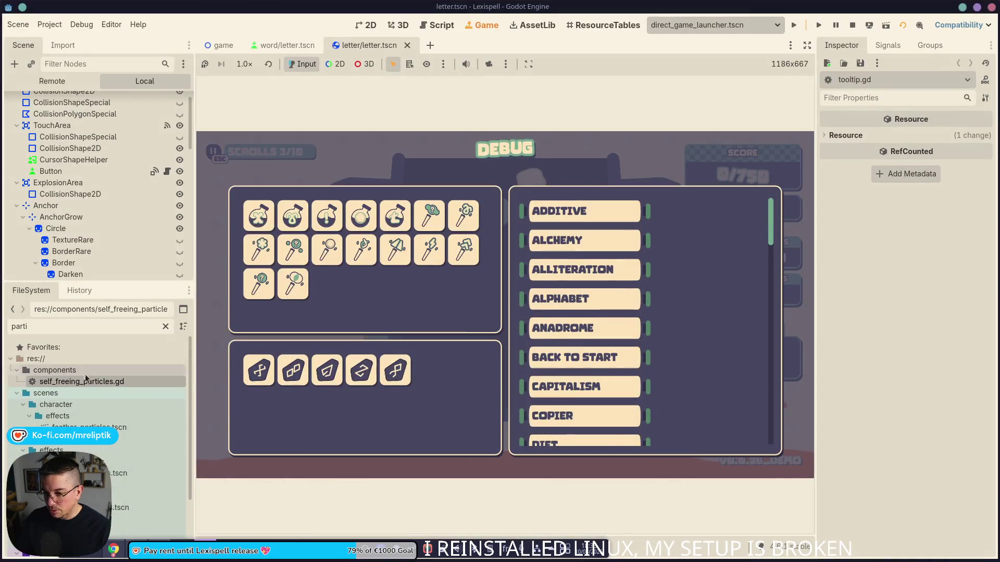
double_click(55, 328)
type("strea")
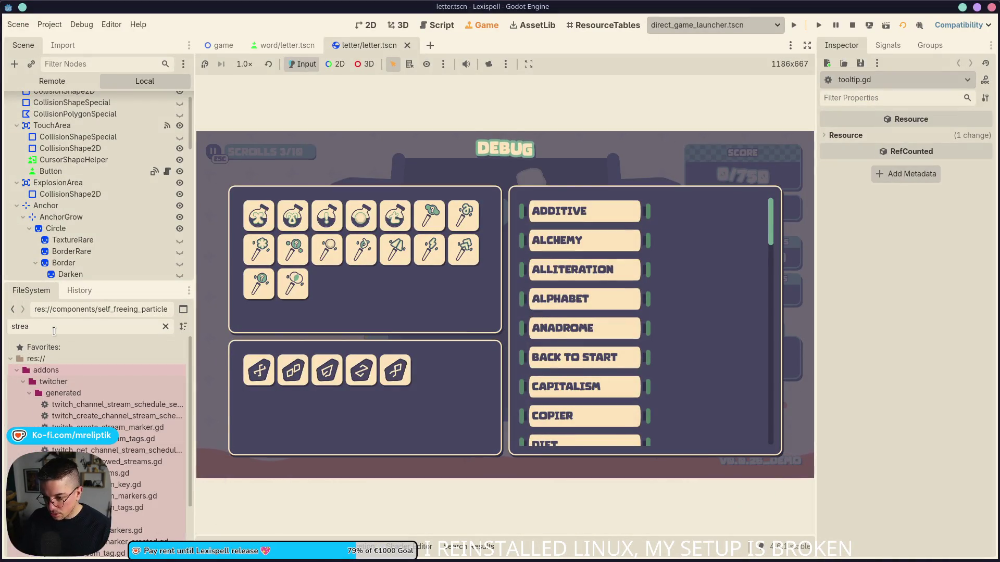
type("k")
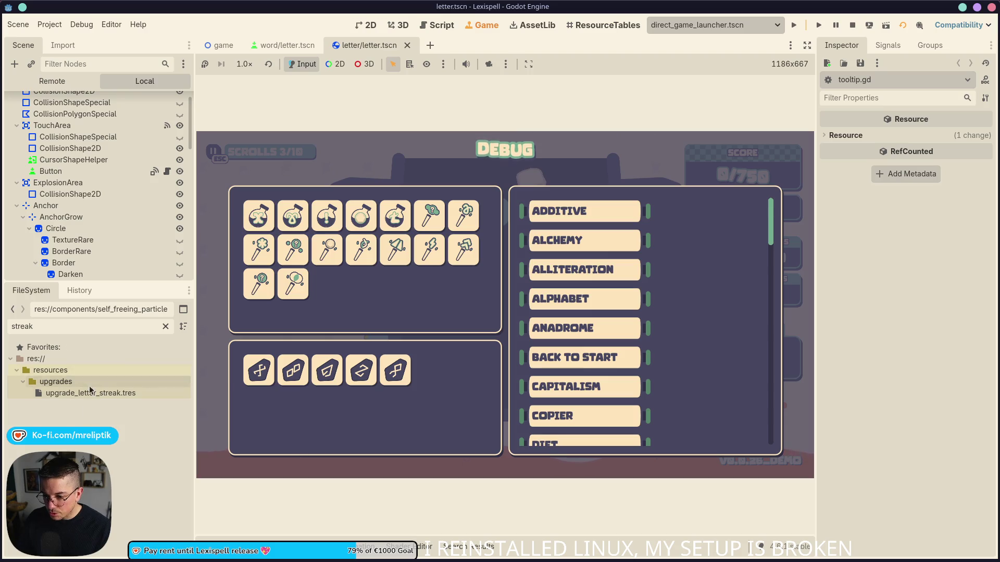
left_click(90, 393)
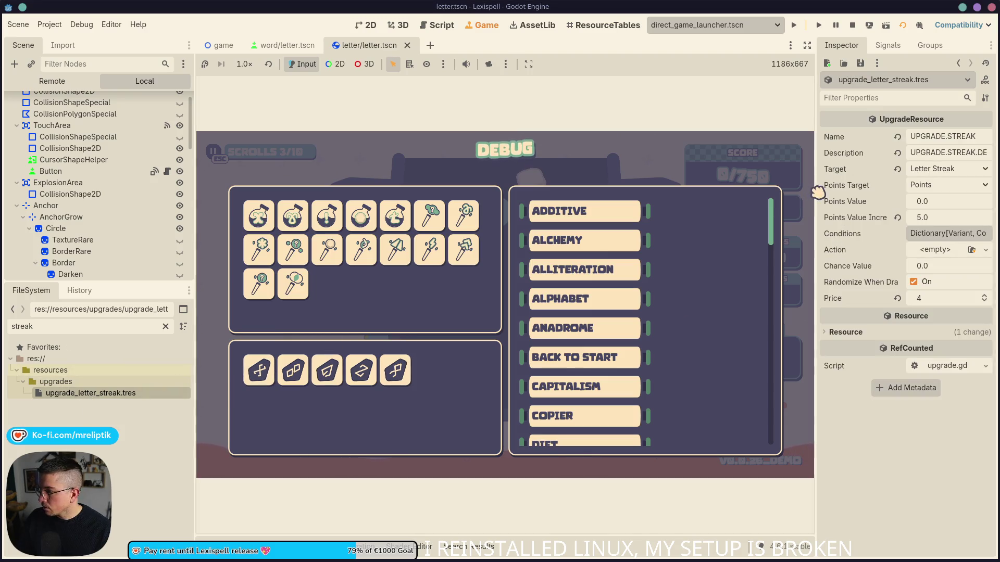
- Set Name to UPGRADE.ADDITIVE and Description to UPGRADE.ADDITIVE.DESC, then save
left_click_drag(818, 193, 679, 193)
left_click(868, 171)
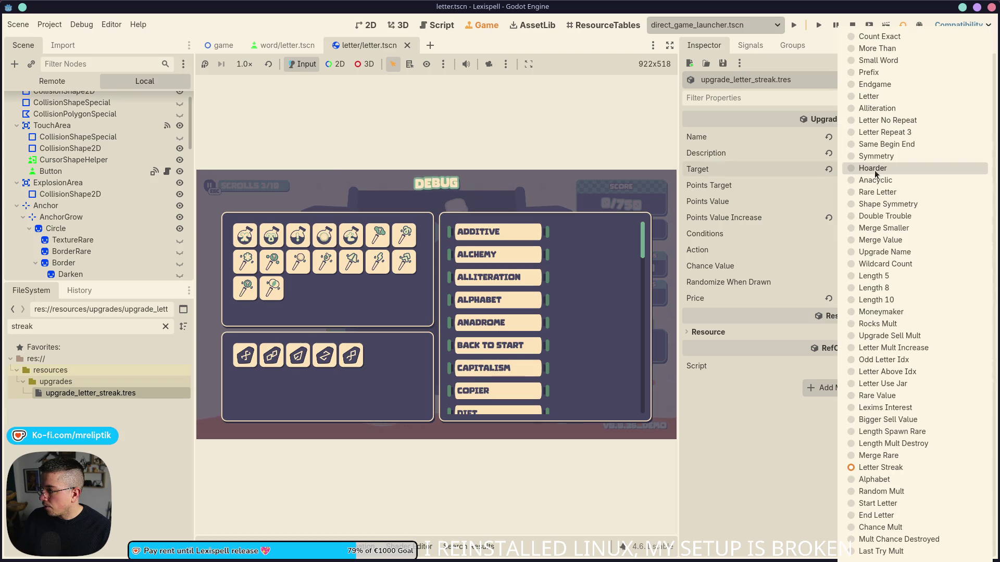
left_click(776, 418)
double_click(890, 137)
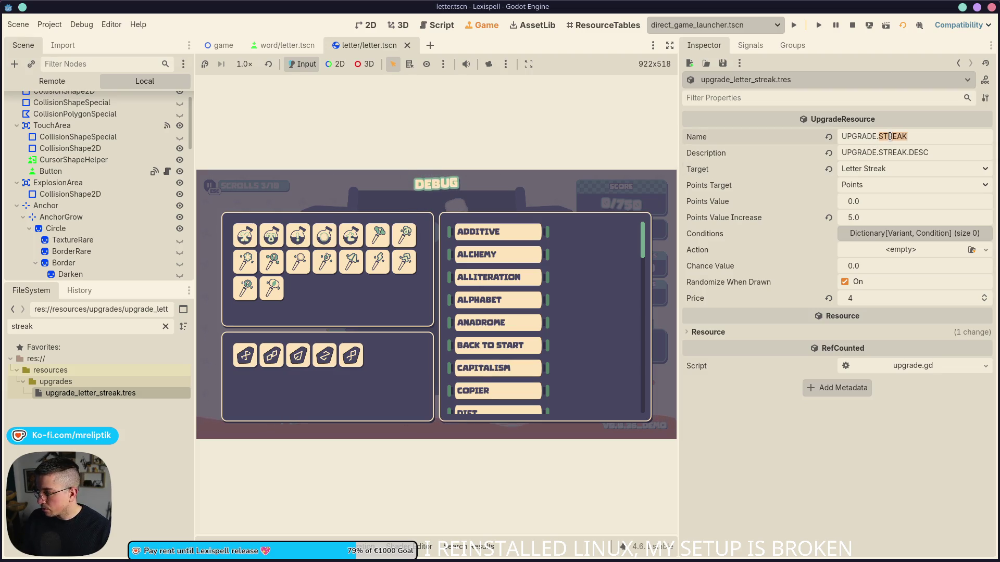
type("ADDITIVE")
key("Tab")
type("ADDITIVE.DESC")
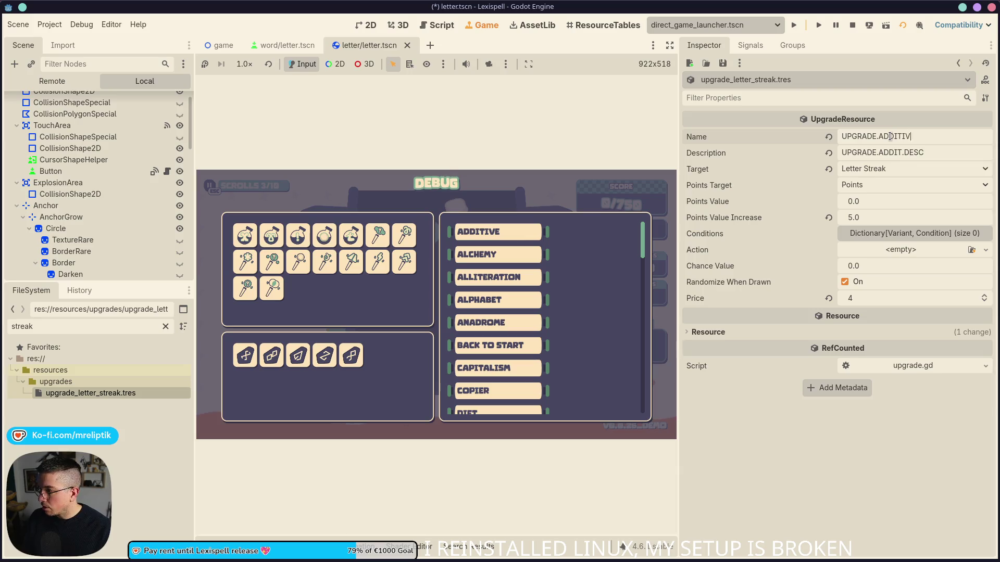
key("ctrl+s")
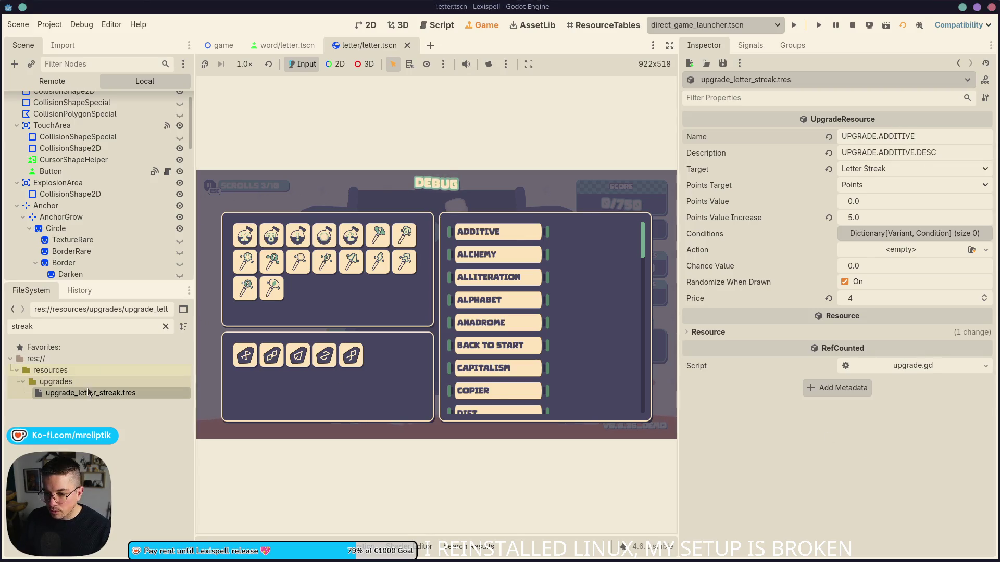
- Rename upgrade_letter_streak.tres to upgrade_letter_additive.tres
right_click(90, 393)
left_click(125, 458)
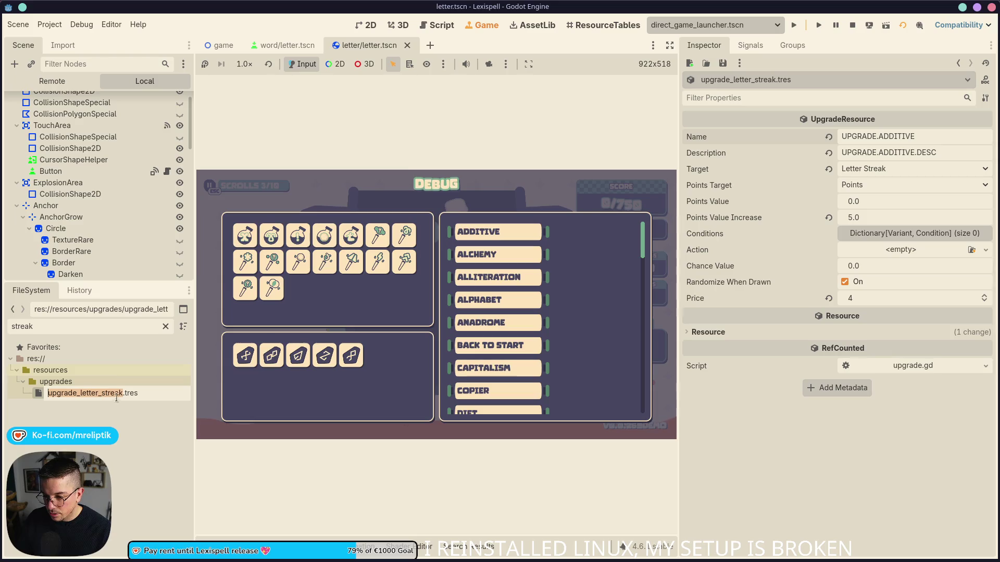
key("BackSpace")
key("BackSpace")
key("BackSpace")
type("addi")
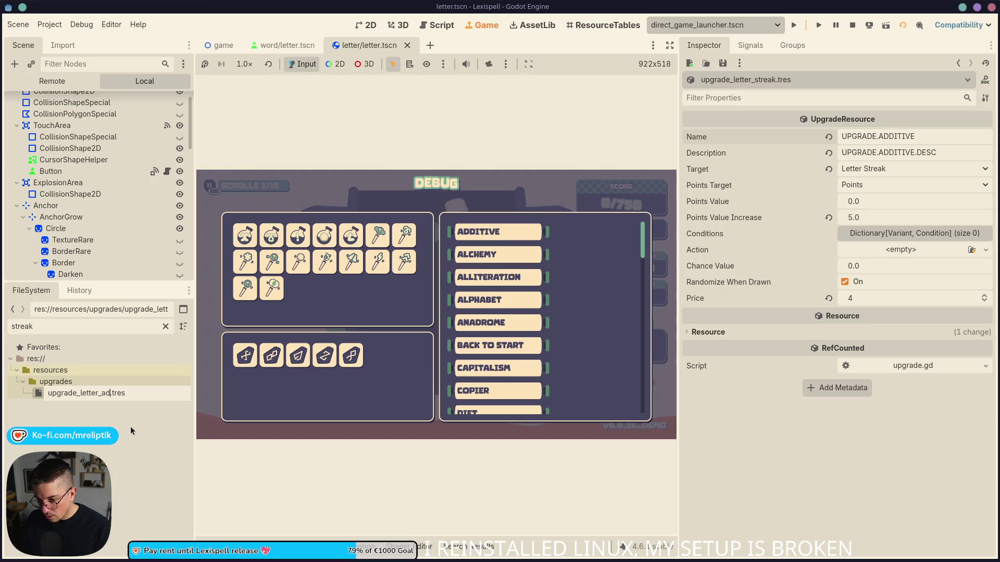
type("tive")
key("Return")
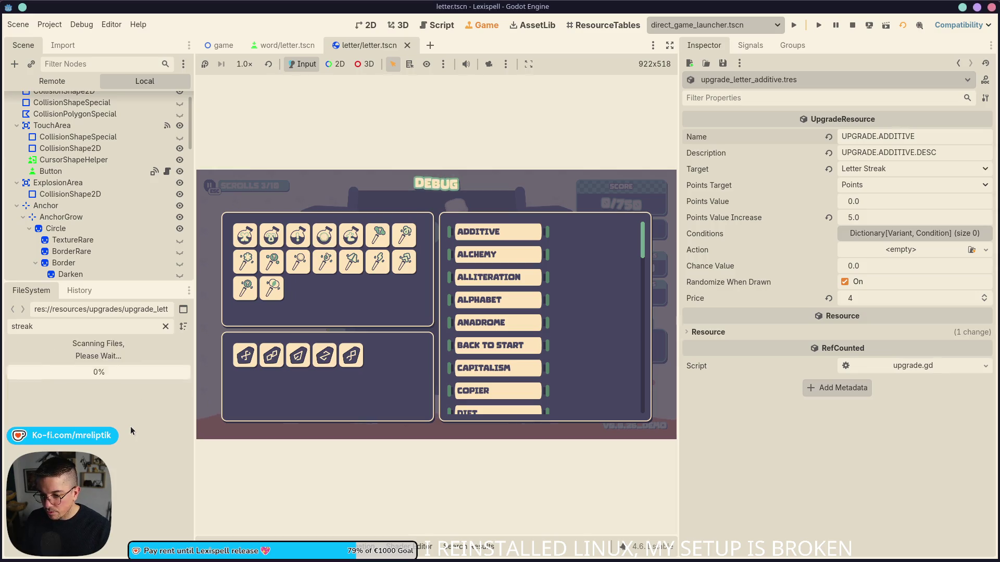
- Clear the file filter and open the upgrade_enum.gd script via Quick Open
left_click(166, 327)
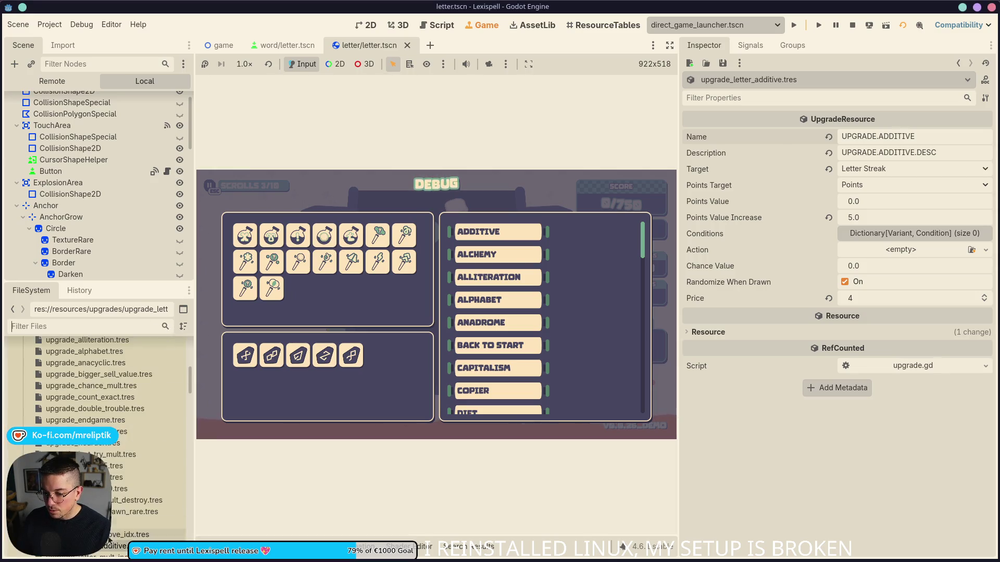
key("ctrl+alt+o")
type("upgrade_enum")
key("Return")
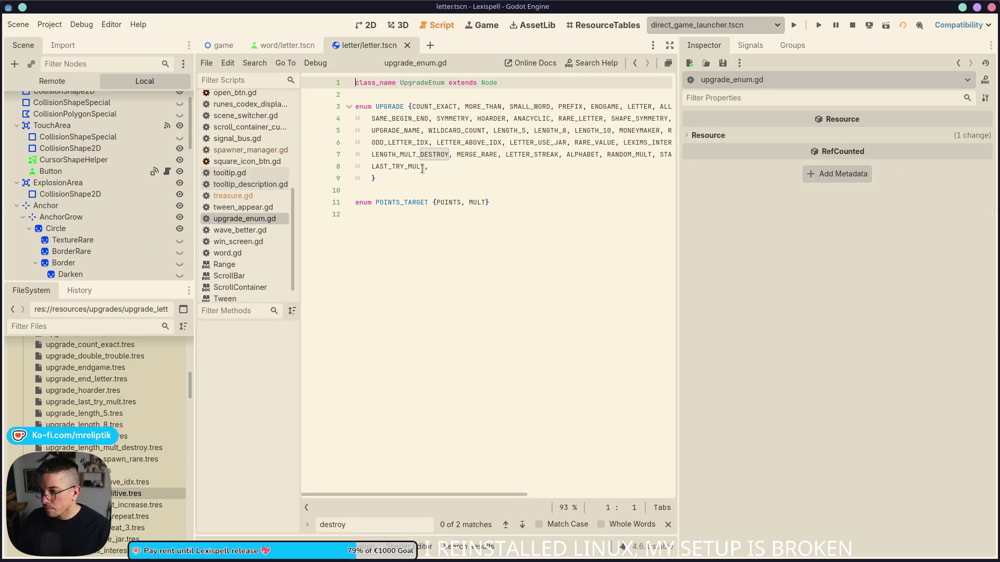
- Append LETTER_ADDITIVE to the UPGRADE enum and save the script
left_click(432, 167)
type("ITIVE,")
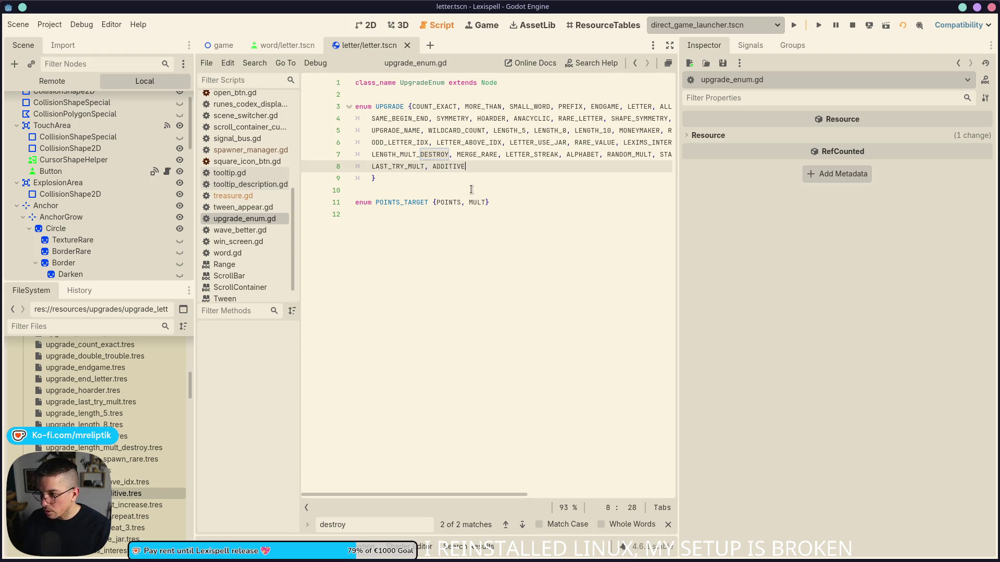
key("Left")
key("Left")
key("Left")
type("ETTER_")
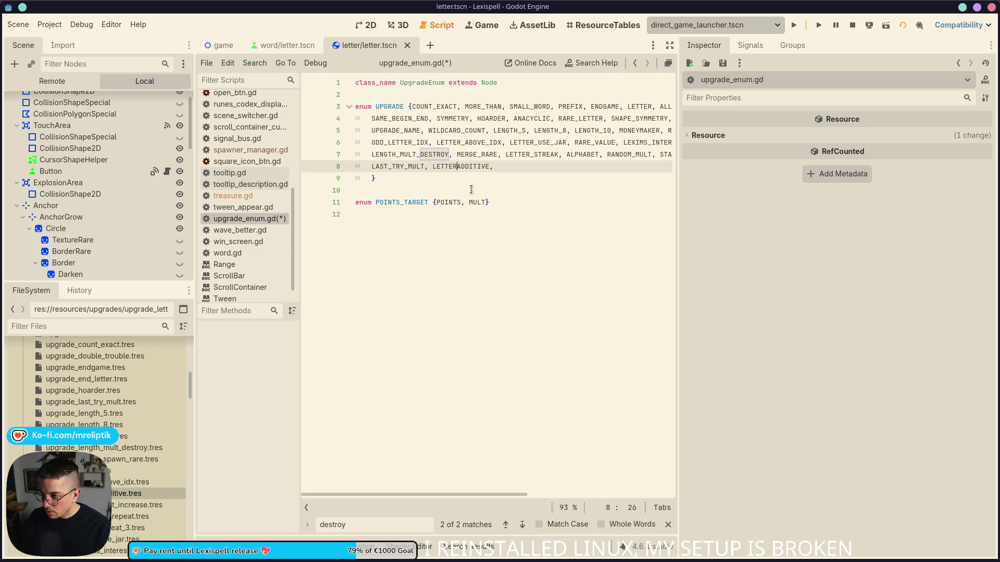
key("ctrl+s")
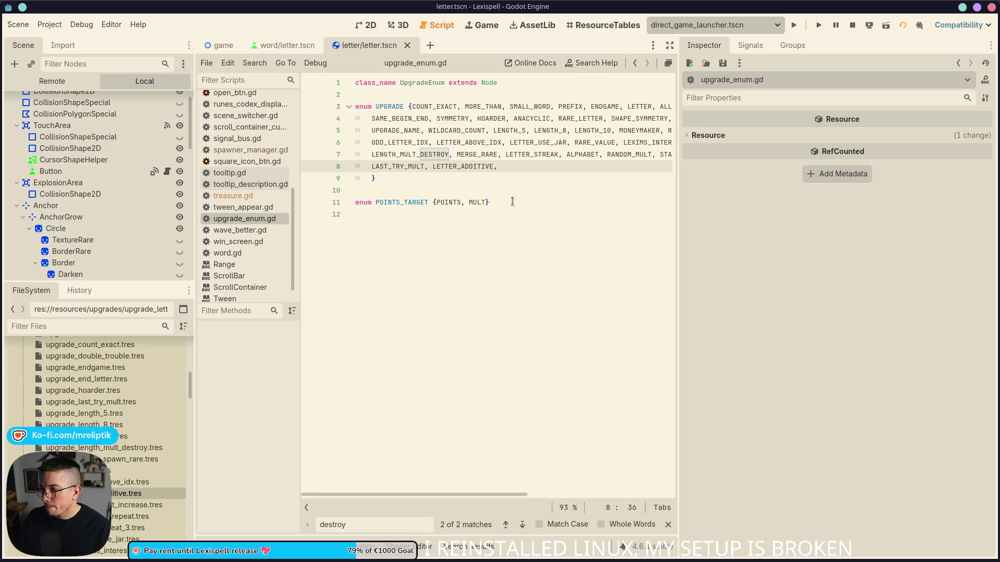
- Reload the current project, stopping the running game
left_click(49, 24)
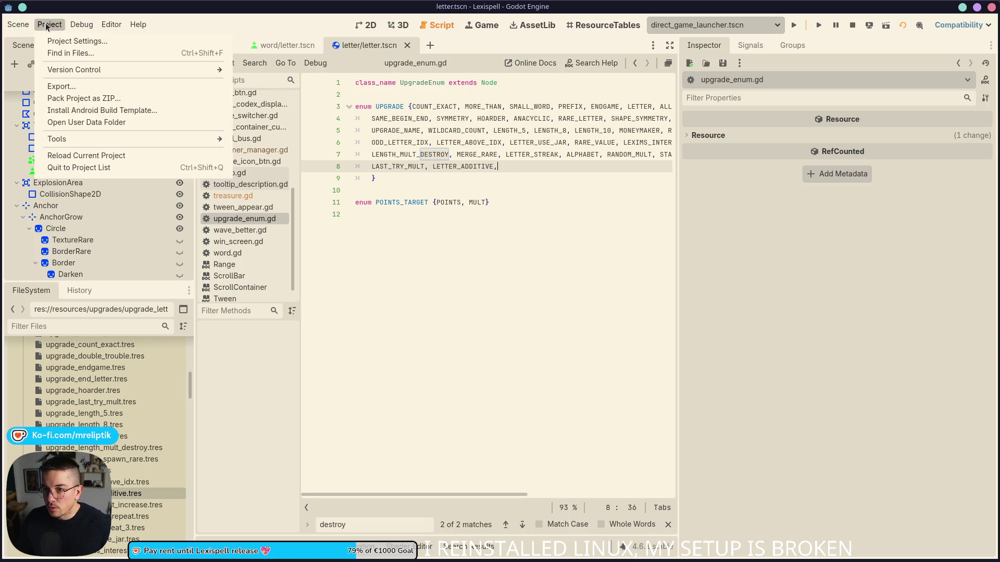
left_click(101, 156)
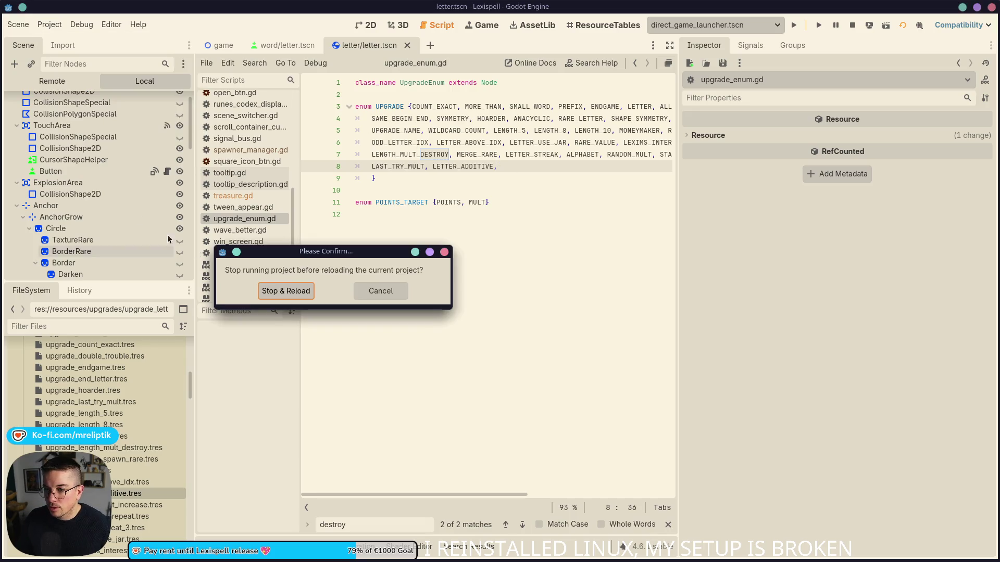
left_click(288, 294)
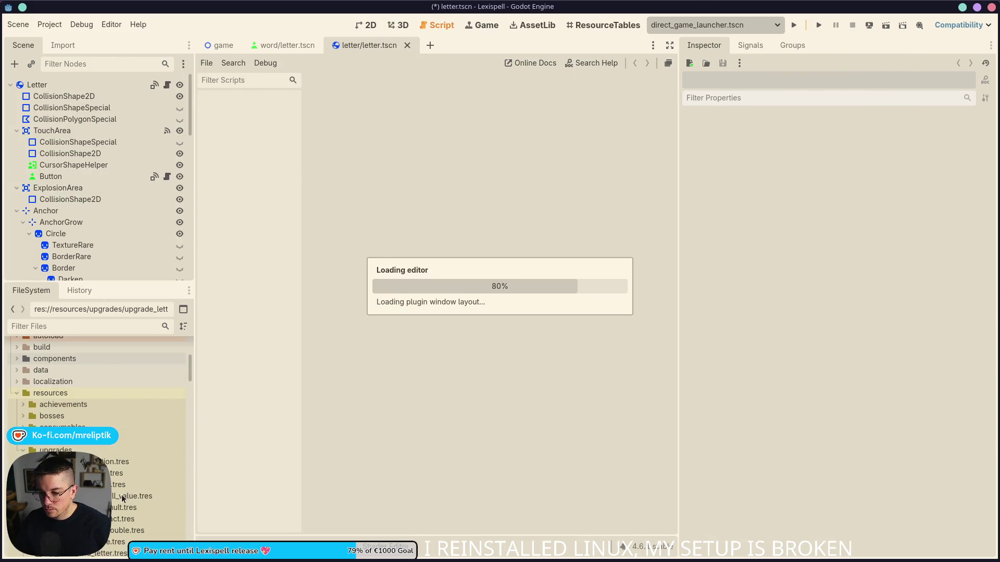
- Set upgrade_letter_additive.tres's upgrade target to Letter Additive and save
scroll(123, 499, "down", 10)
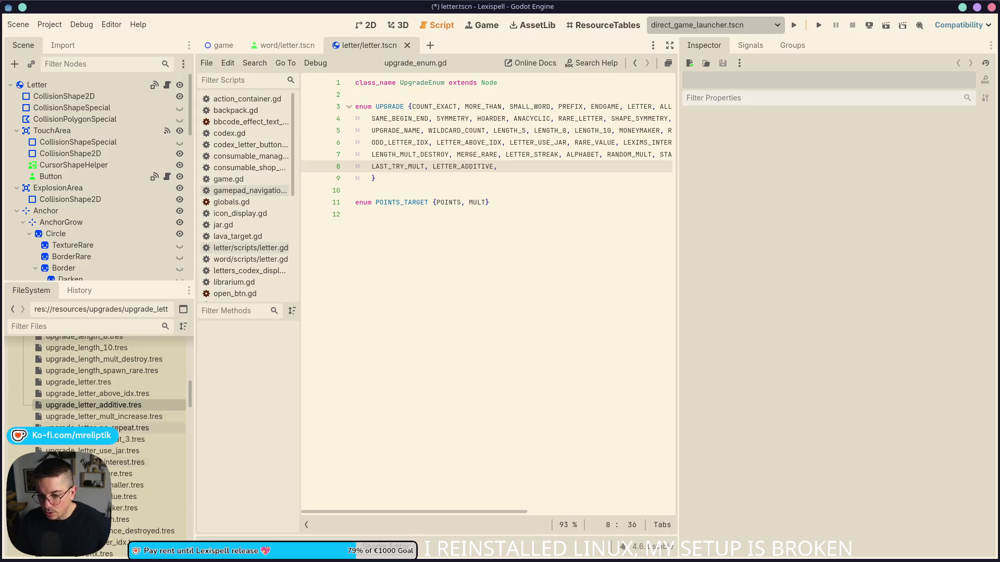
left_click(116, 406)
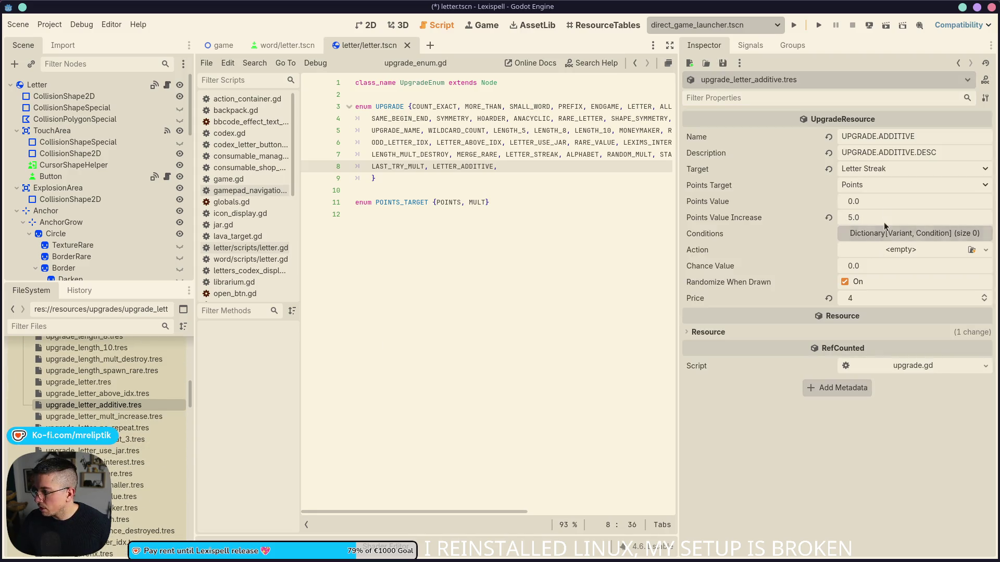
left_click(888, 169)
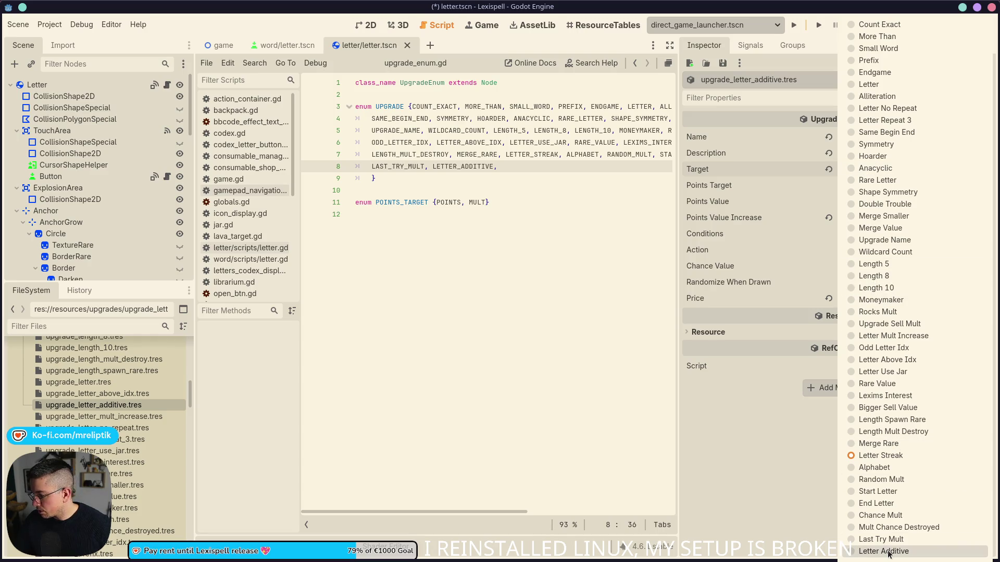
left_click(889, 552)
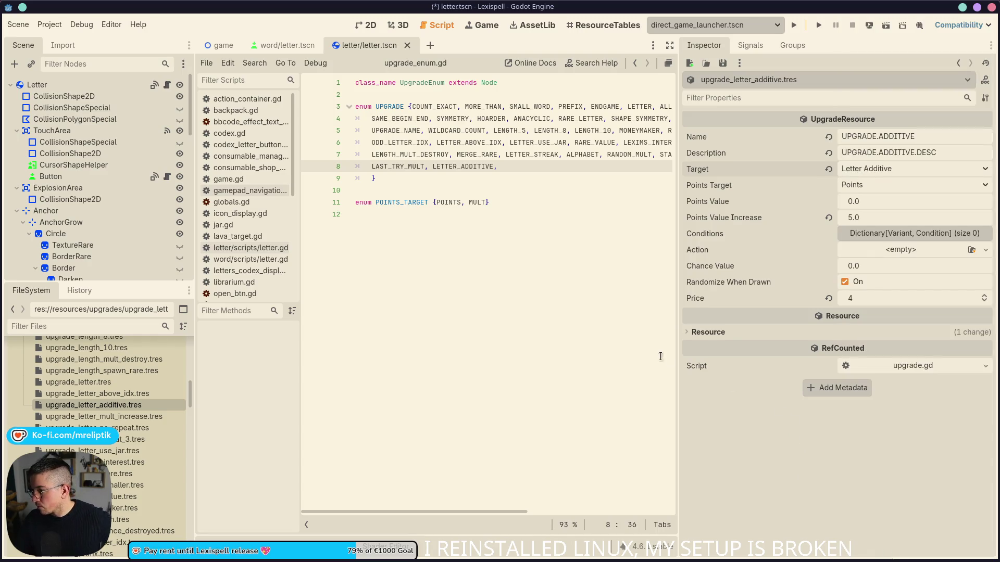
left_click(568, 351)
key("ctrl+s")
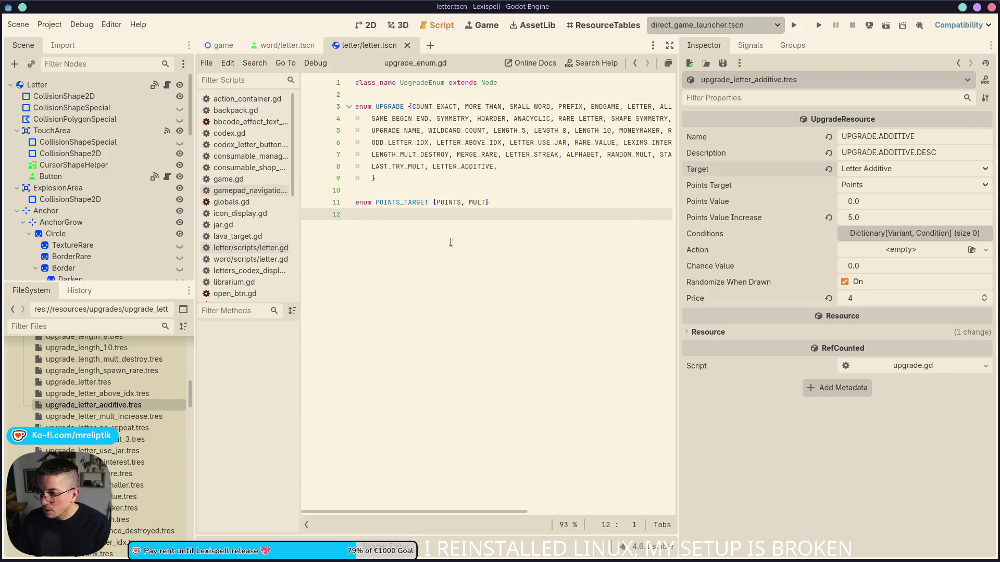
- Compare the use_jar, repeat_3 and no_repeat letter upgrade settings, then bring up ResourceTables
scroll(78, 490, "up", 5)
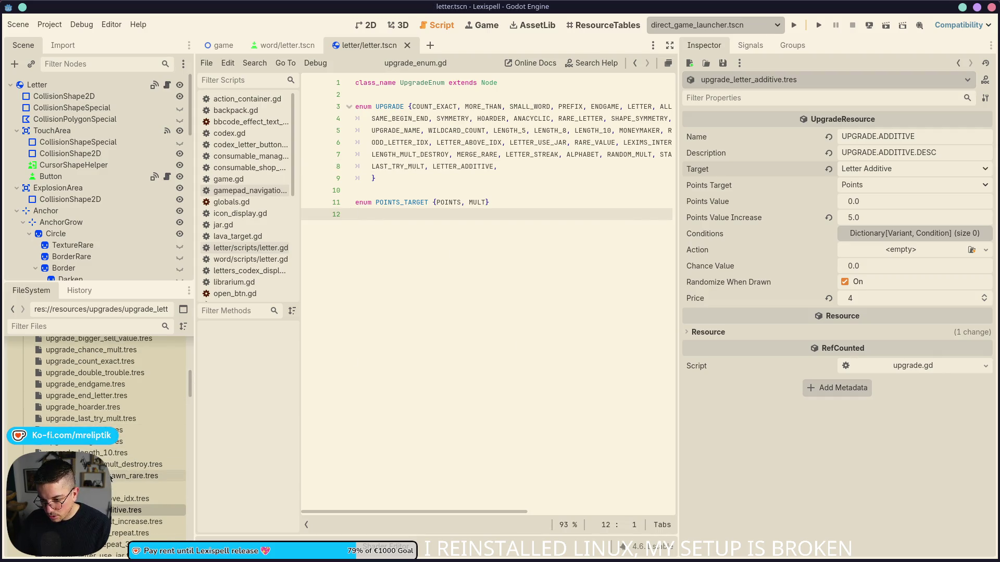
scroll(120, 481, "down", 5)
scroll(129, 487, "down", 5)
scroll(129, 487, "up", 5)
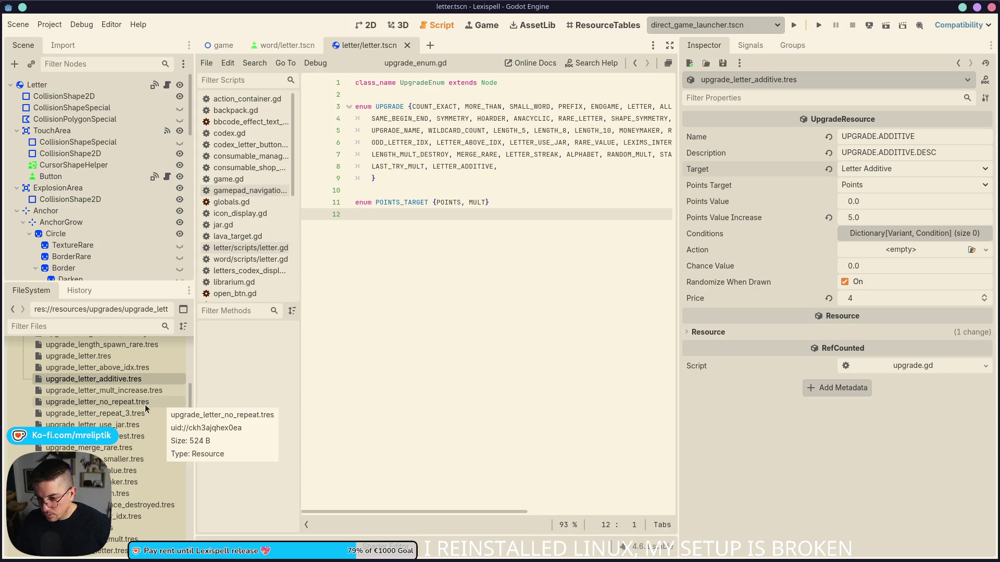
scroll(144, 416, "up", 10)
scroll(137, 428, "down", 3)
scroll(135, 443, "down", 2)
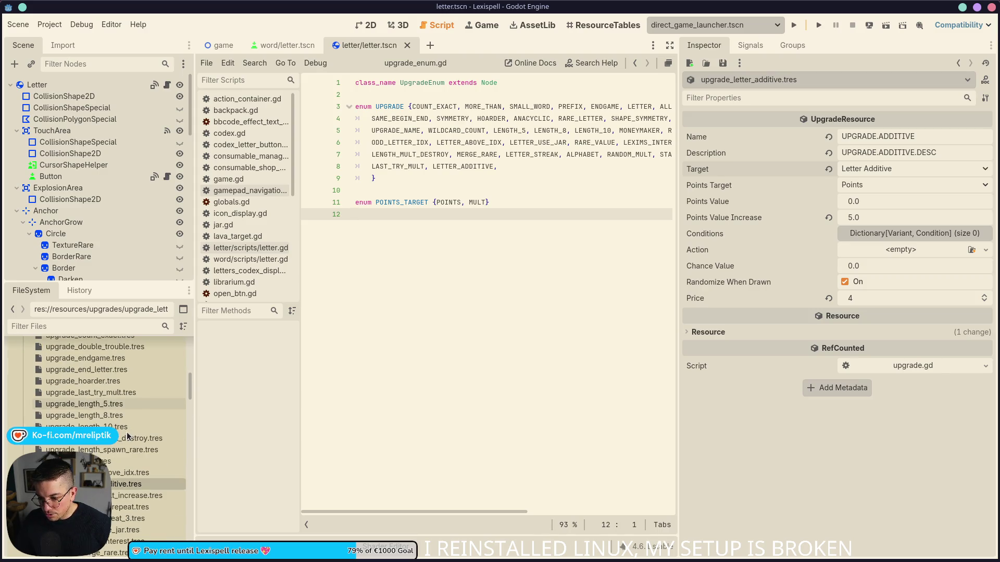
scroll(125, 472, "down", 1)
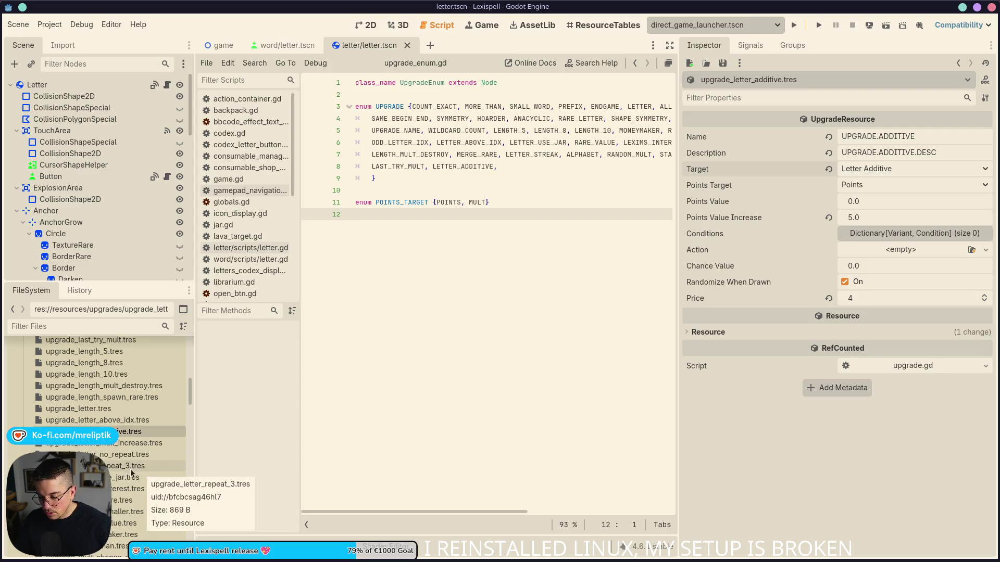
scroll(156, 481, "down", 1)
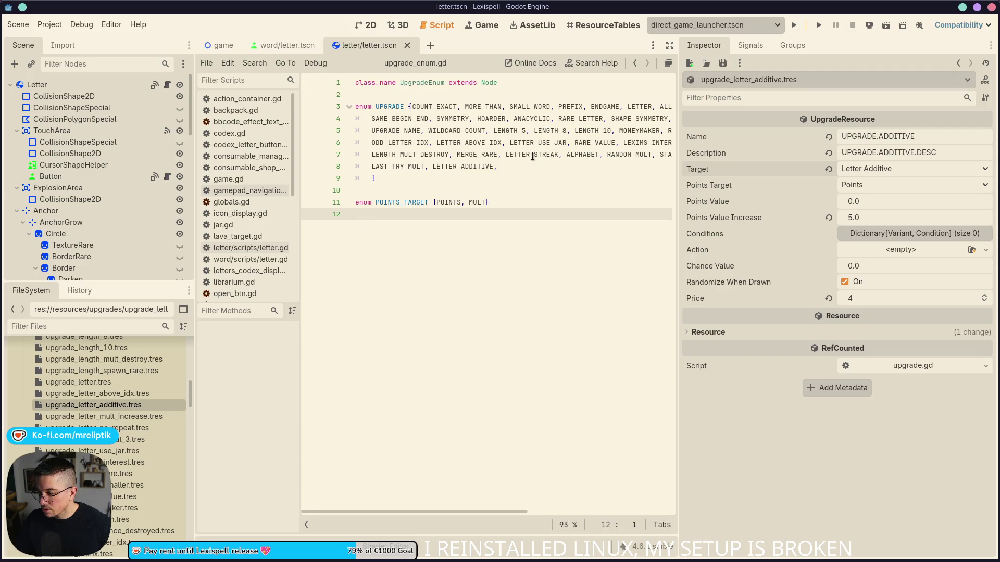
scroll(130, 412, "down", 2)
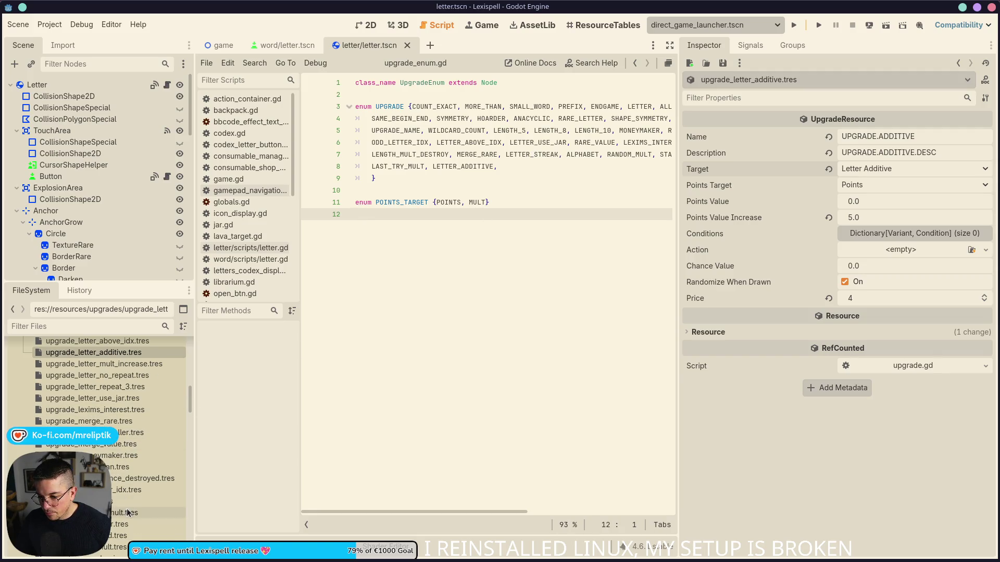
scroll(128, 500, "down", 2)
scroll(128, 442, "up", 2)
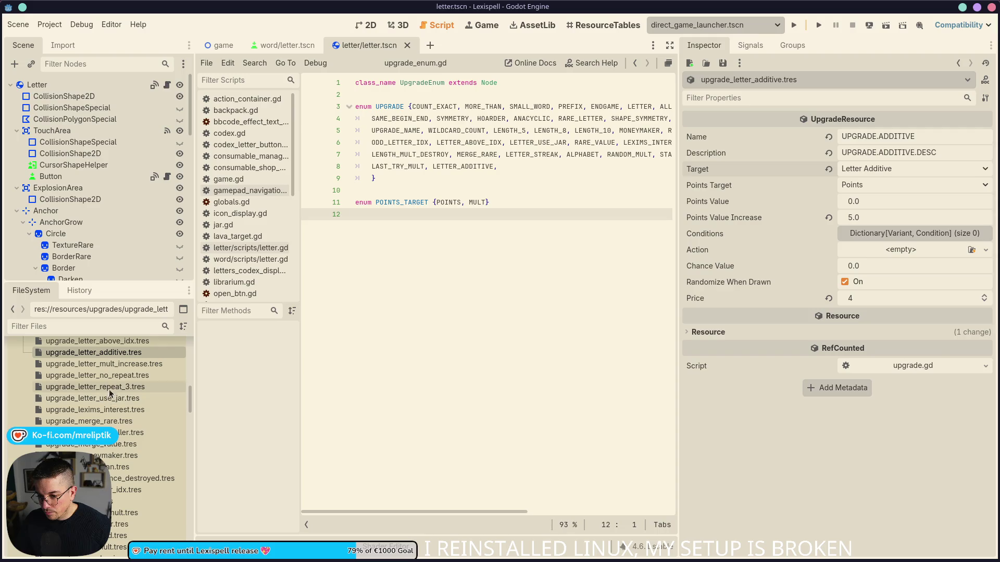
left_click(109, 398)
left_click(107, 387)
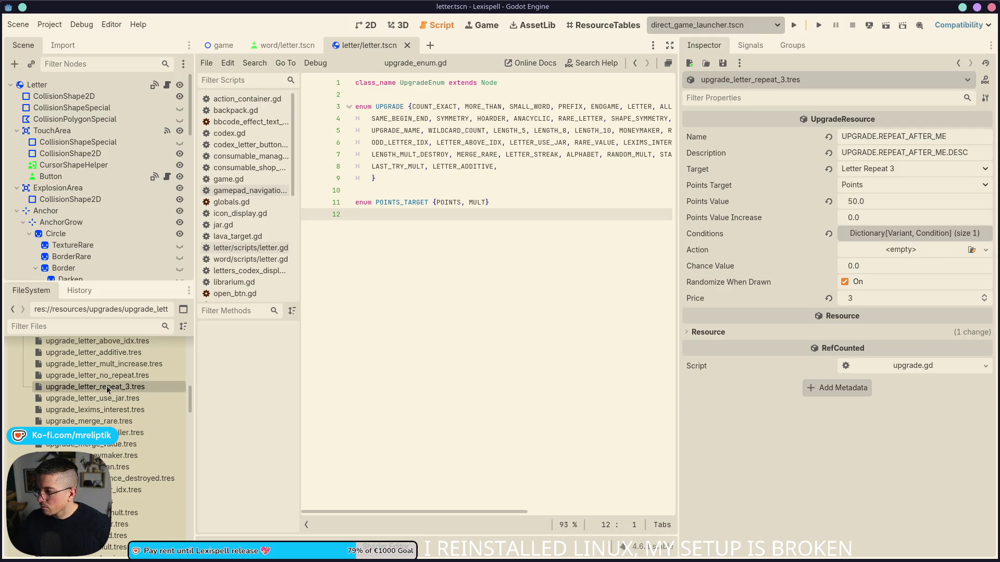
left_click(111, 399)
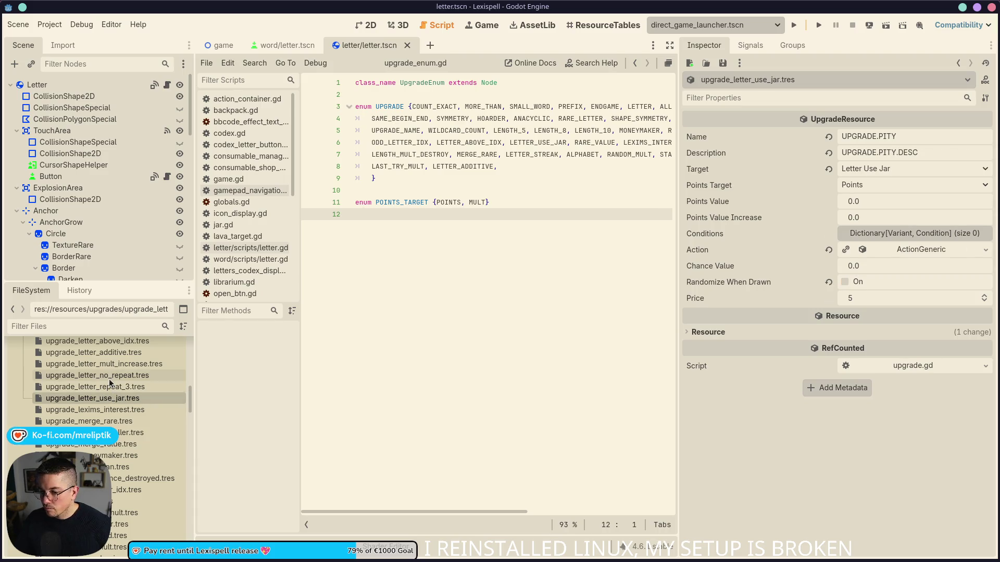
left_click(110, 381)
left_click(602, 25)
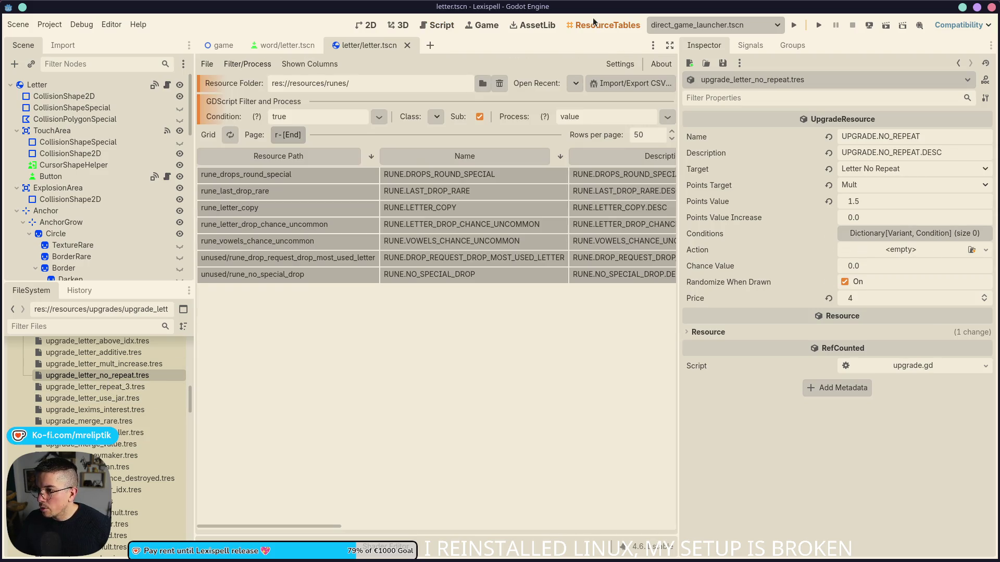
- Load the res://resources/upgrades folder into the resource table
left_click(479, 85)
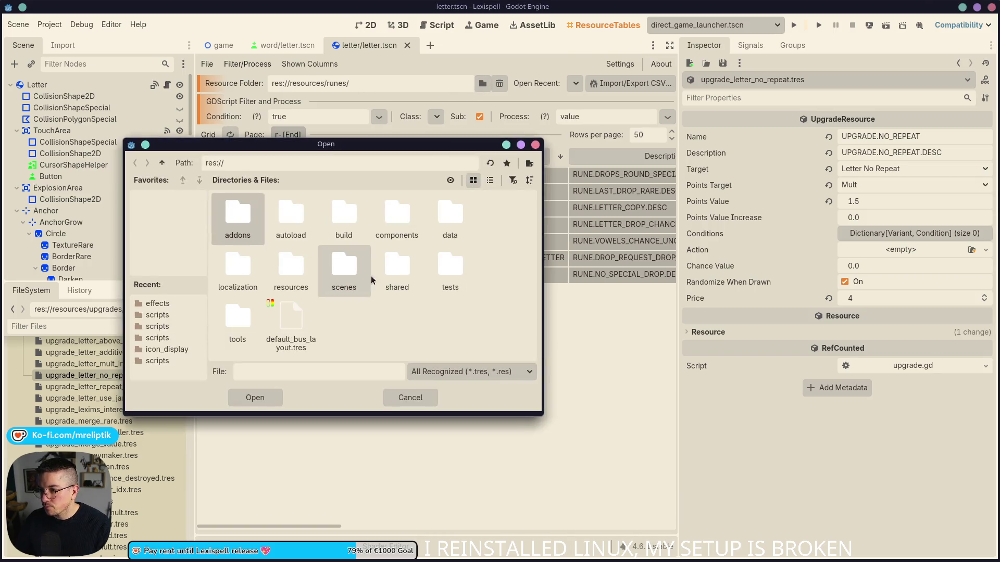
double_click(295, 276)
left_click(339, 226)
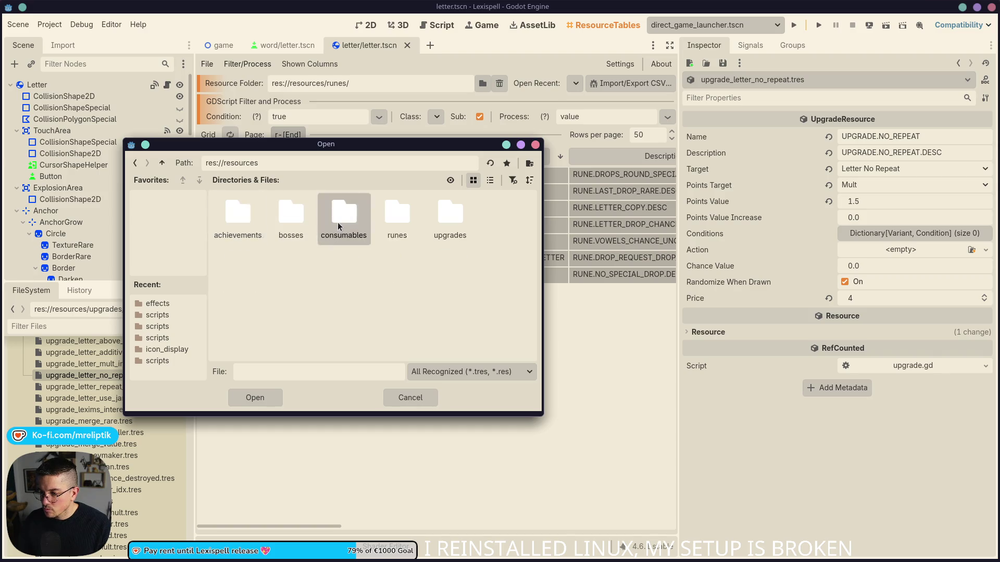
double_click(338, 221)
left_click(162, 163)
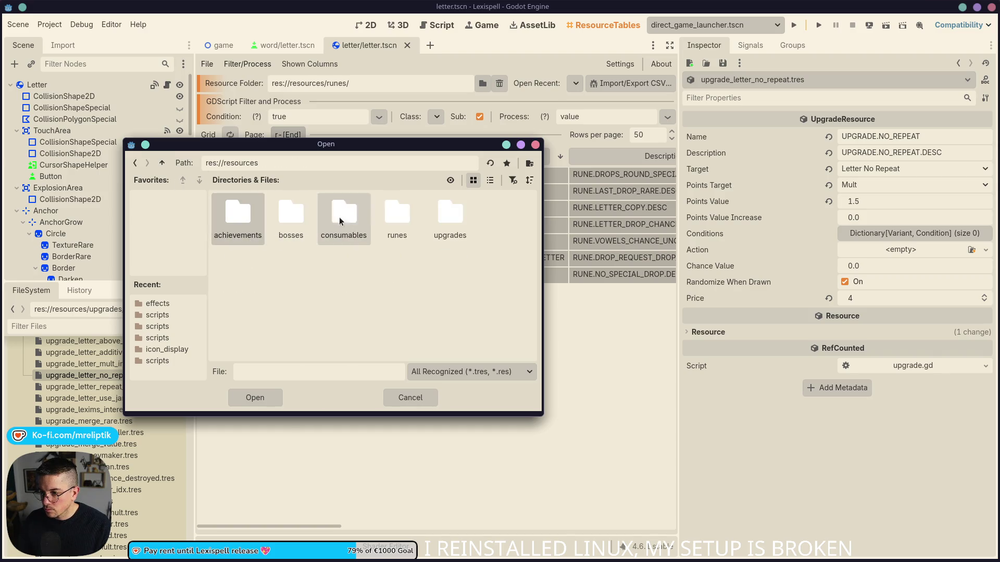
double_click(450, 213)
left_click(255, 398)
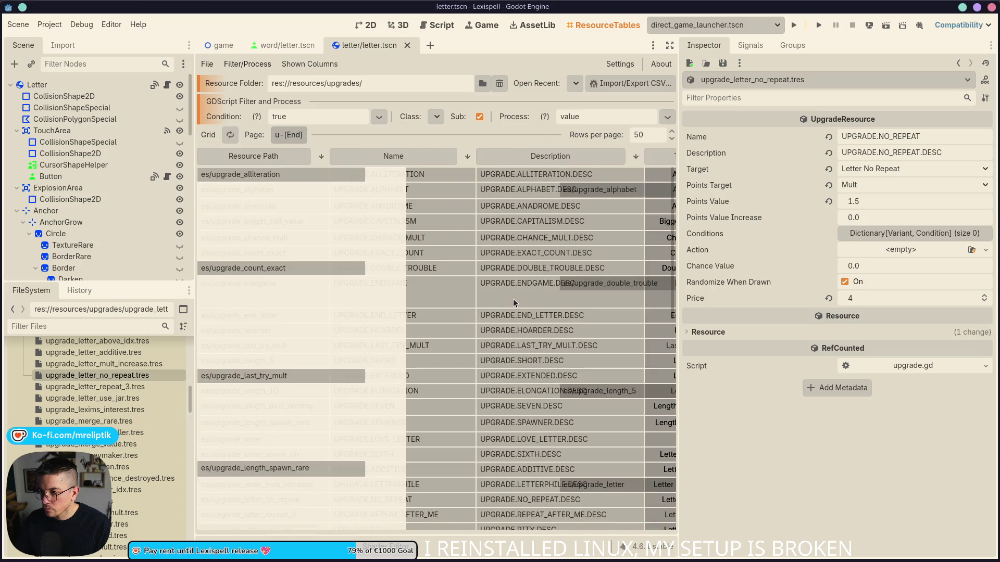
- Review all upgrade values in a full-screen table, then return to letter.tscn's 2D view
left_click_drag(680, 152, 881, 152)
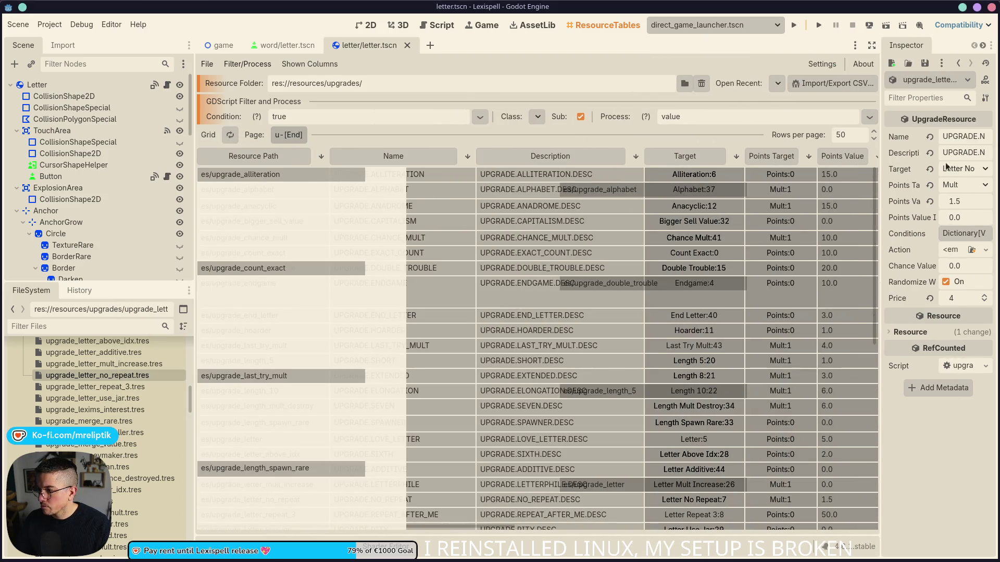
left_click(872, 46)
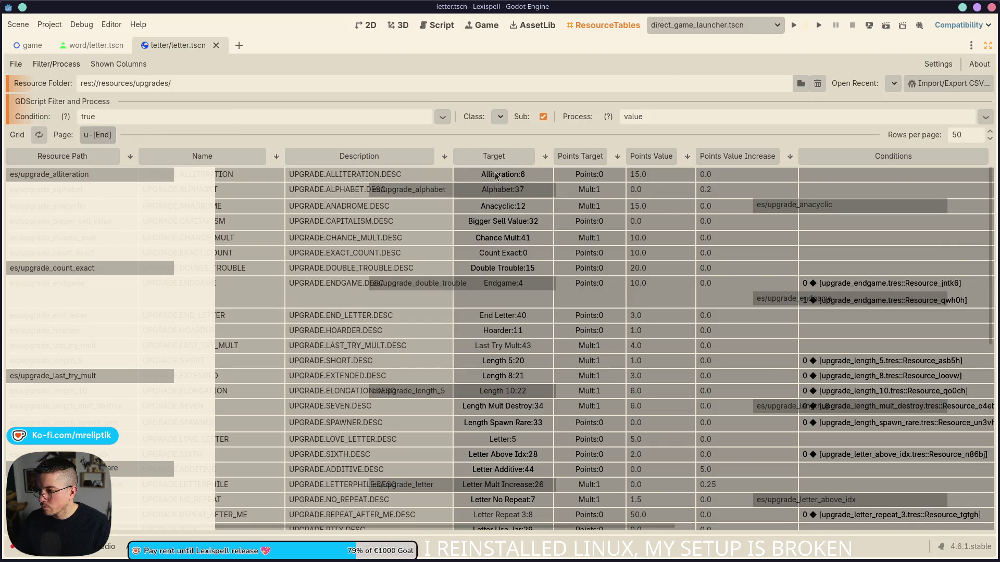
scroll(511, 306, "down", 3)
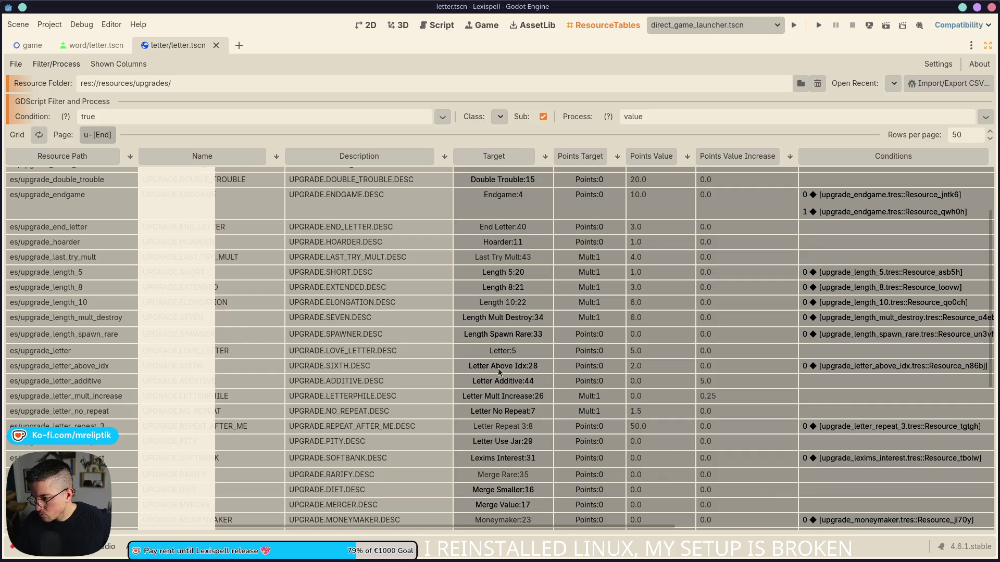
scroll(509, 282, "down", 5)
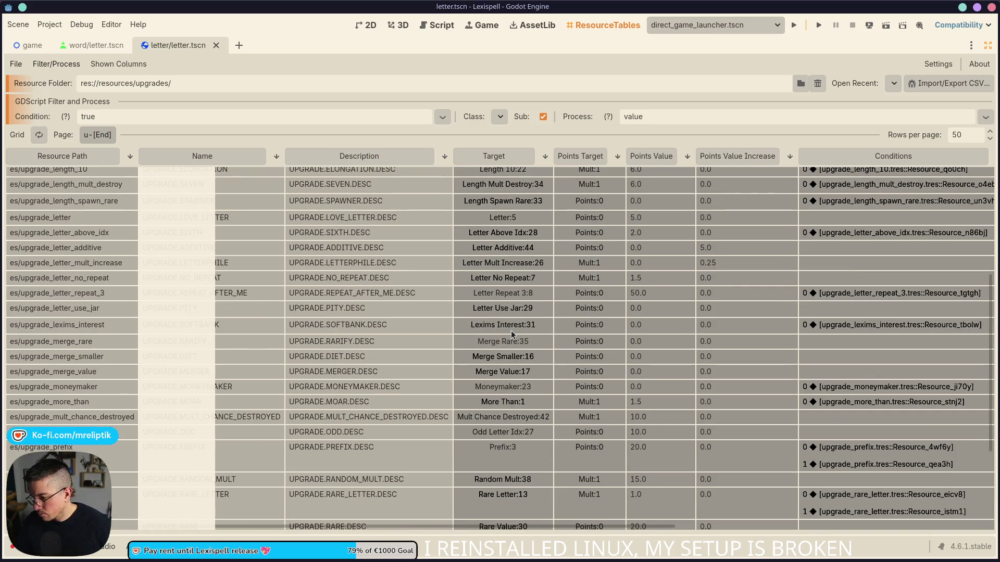
scroll(502, 346, "down", 5)
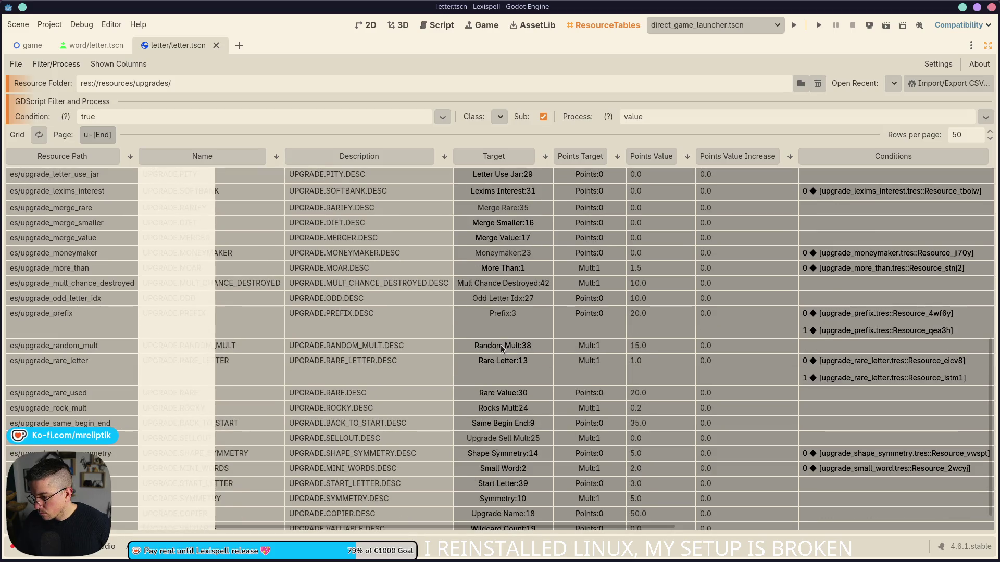
scroll(503, 351, "down", 1)
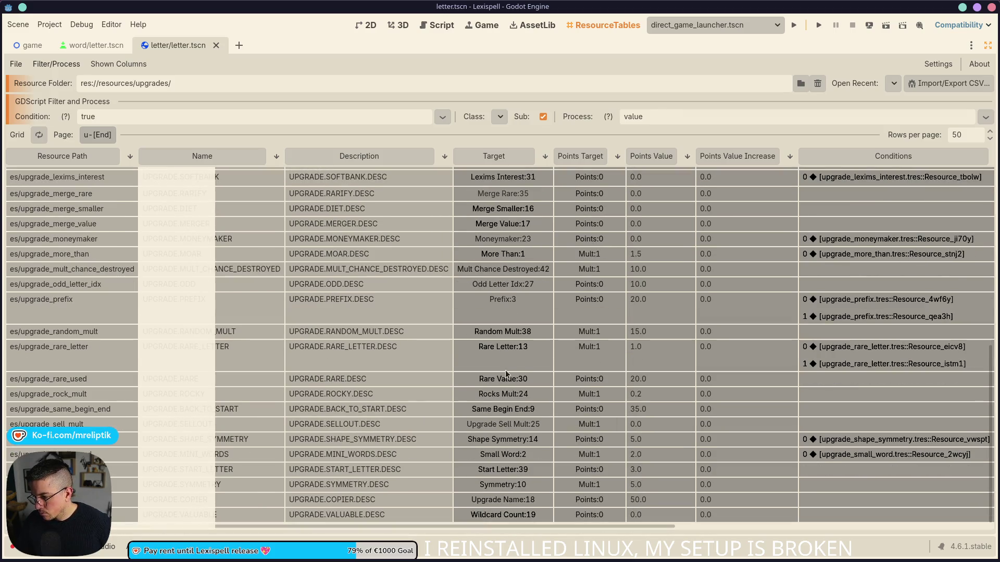
scroll(512, 373, "up", 7)
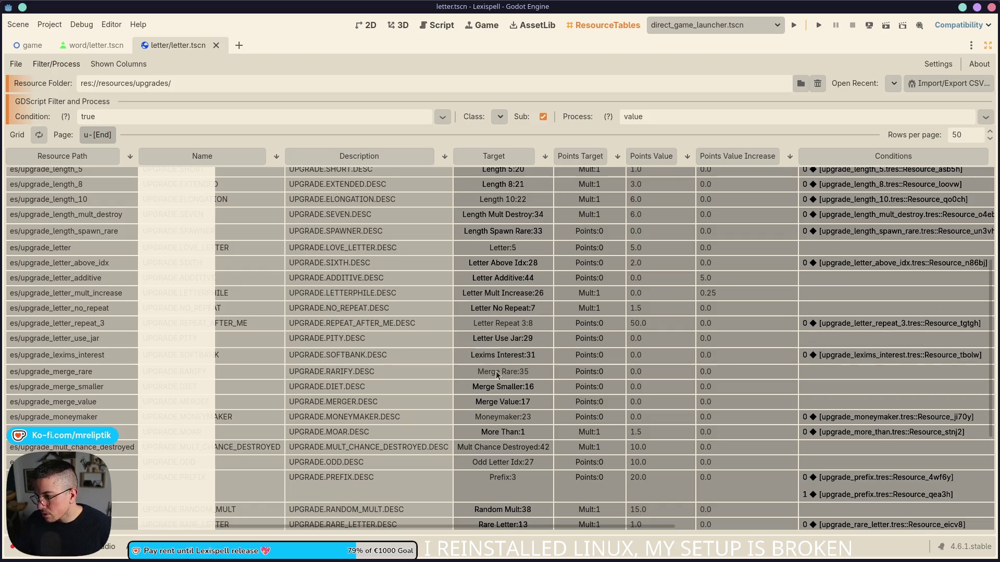
scroll(495, 374, "up", 8)
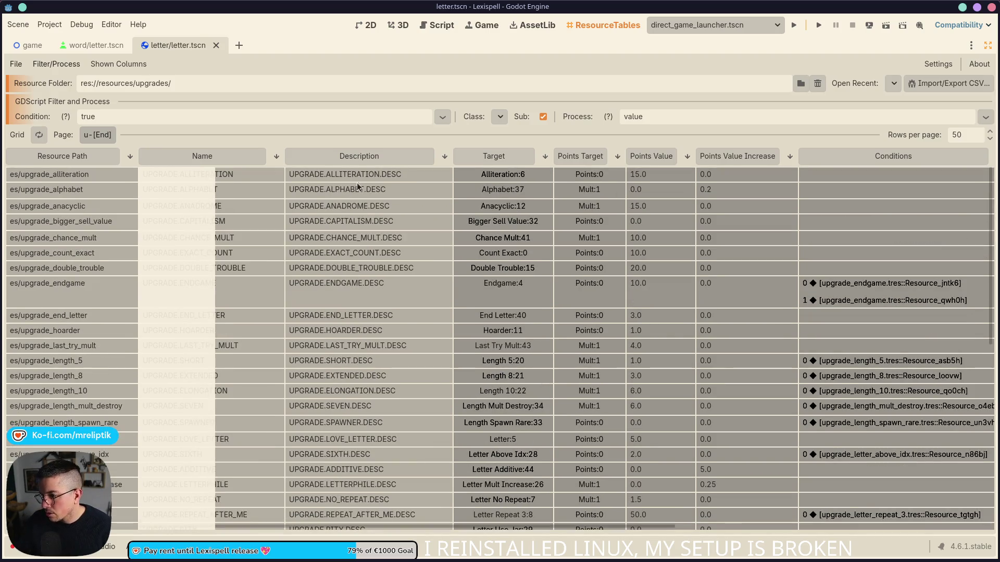
left_click(368, 25)
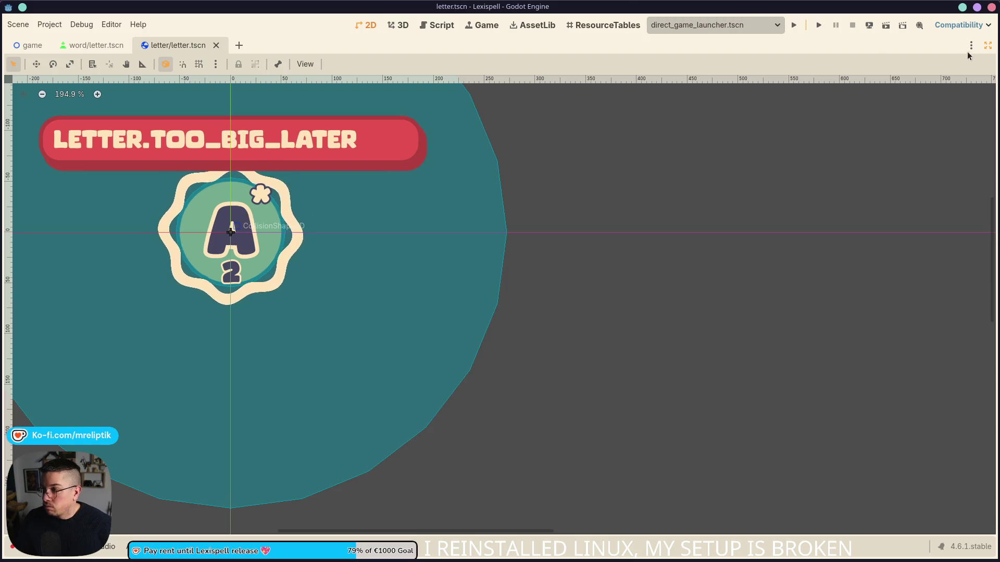
- Exit distraction-free mode and open upgrade_enum.gd through the quick script search
left_click(986, 47)
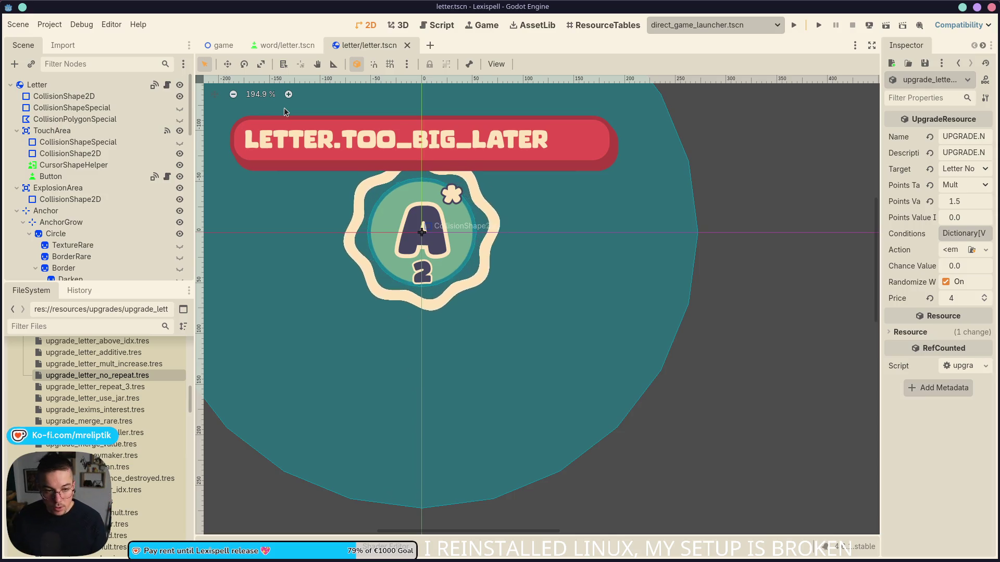
key("ctrl+alt+o")
type("upgrade_enum")
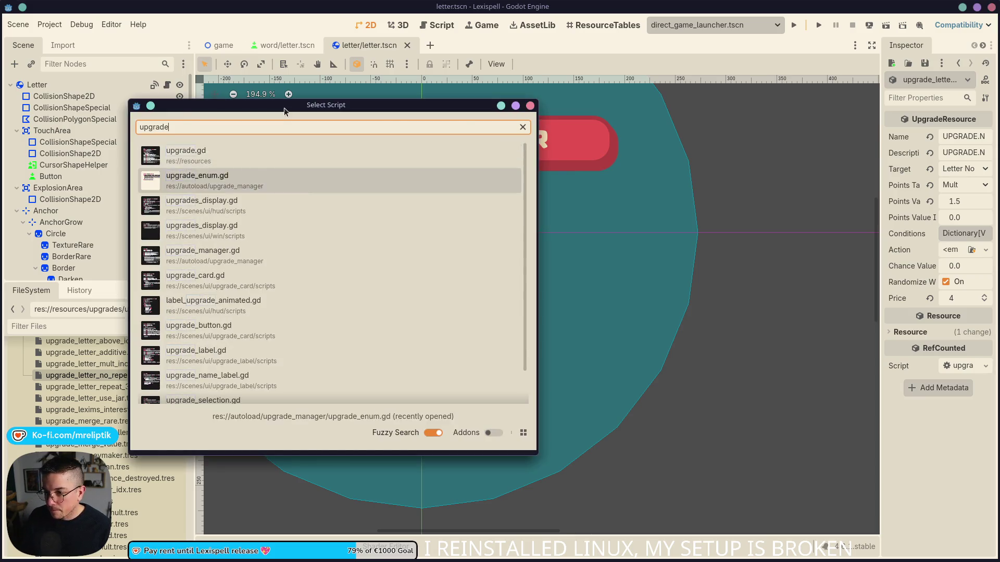
key("Return")
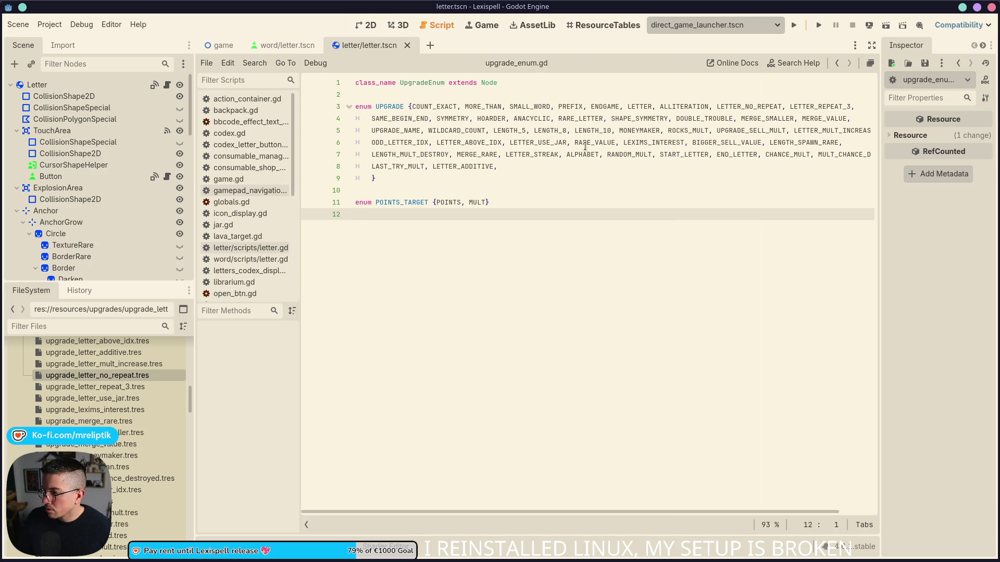
- Select LETTER_STREAK in the enum, then view the upgrades resource table sorted by Target
double_click(536, 154)
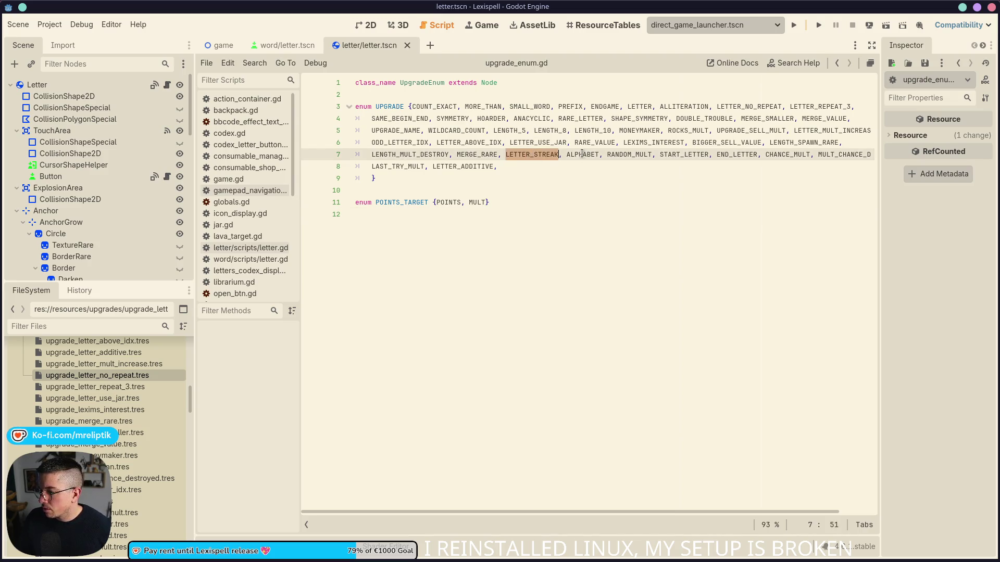
left_click(531, 26)
left_click(603, 25)
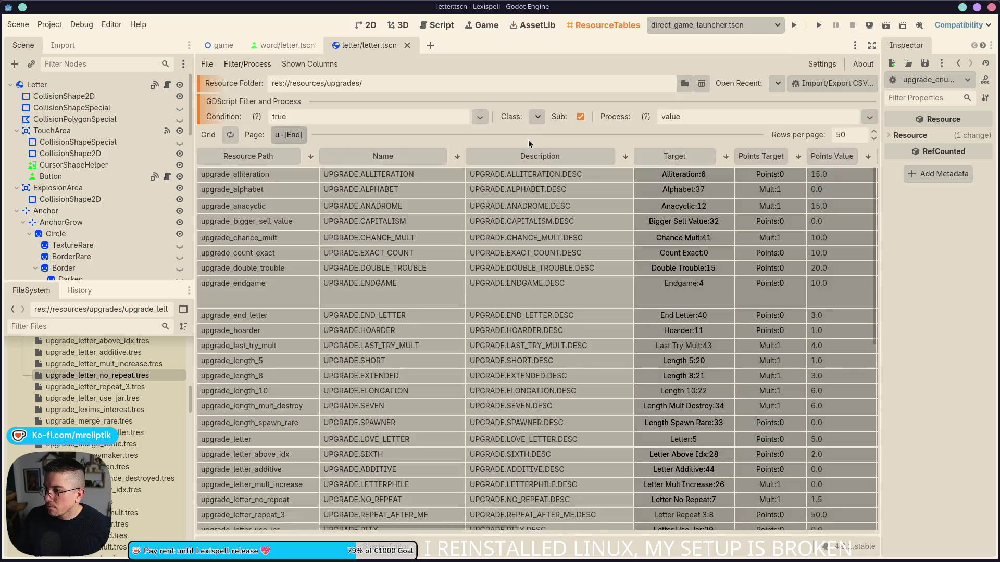
left_click(673, 159)
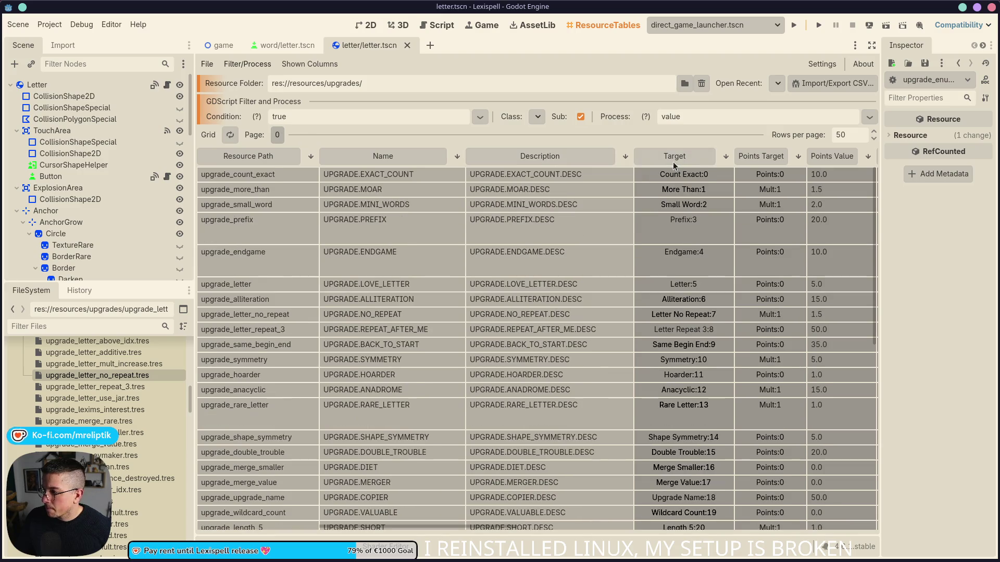
scroll(674, 187, "down", 10)
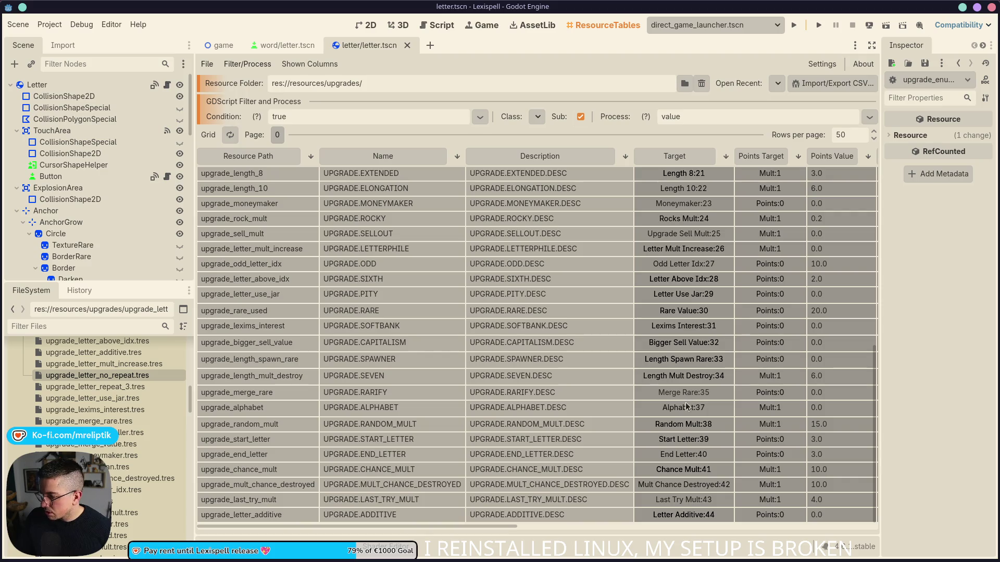
- Return to the upgrades resource table, scroll through its entries, then open the Letter node's letter.gd
left_click(369, 26)
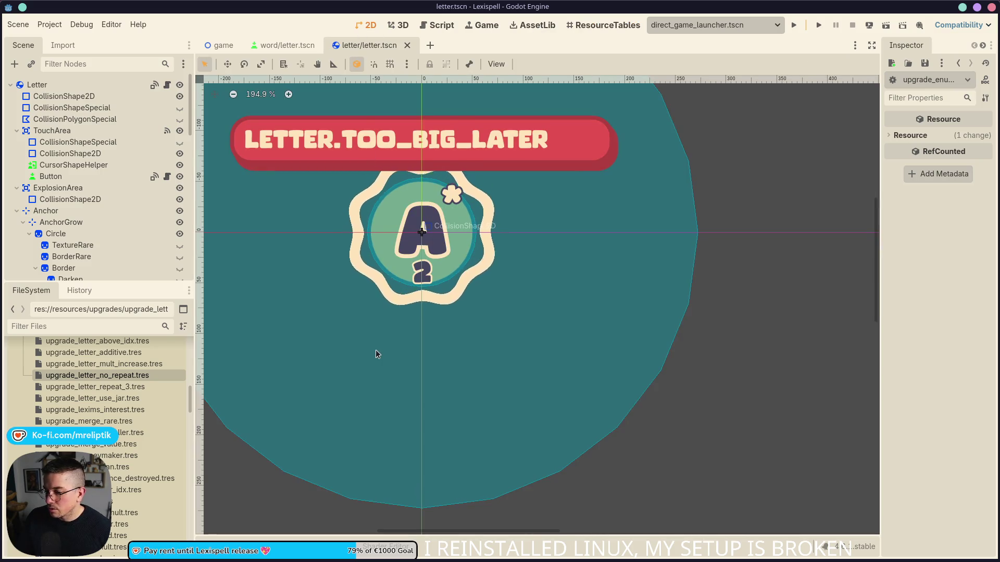
left_click(481, 29)
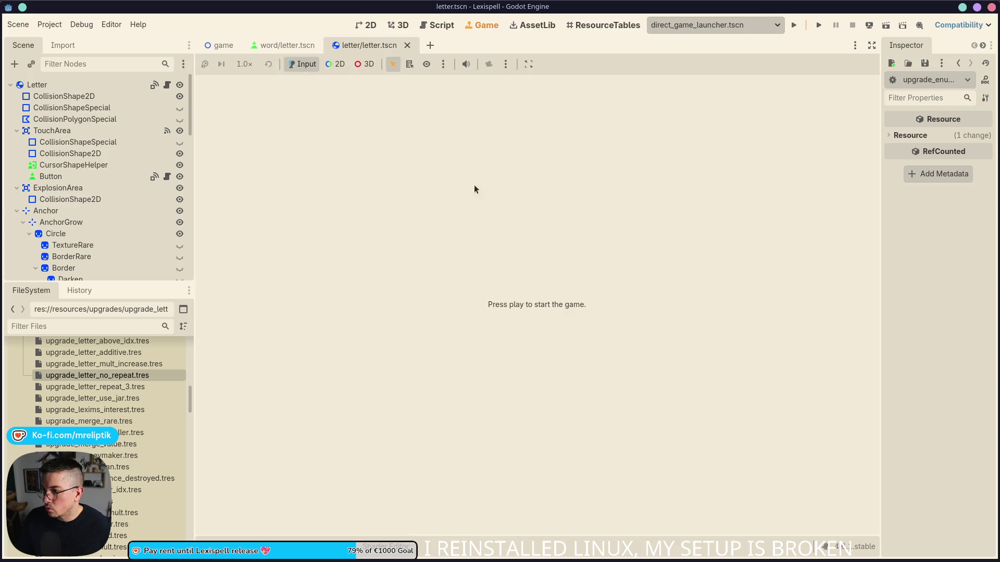
left_click(537, 25)
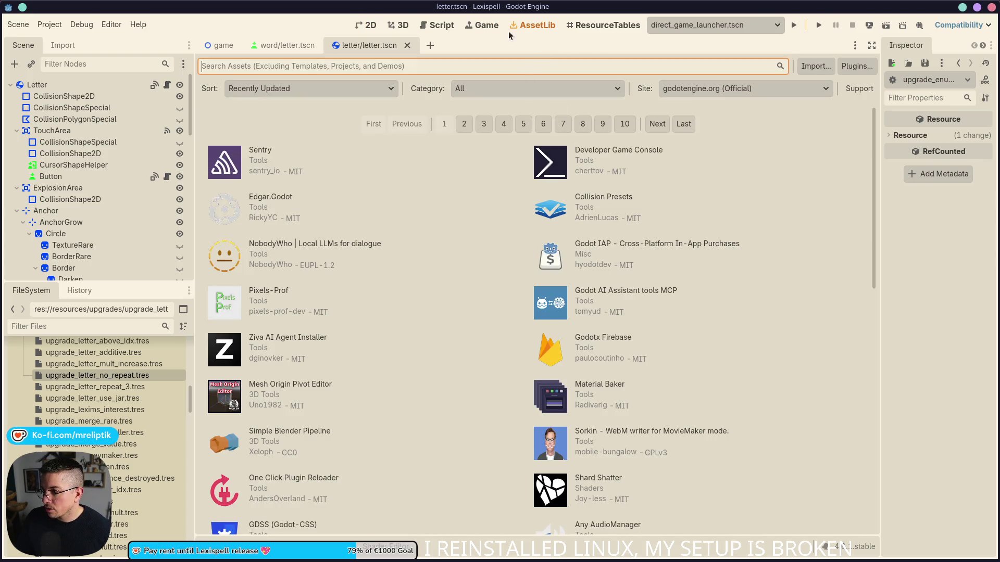
left_click(487, 27)
left_click(538, 27)
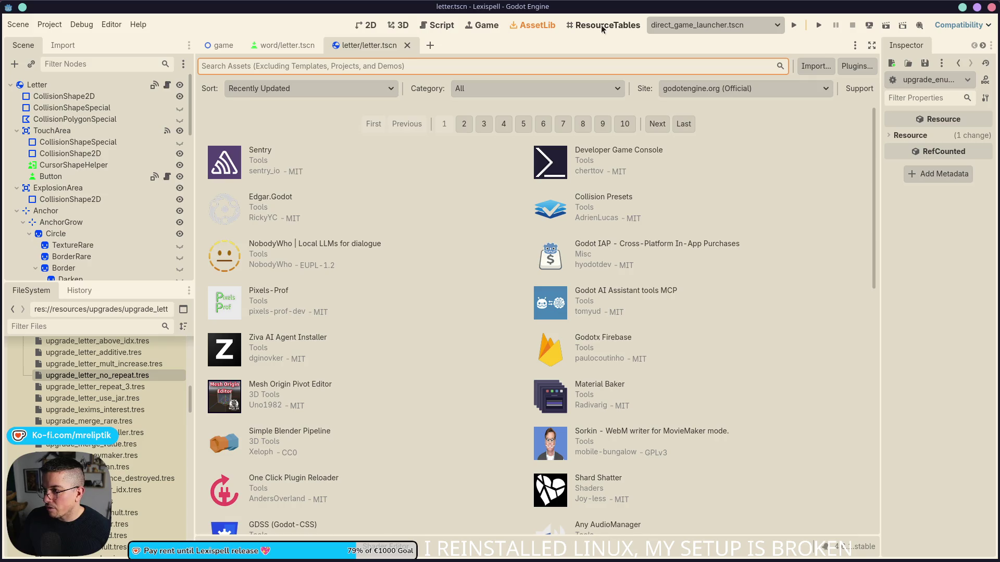
left_click(601, 26)
scroll(629, 265, "down", 5)
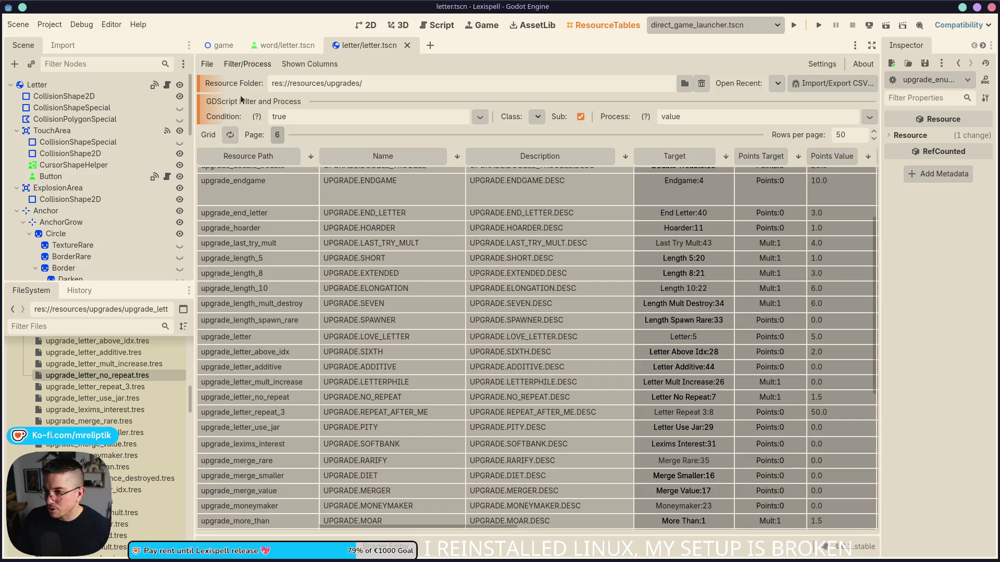
scroll(132, 402, "up", 10)
scroll(132, 403, "down", 5)
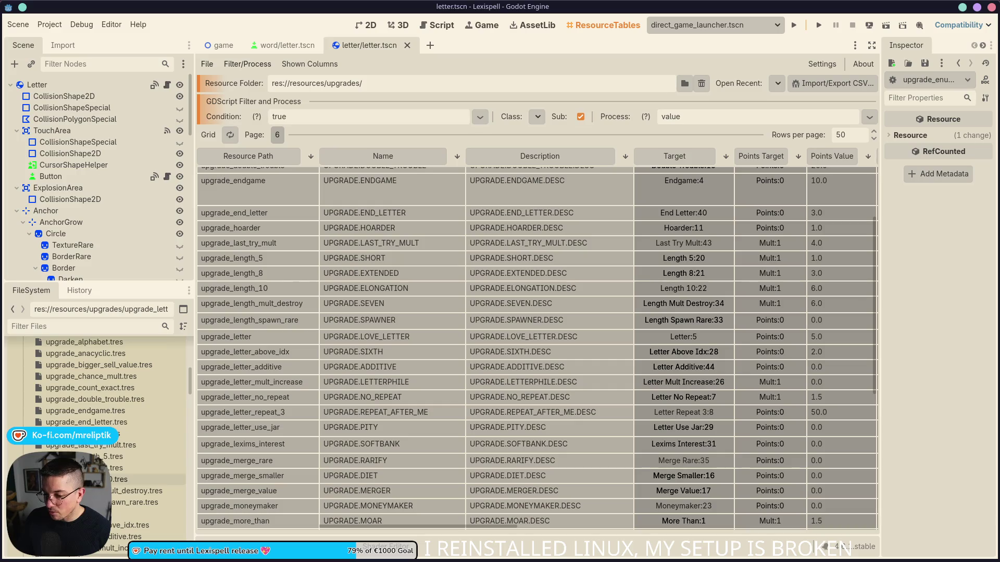
scroll(115, 506, "down", 3)
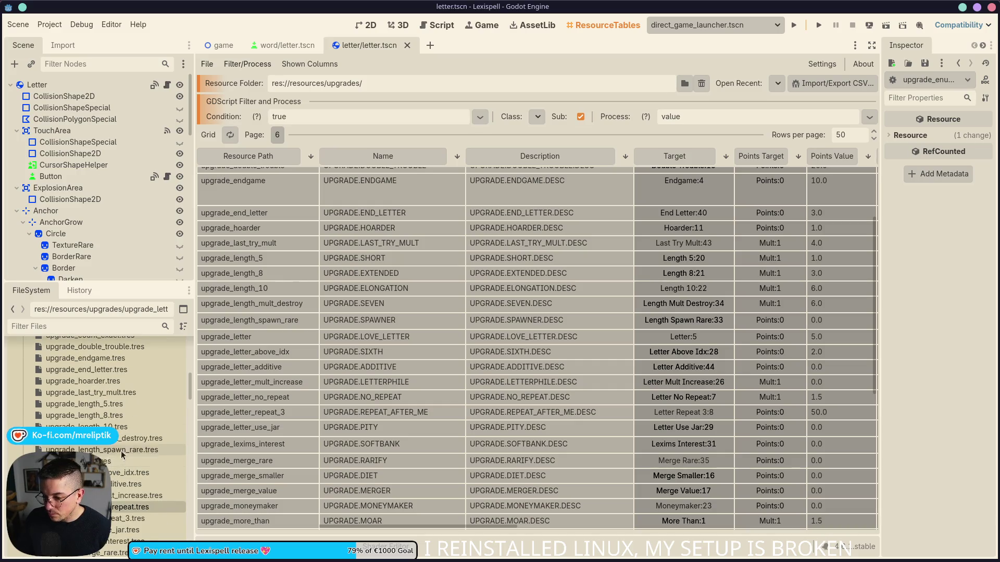
scroll(99, 395, "up", 10)
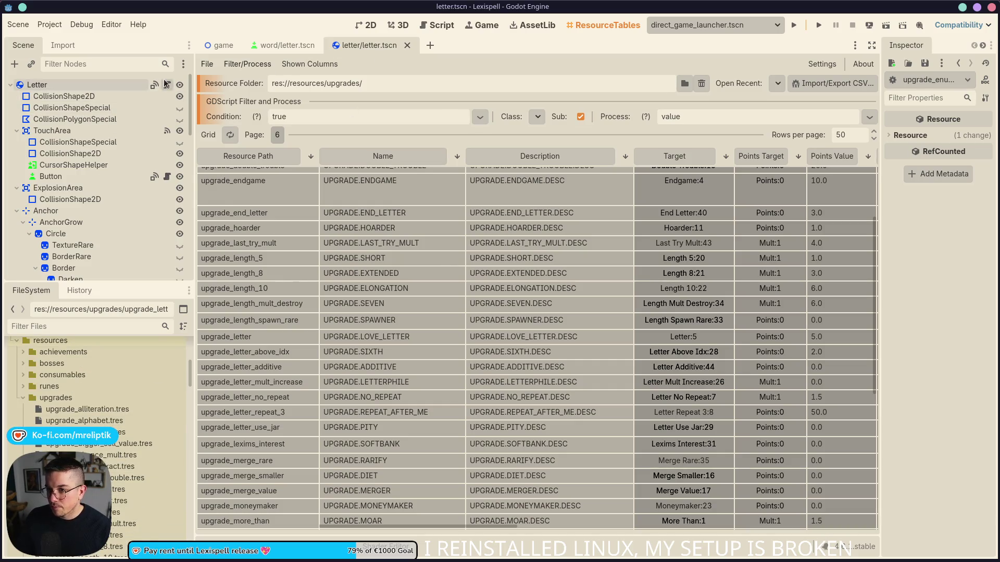
left_click(167, 85)
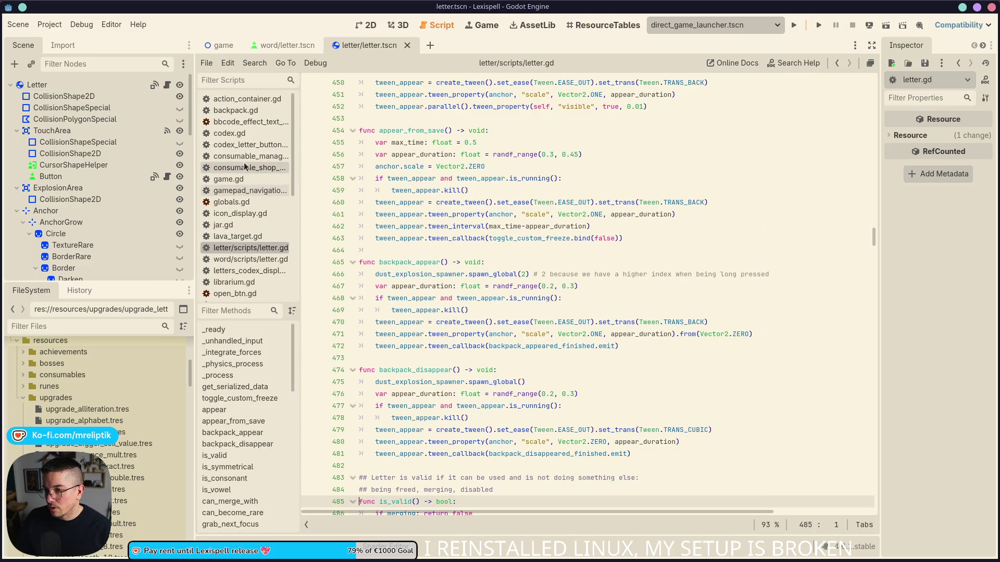
- Open upgrade_enum.gd through the quick script search
key("ctrl+alt+o")
type("ienum")
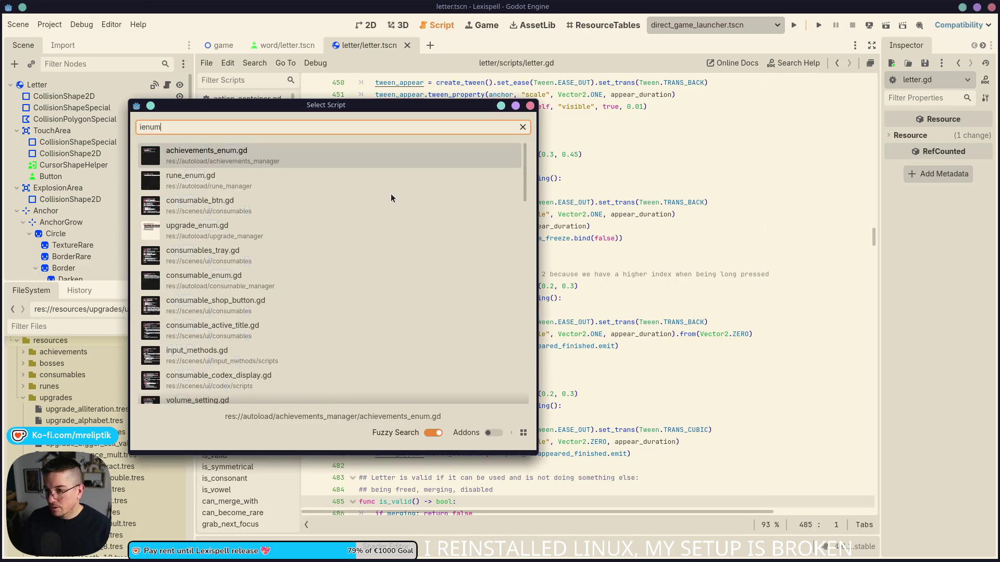
key("Return")
key("ctrl+alt+o")
type("upenu")
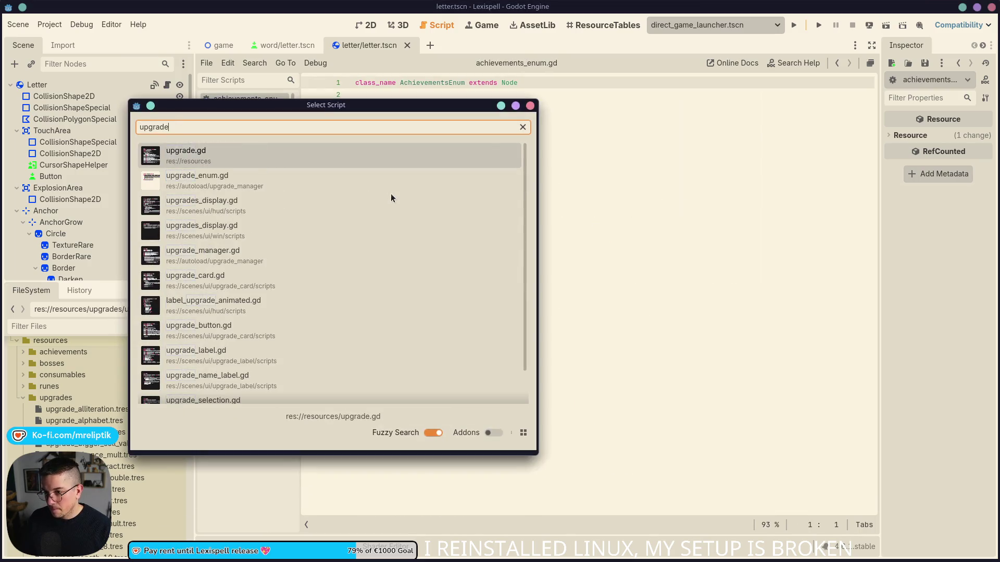
key("Return")
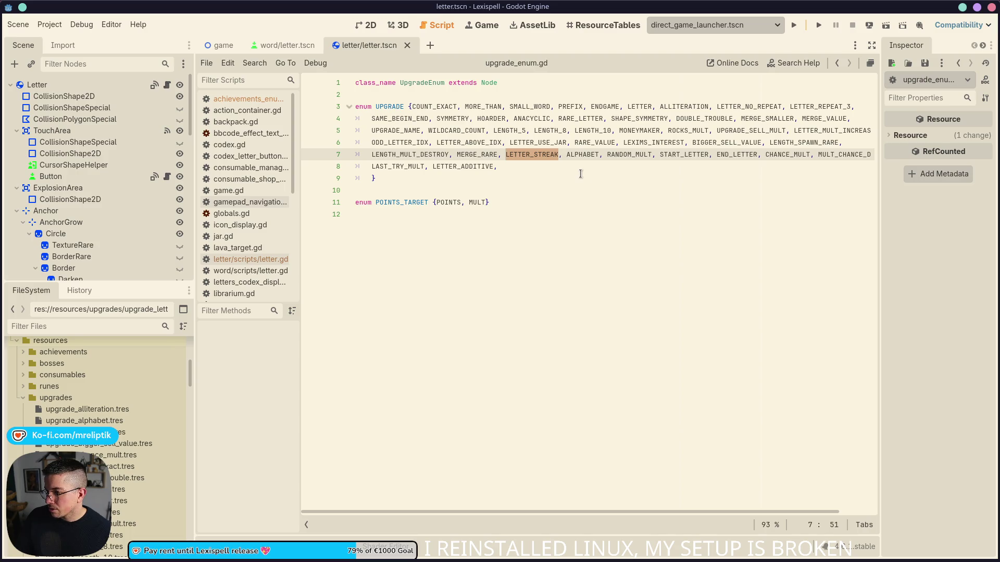
- Search upgrade_enum.gd for 'streak' and save the script
double_click(464, 166)
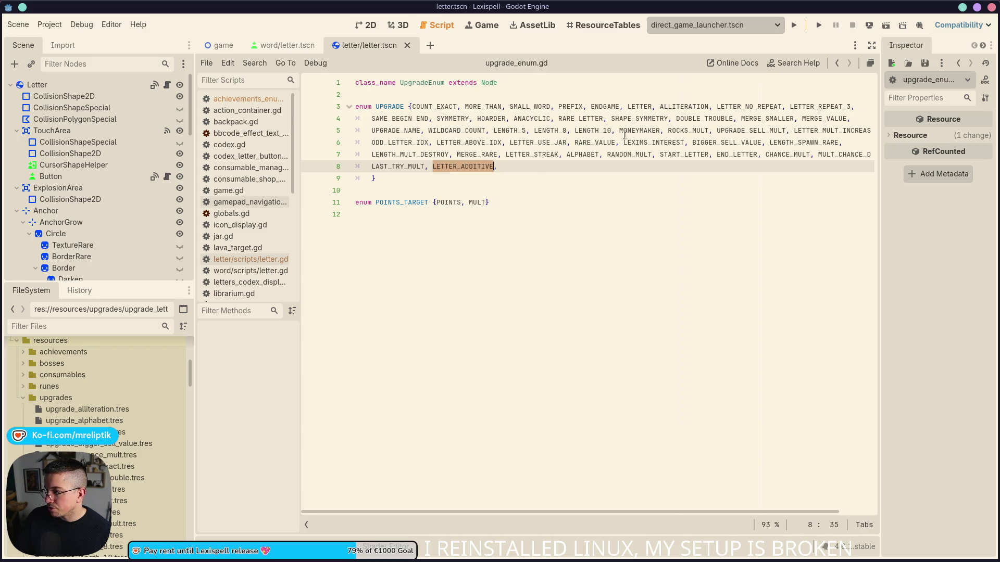
left_click(521, 145)
key("ctrl+f")
type("s")
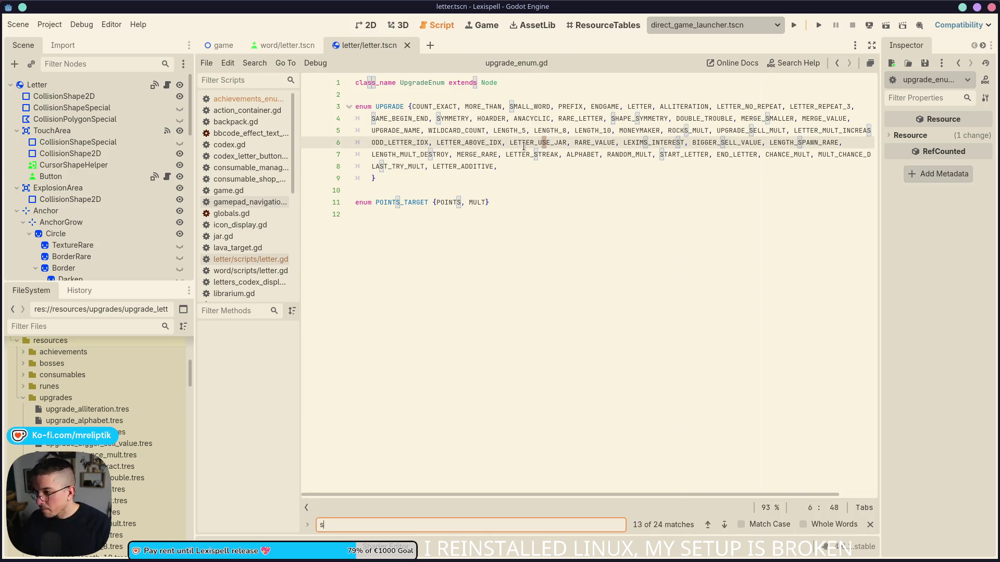
key("BackSpace")
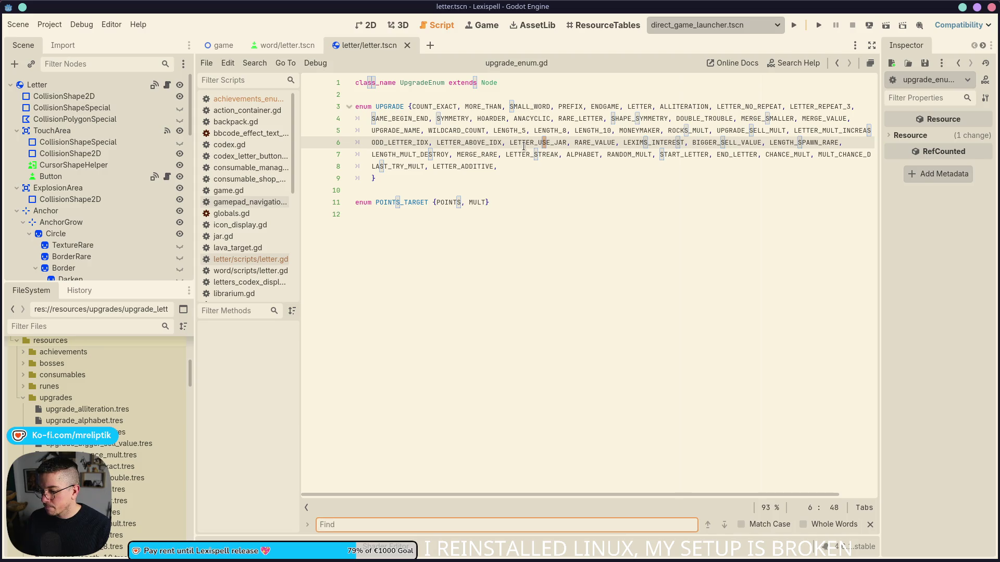
type("streak")
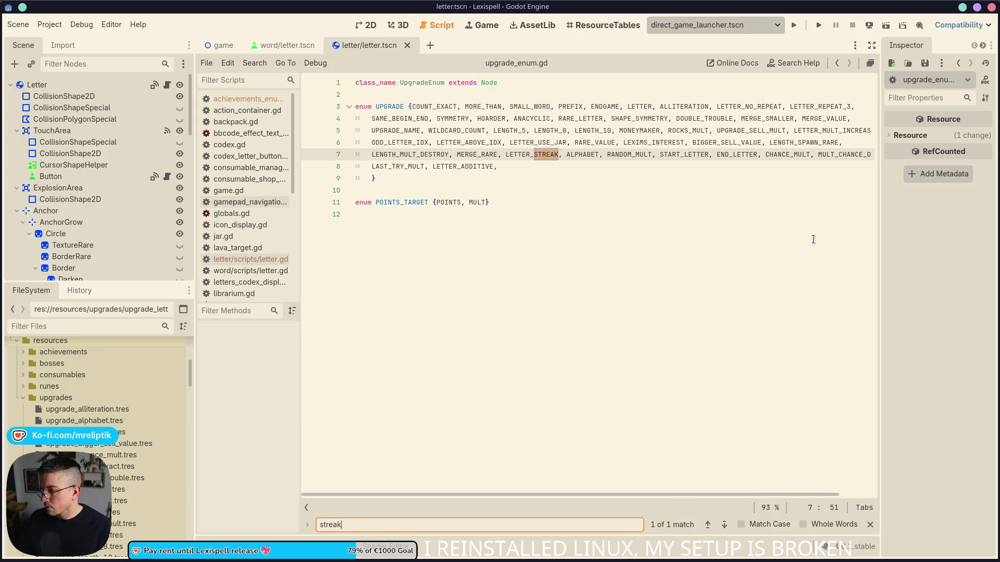
left_click(870, 526)
left_click(355, 352)
key("ctrl+s")
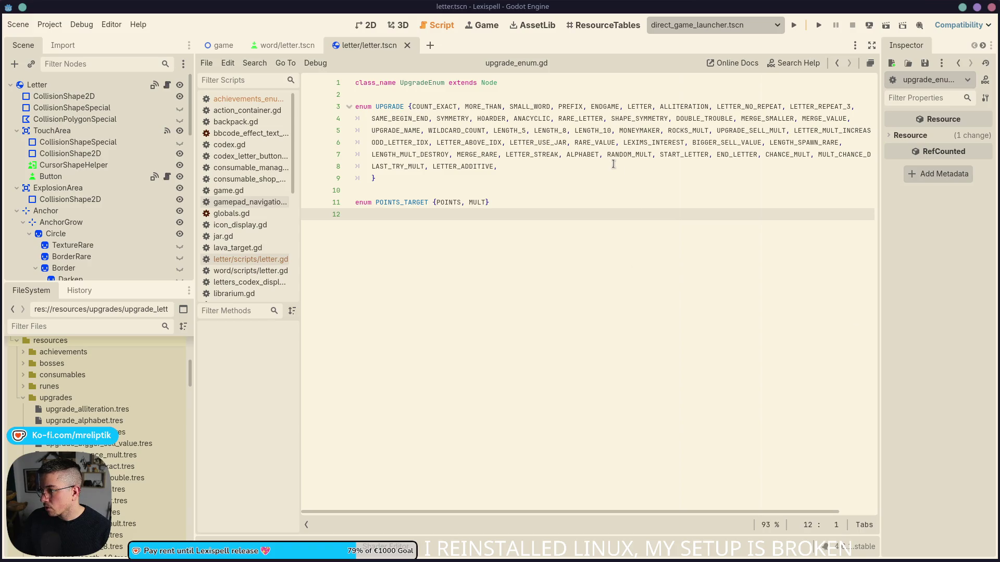
- Copy the LETTER_ADDITIVE name and switch to the game scene
double_click(457, 166)
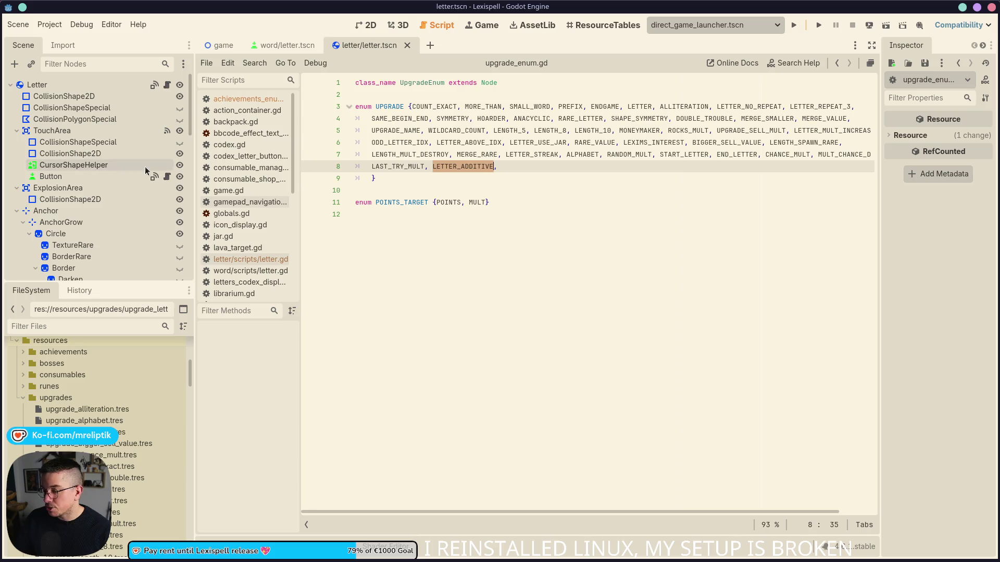
key("ctrl+Tab")
left_click(167, 85)
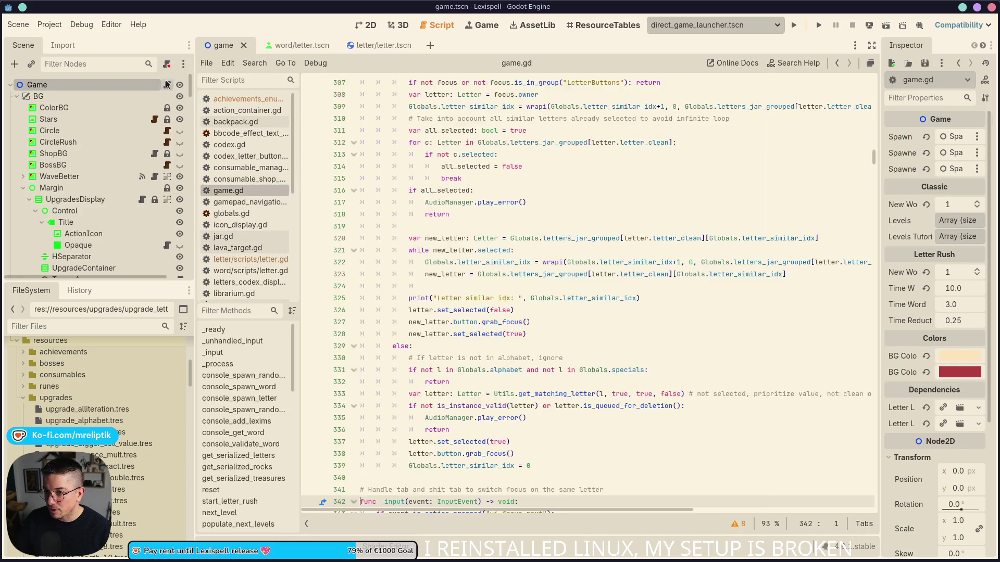
- Find STREAK in game.gd, replace line 1168's LETTER_STREAK with LETTER_ADDITIVE, and save
left_click(490, 309)
key("ctrl+f")
key("ctrl+a")
type("STREAK")
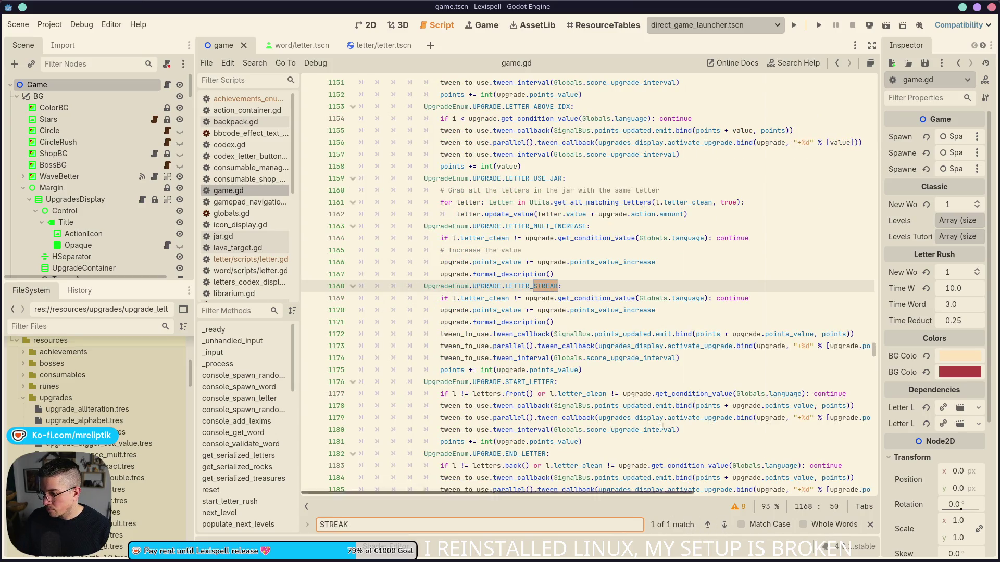
double_click(538, 285)
type("LETTER_ADDITIVE")
key("ctrl+s")
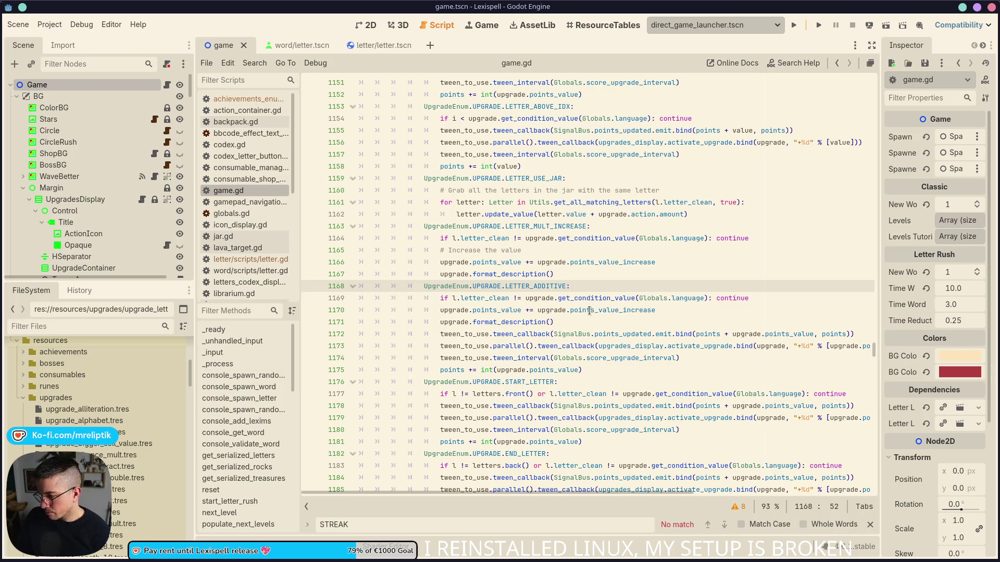
mouse_move(516, 313)
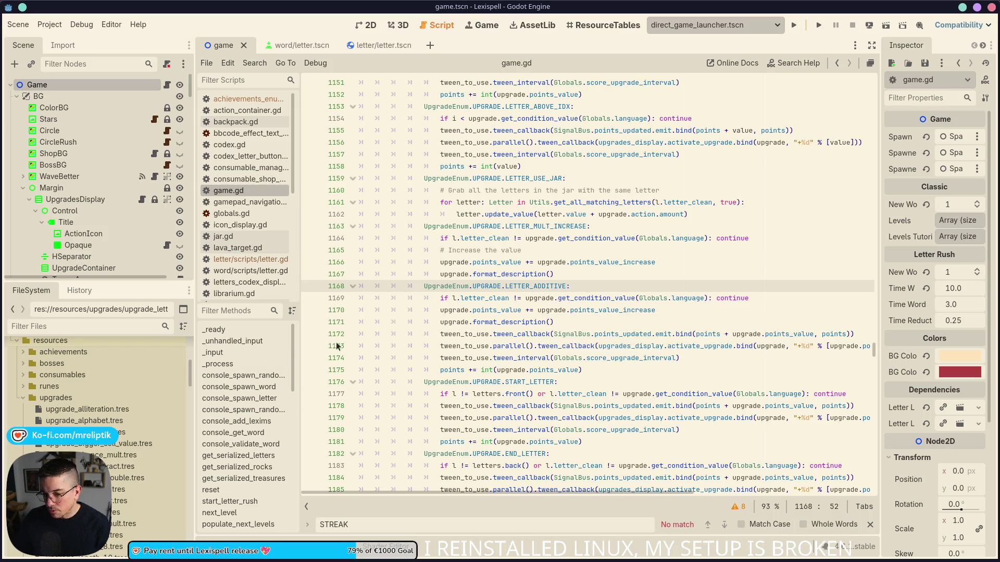
left_click(171, 550)
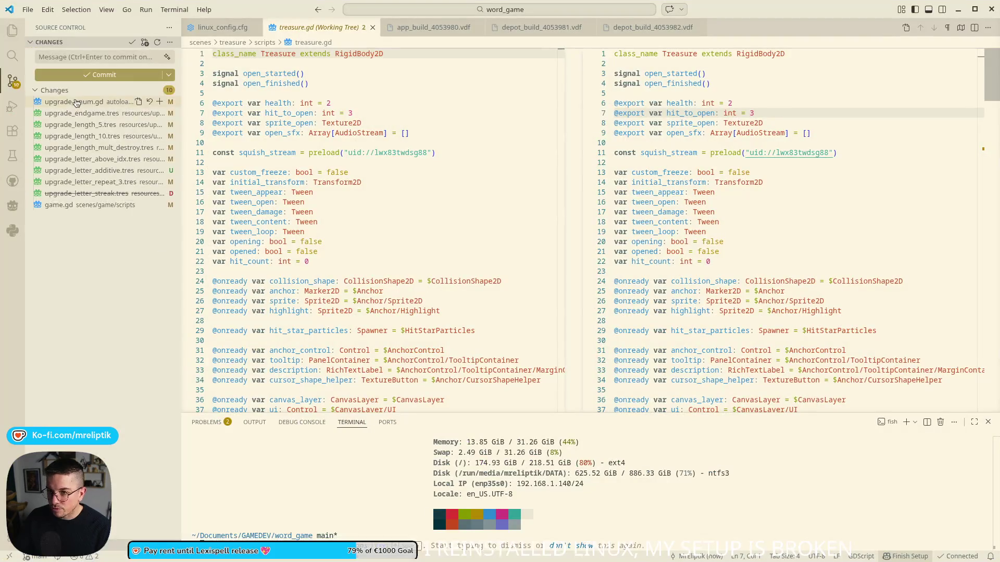
- Stage all changes and commit them with the message 'change streak to additive'
left_click(88, 205)
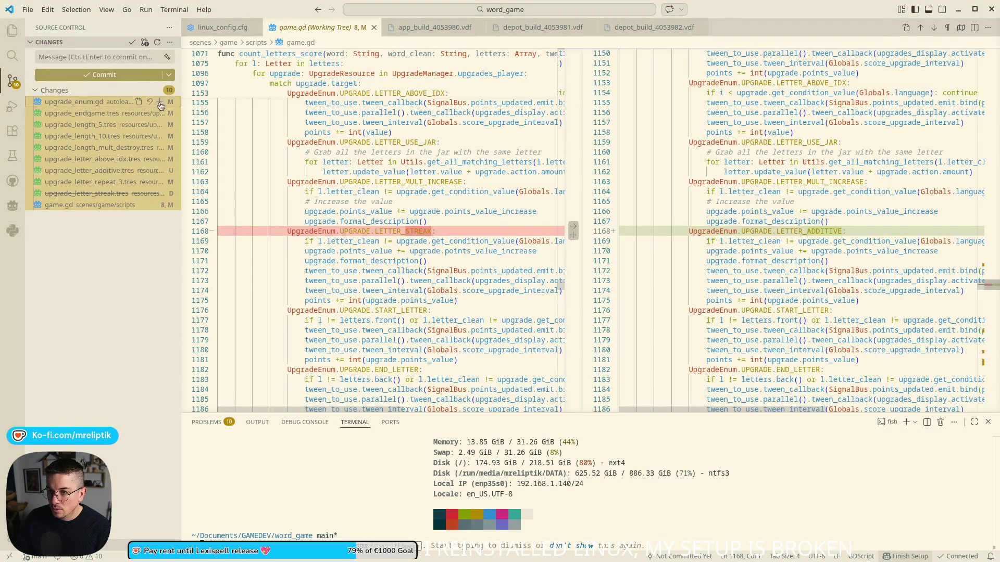
left_click(72, 74)
type("change")
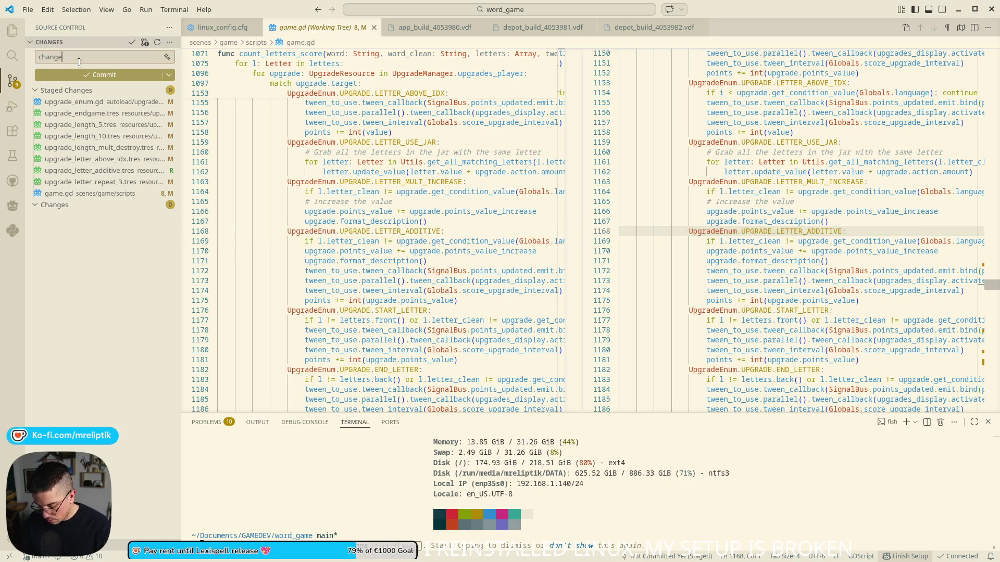
type(" streak to additive")
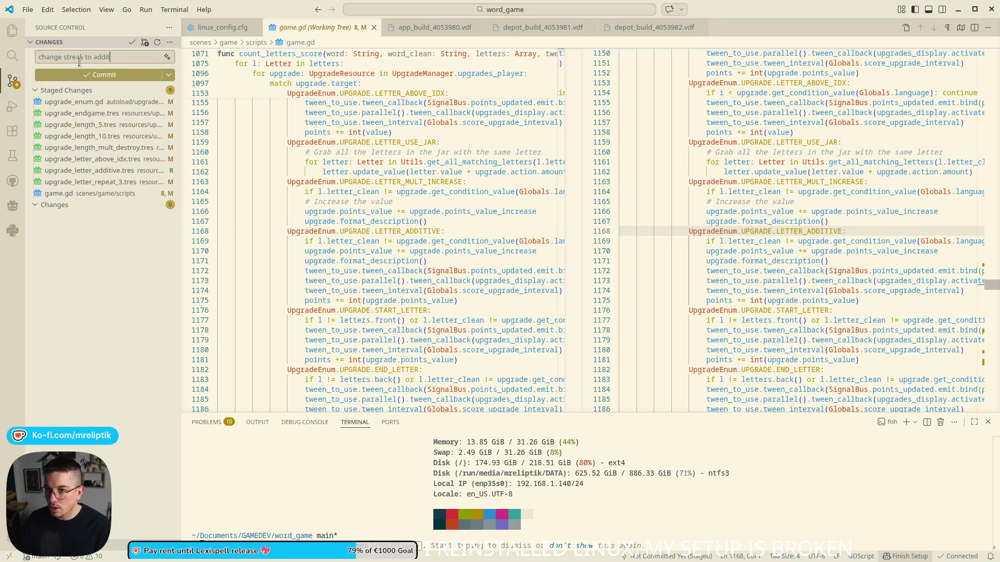
left_click(123, 73)
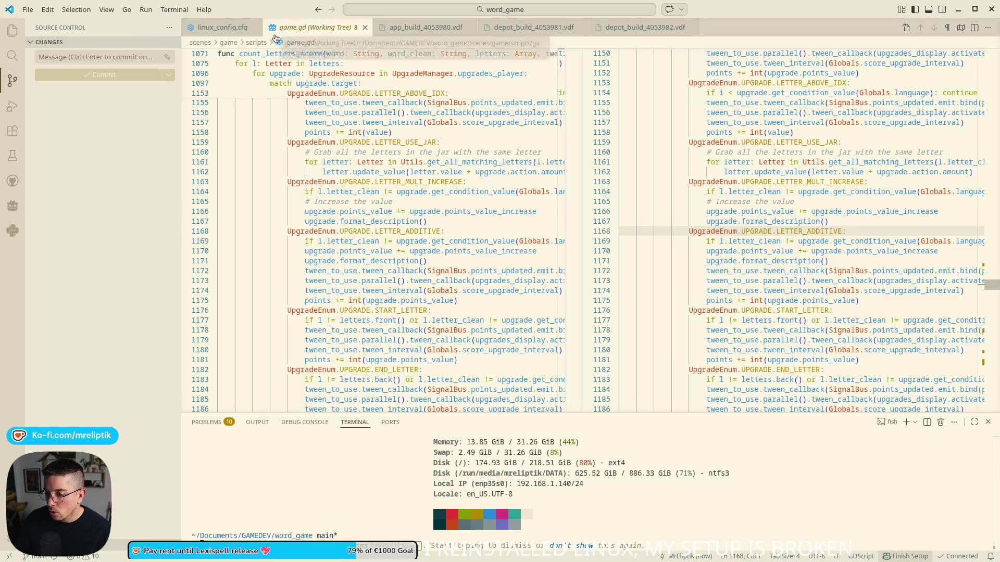
- Close the game.gd diff, show the Explorer file tree, and return to Godot
left_click(235, 30)
left_click(319, 29)
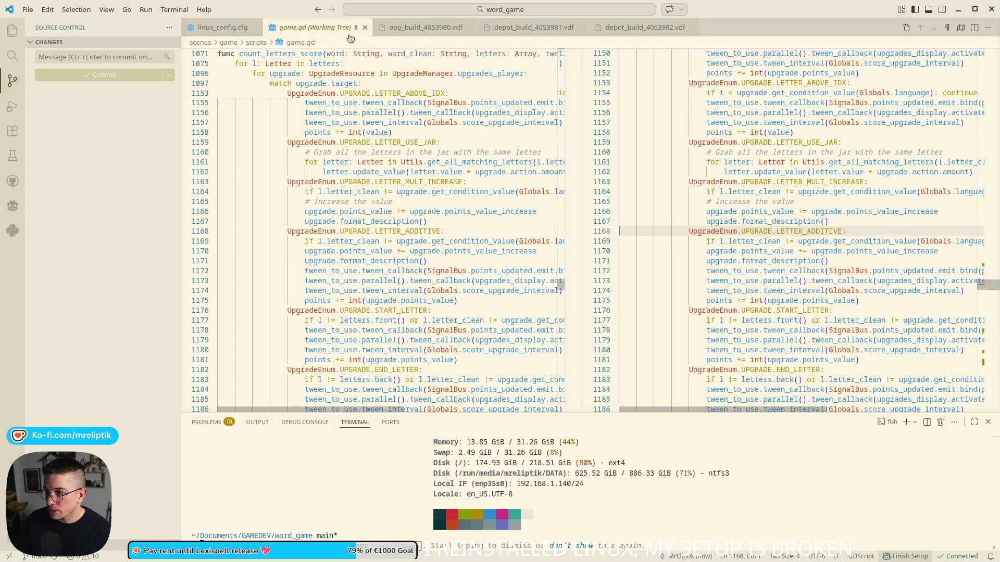
left_click(365, 27)
left_click(12, 29)
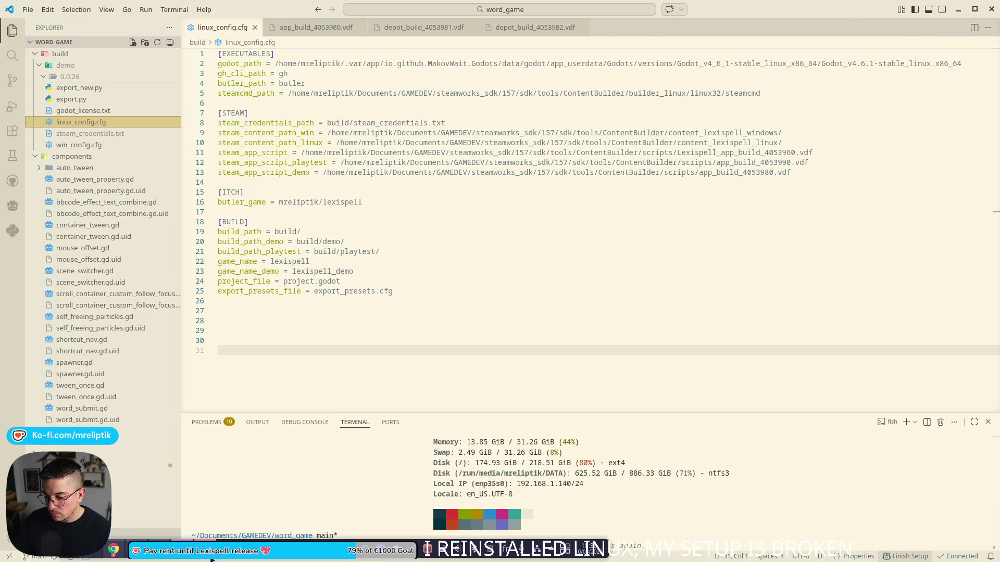
key("alt+Tab")
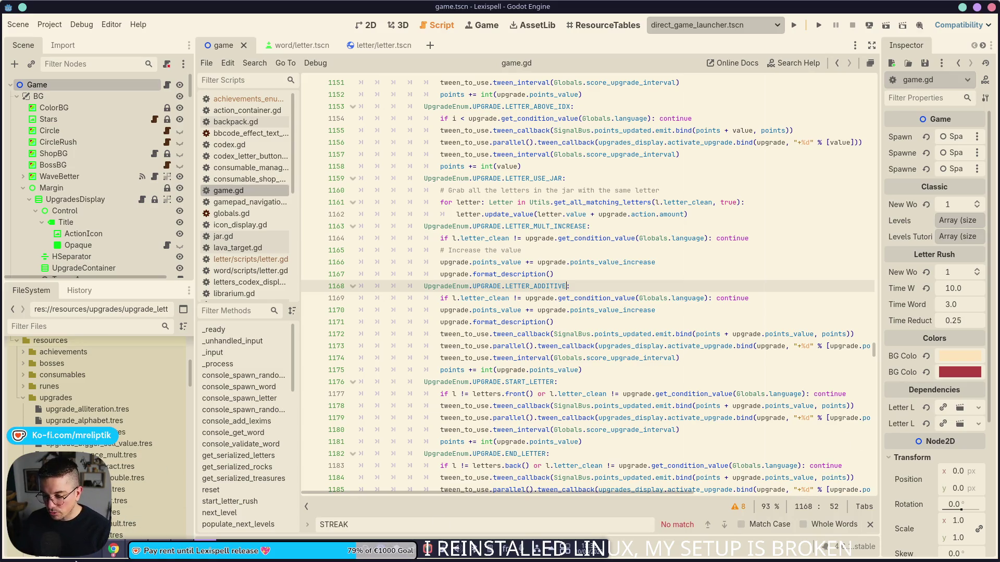
- Create a new UpgradeResource in the upgrades folder, saved as upgrade_letter_streak.tres
right_click(75, 401)
mouse_move(111, 381)
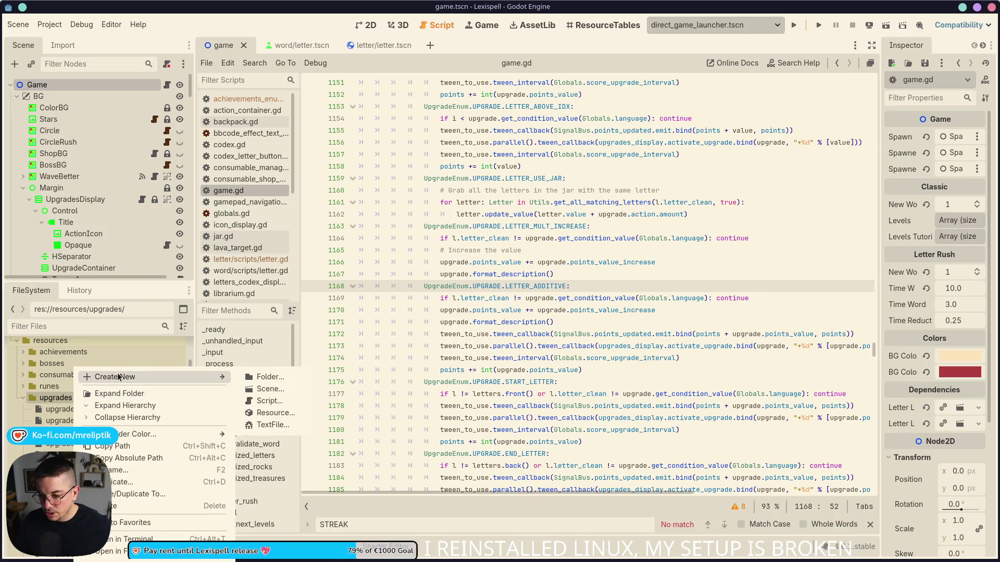
left_click(271, 412)
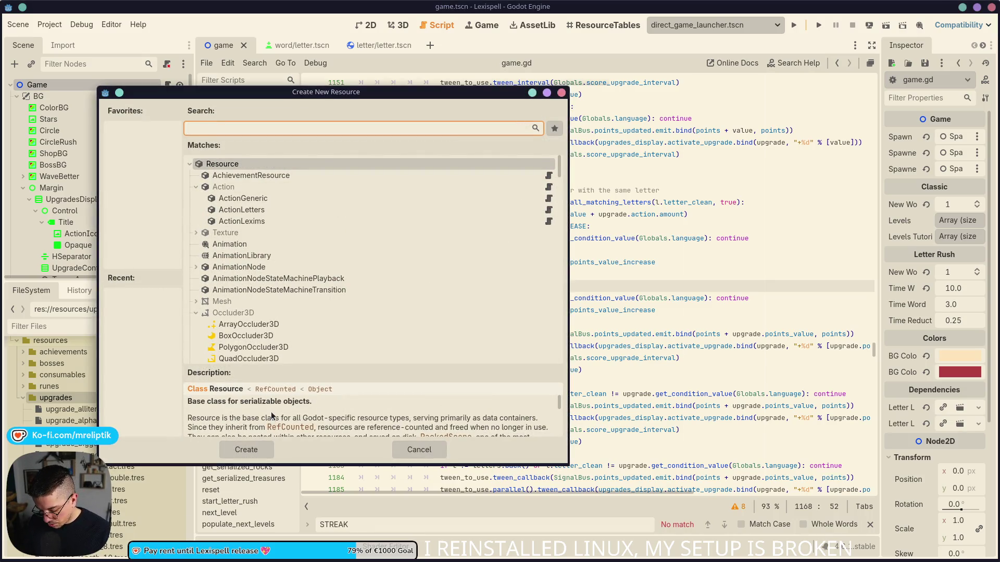
type("upgrade")
key("Return")
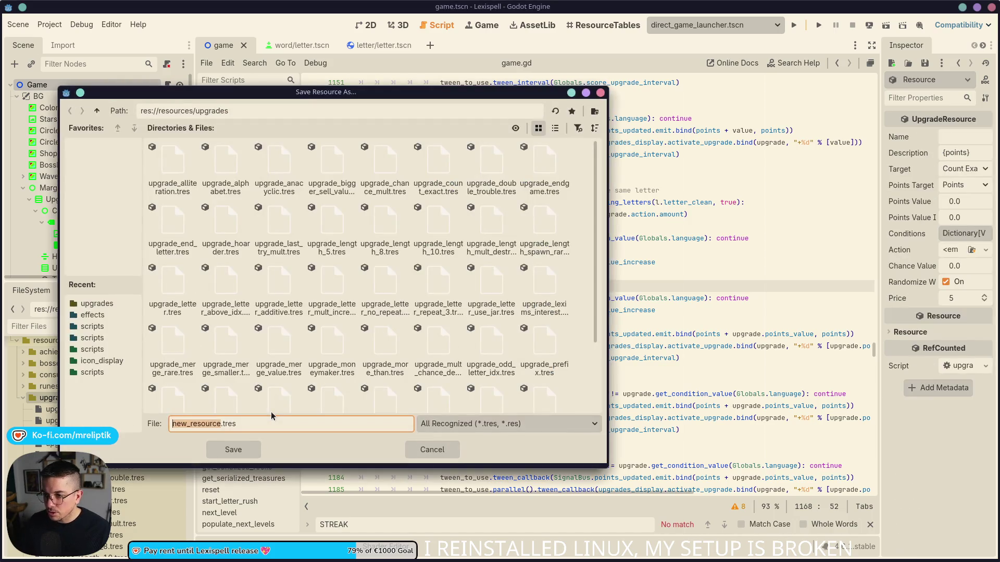
type("upgrade_")
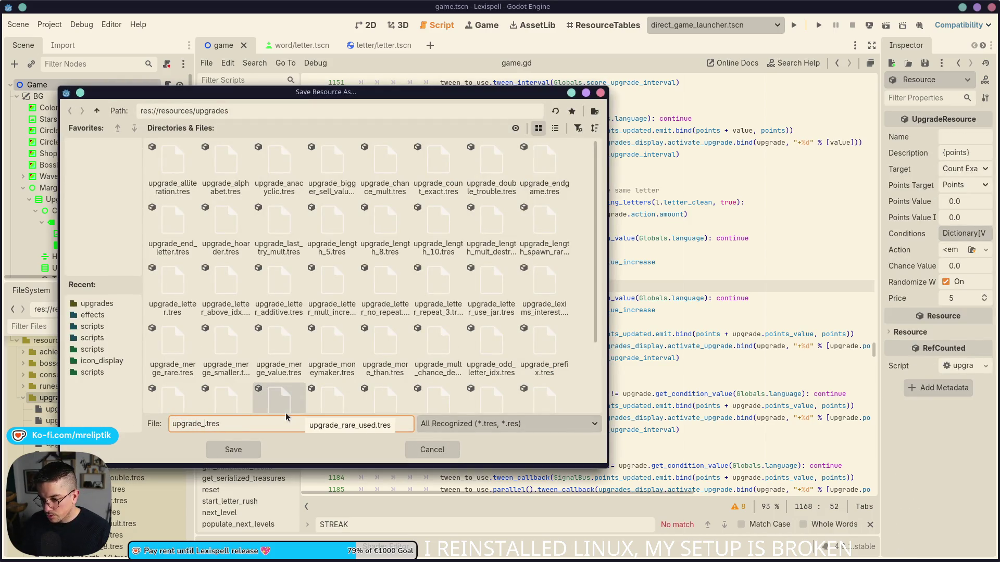
type("letter_streak")
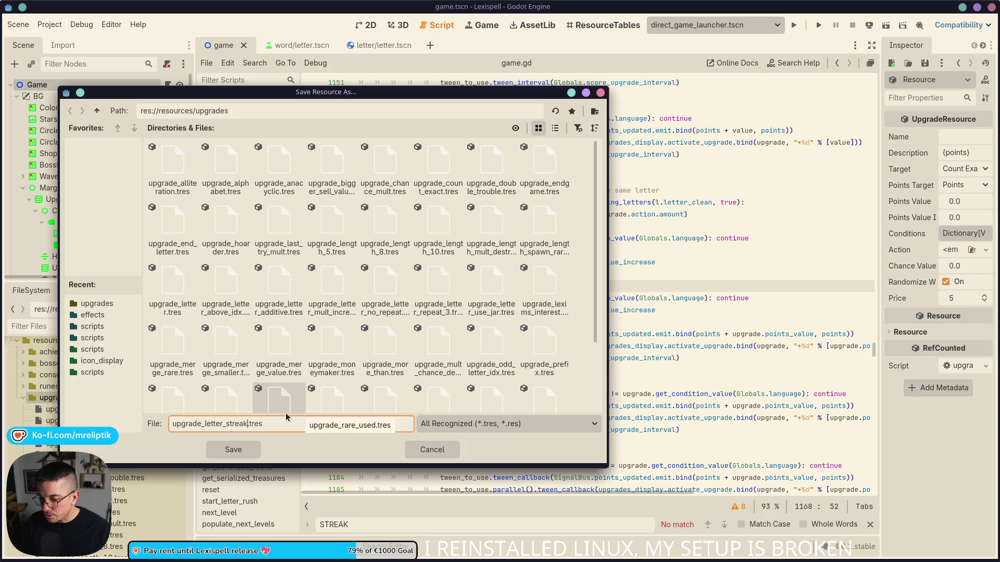
key("Return")
- Widen the Inspector and begin entering the Name UPGRADE.LETTER_STREAK
scroll(94, 396, "down", 5)
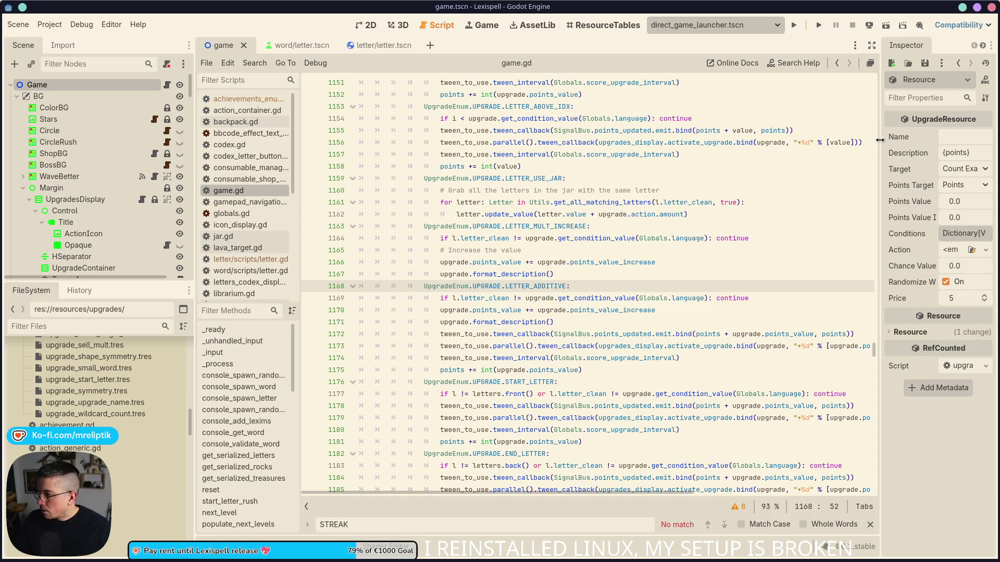
left_click_drag(880, 139, 702, 139)
left_click(868, 137)
type("UPGRADE.LETTER.")
key("BackSpace")
type("_STREAK")
- Set Target to Letter Streak, save, and change Points Target from Points to Mult
left_click(900, 172)
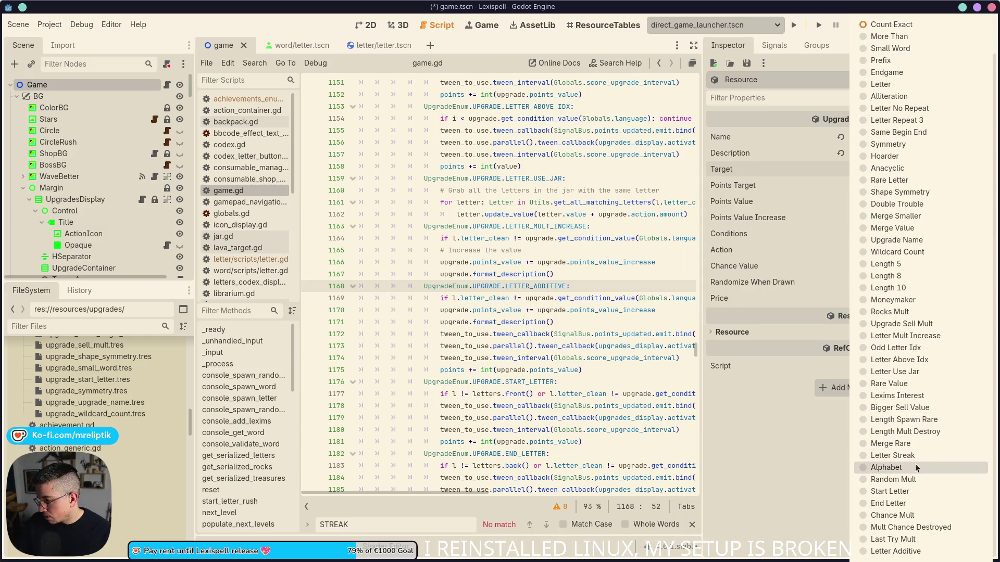
left_click(892, 456)
key("ctrl+s")
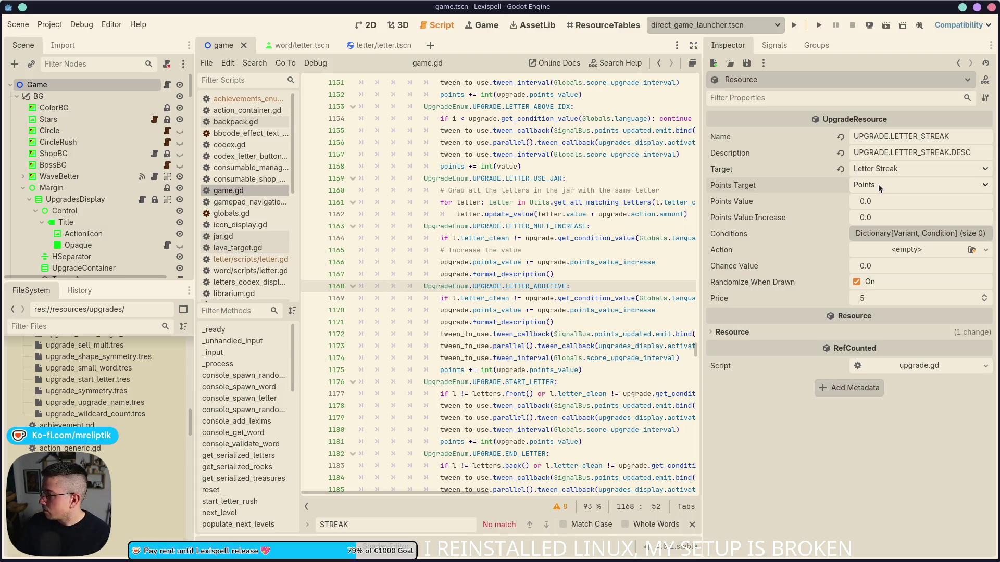
left_click(878, 183)
left_click(885, 207)
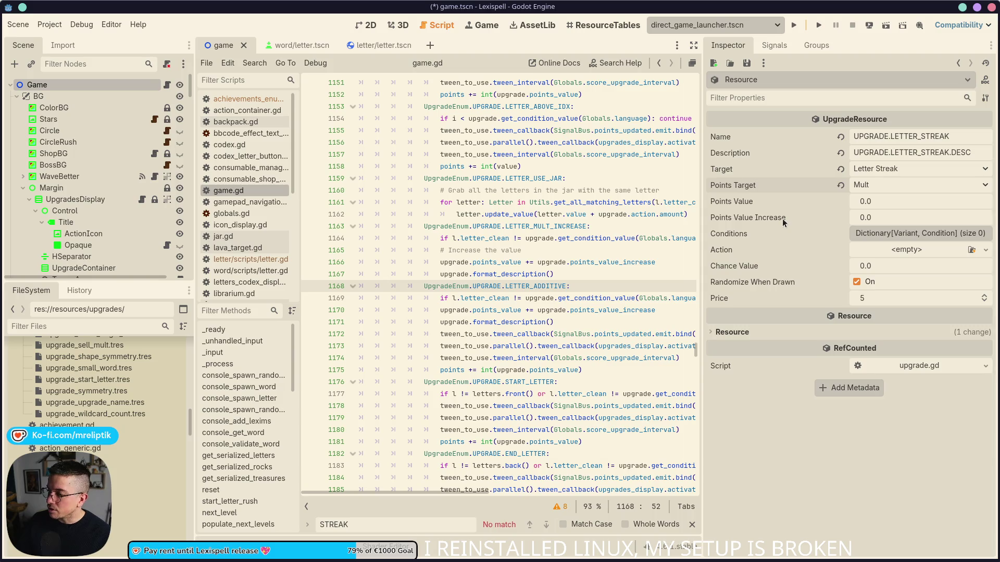
mouse_move(790, 218)
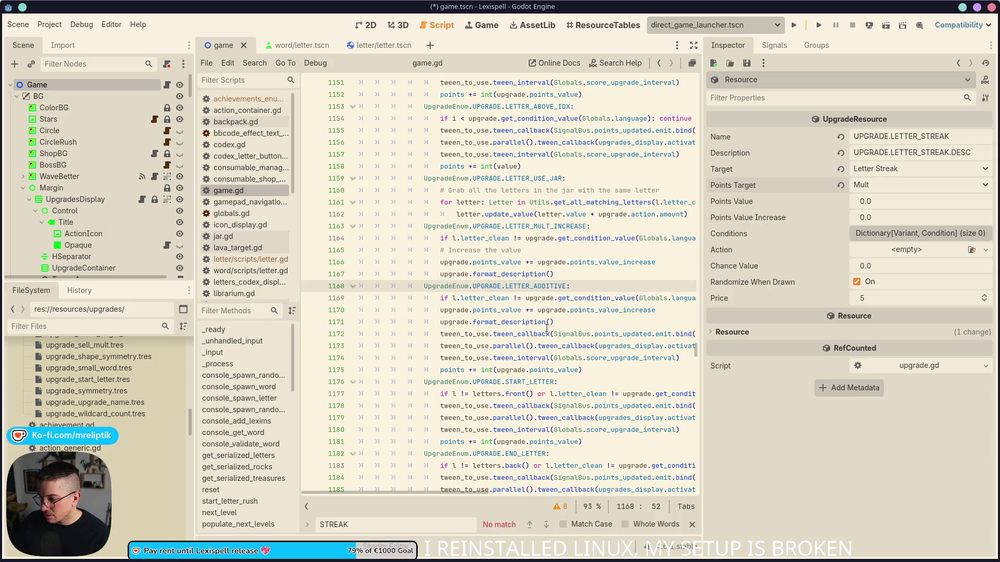
scroll(687, 235, "right", 2)
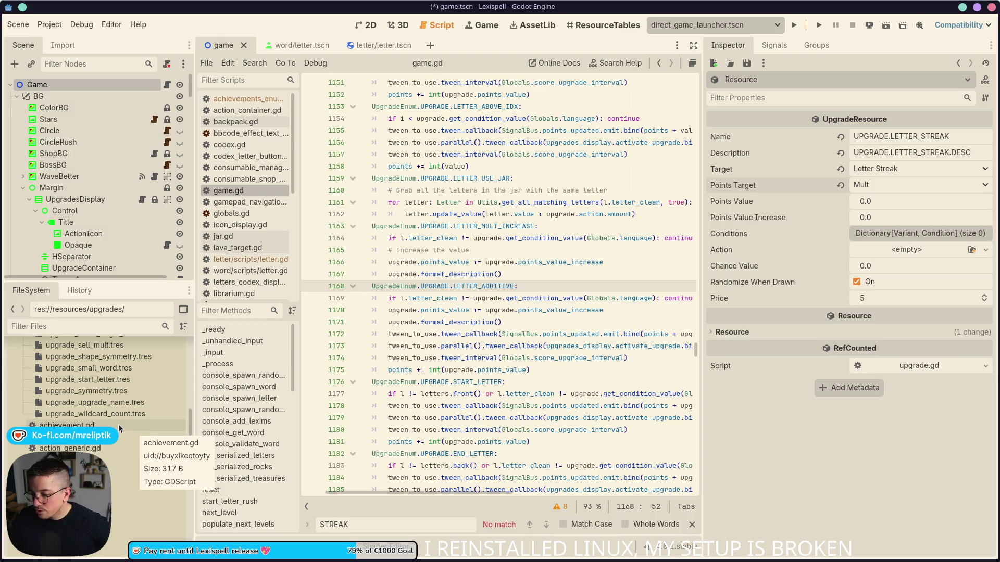
- Narrow the Inspector to widen game.gd's editor and review the LETTER_ADDITIVE case code
scroll(114, 406, "up", 5)
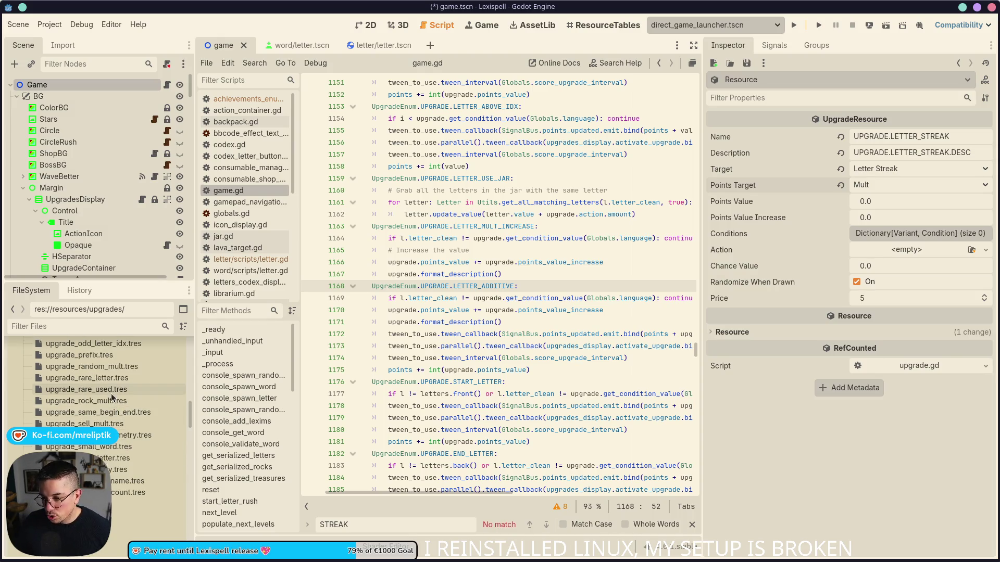
left_click(491, 289)
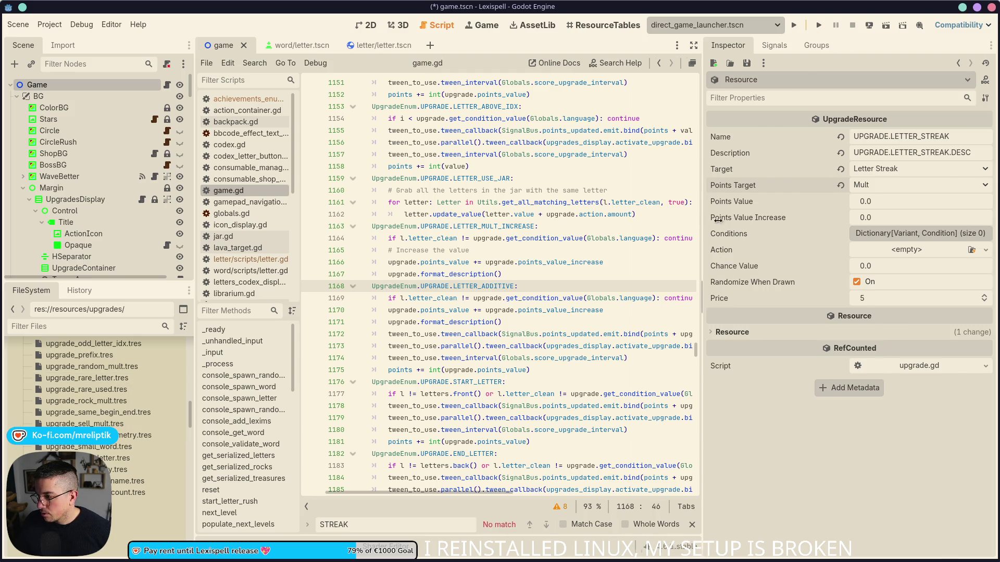
left_click_drag(710, 220, 786, 220)
scroll(484, 289, "down", 2)
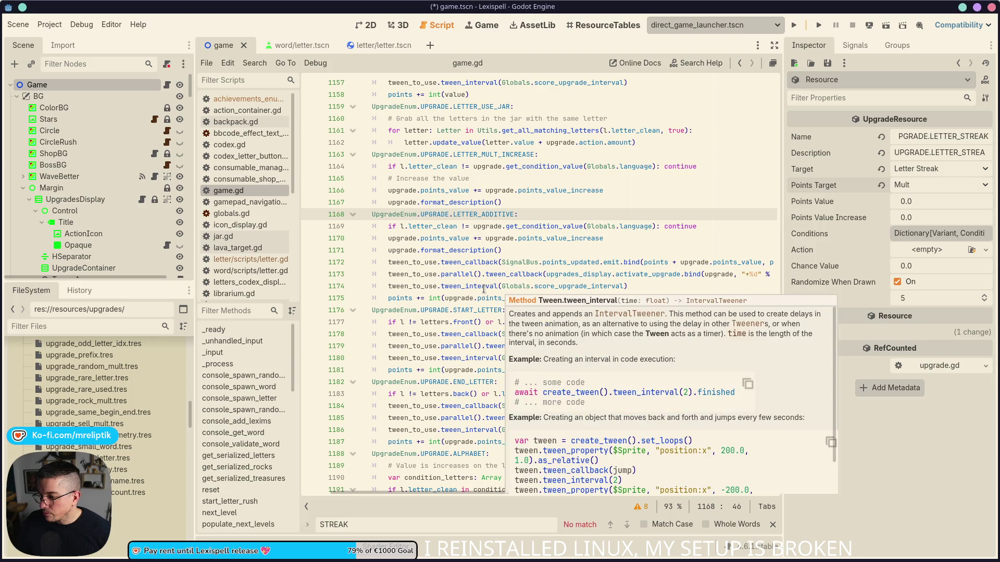
mouse_move(531, 297)
left_mouse_down()
mouse_move(339, 237)
mouse_move(347, 214)
left_mouse_up()
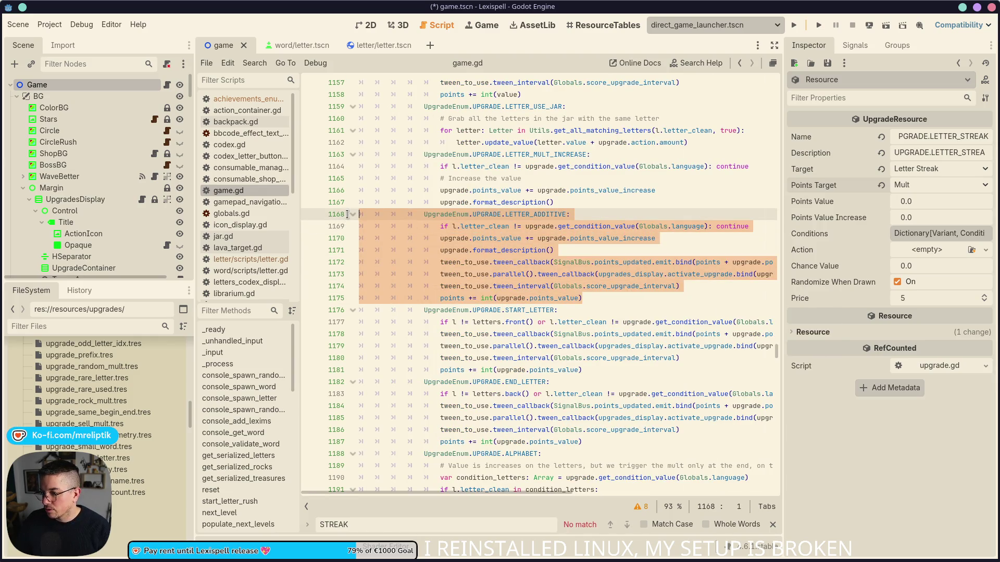
left_click(607, 304)
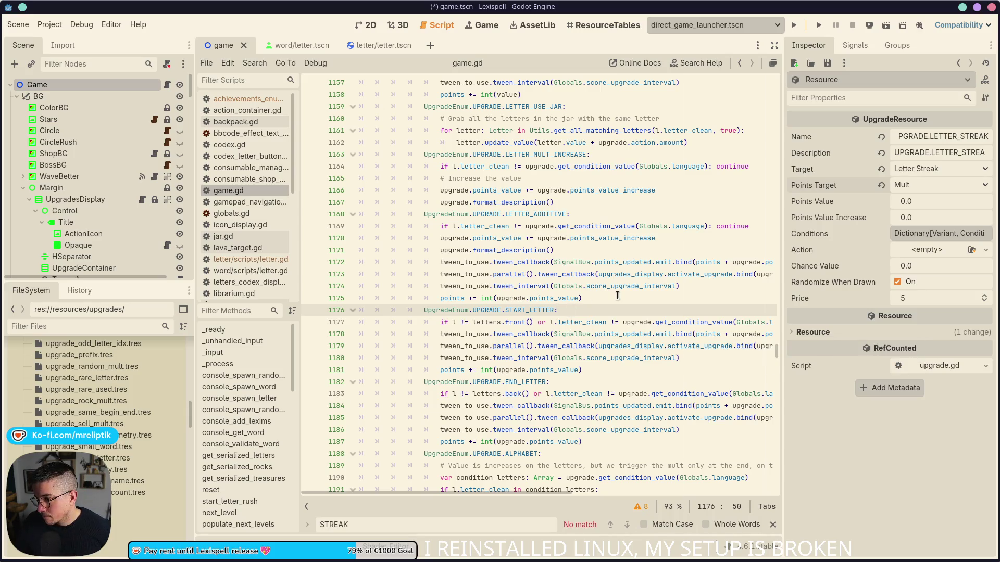
mouse_move(627, 243)
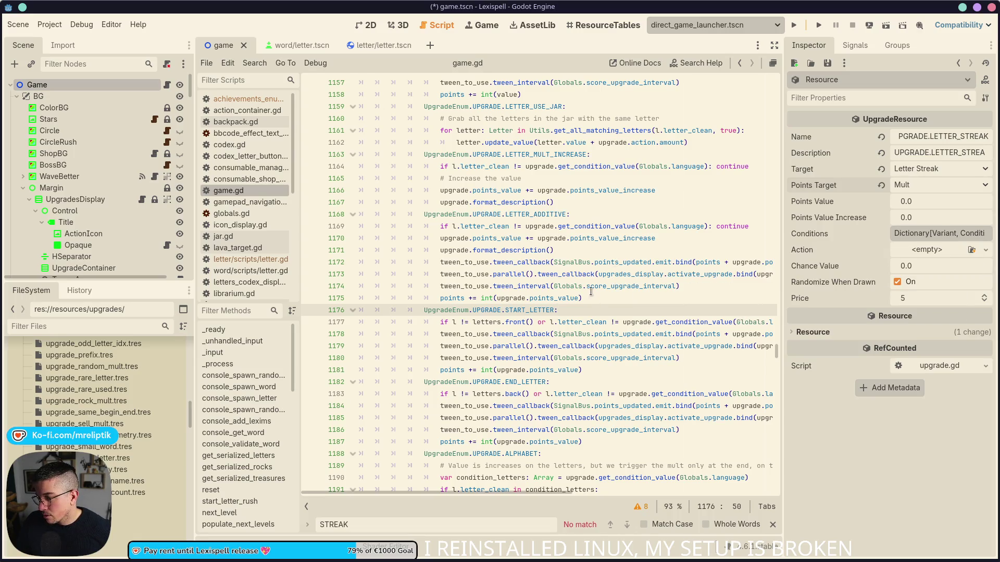
mouse_move(590, 291)
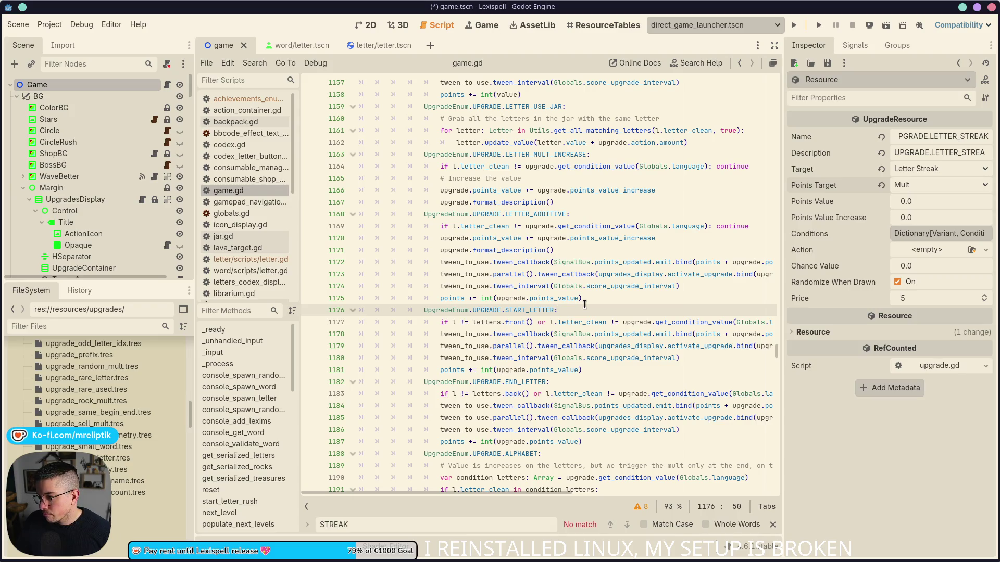
- Scroll through the upgrade match cases, search for STREAK, and reselect LETTER_ADDITIVE on line 1168
double_click(511, 219)
scroll(542, 260, "down", 10)
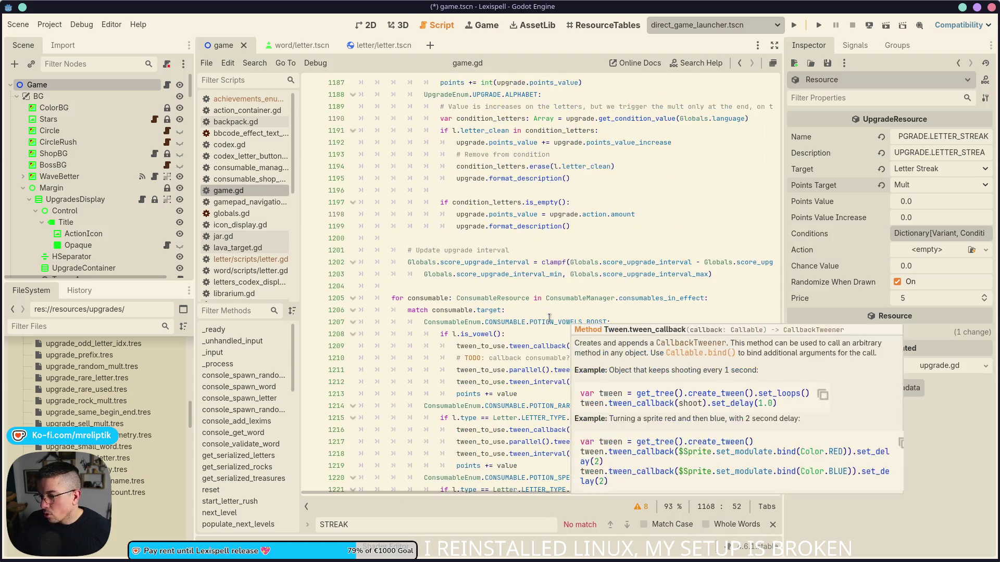
scroll(549, 317, "down", 4)
scroll(550, 318, "down", 16)
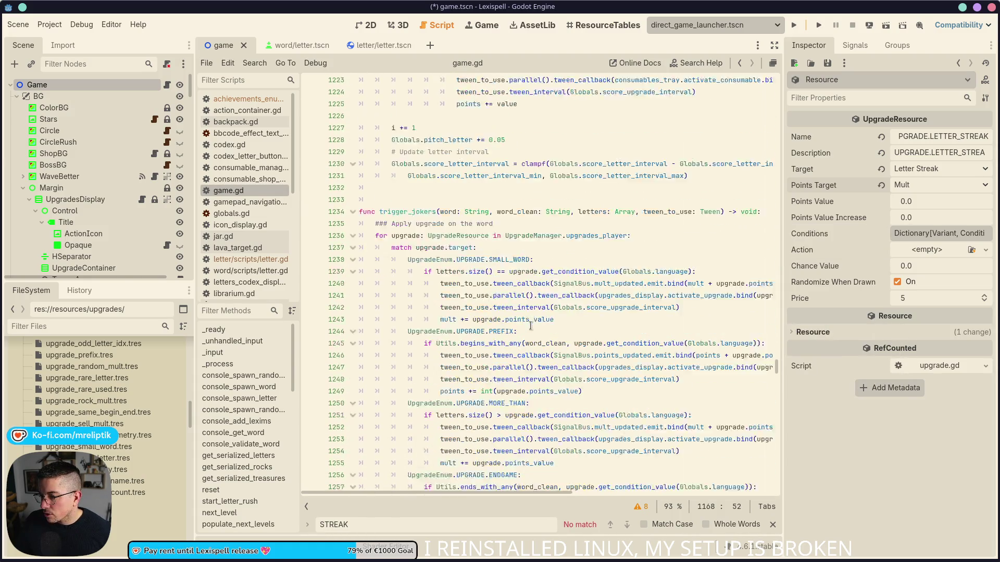
scroll(531, 326, "down", 13)
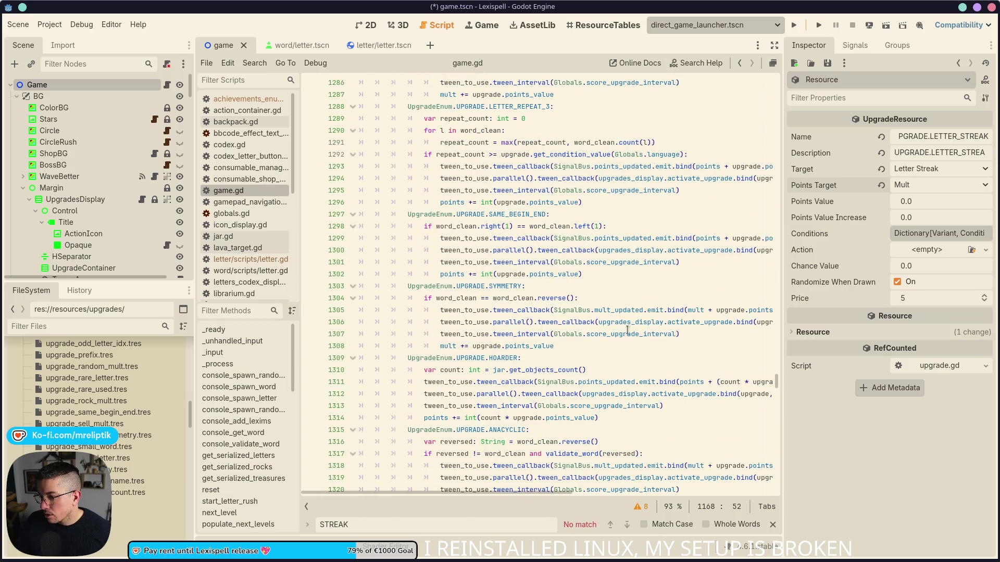
scroll(628, 330, "down", 5)
scroll(627, 330, "down", 11)
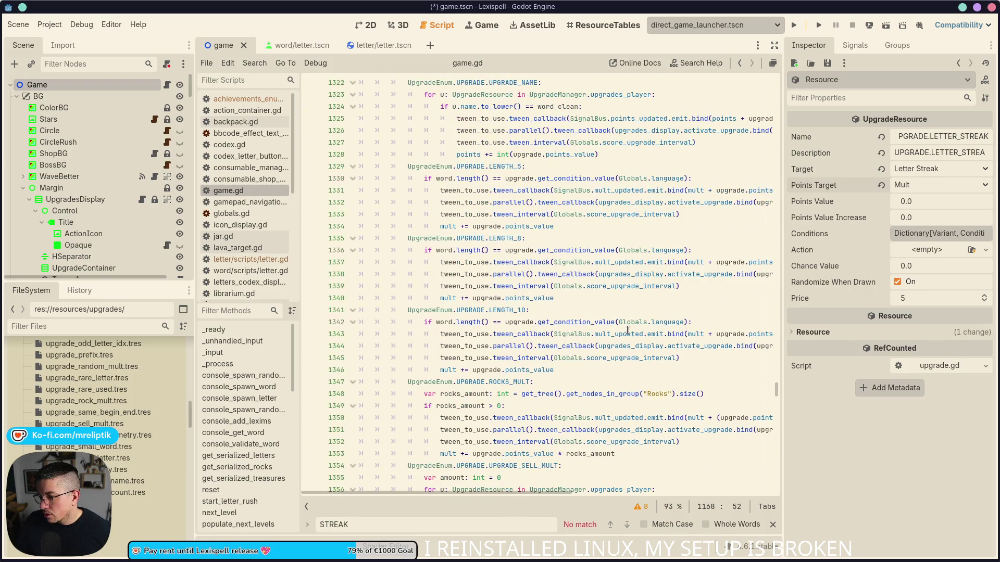
scroll(627, 330, "down", 5)
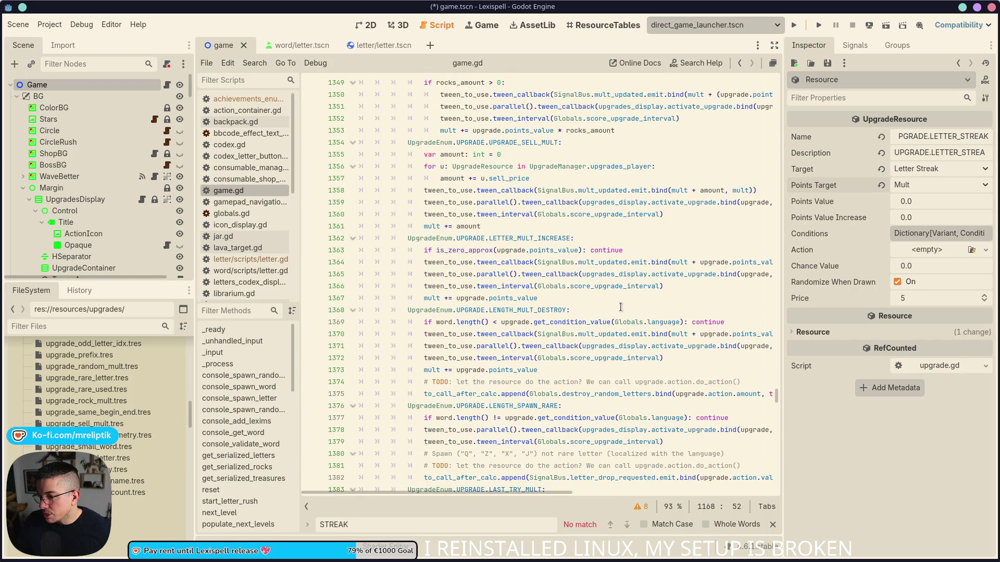
left_click(622, 307)
key("ctrl+f")
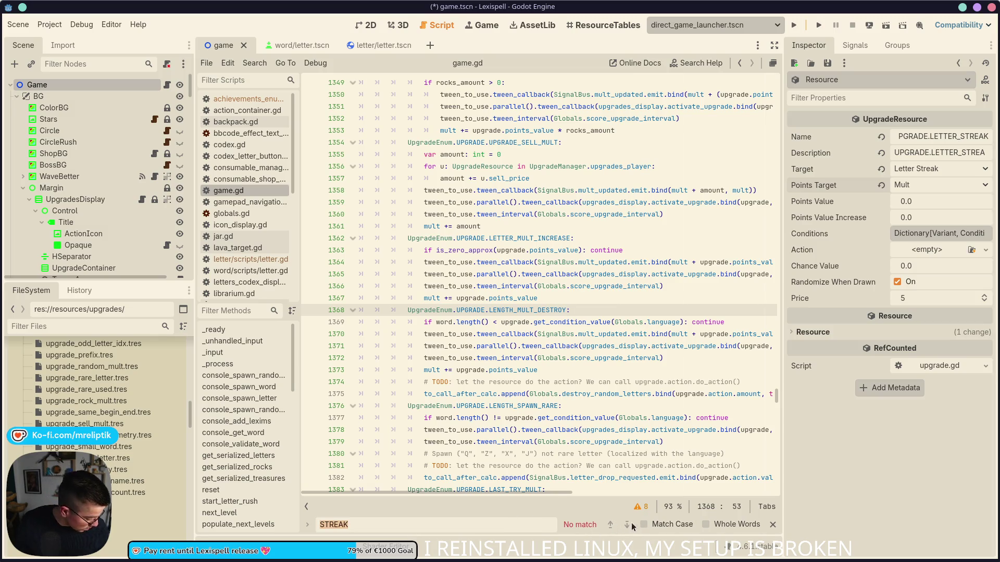
scroll(562, 375, "up", 20)
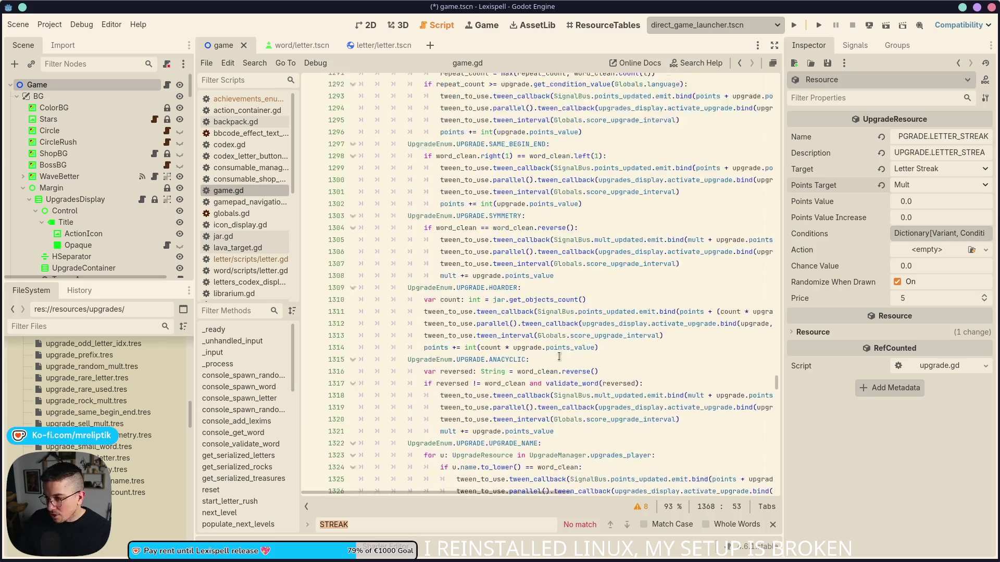
scroll(552, 354, "up", 20)
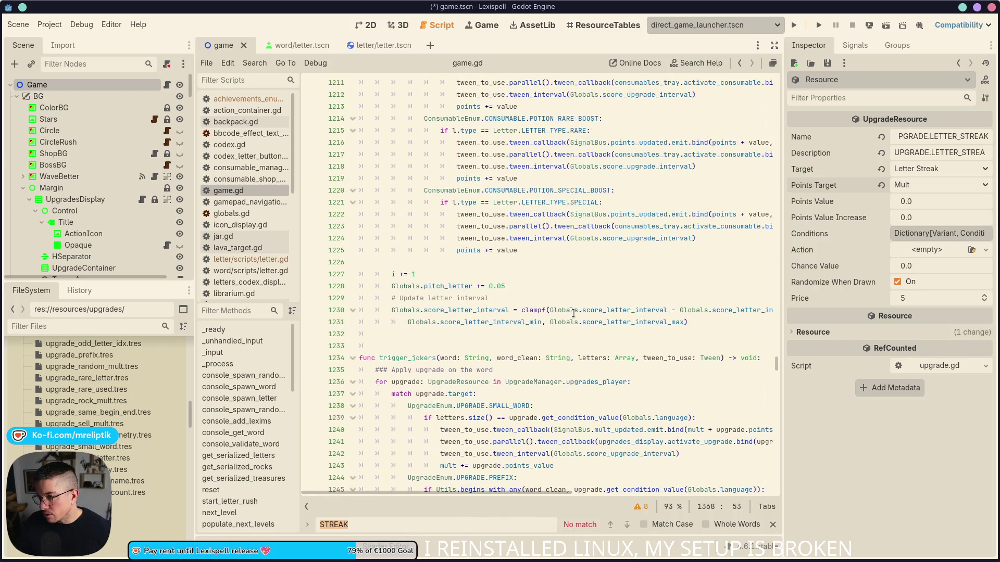
scroll(566, 328, "up", 20)
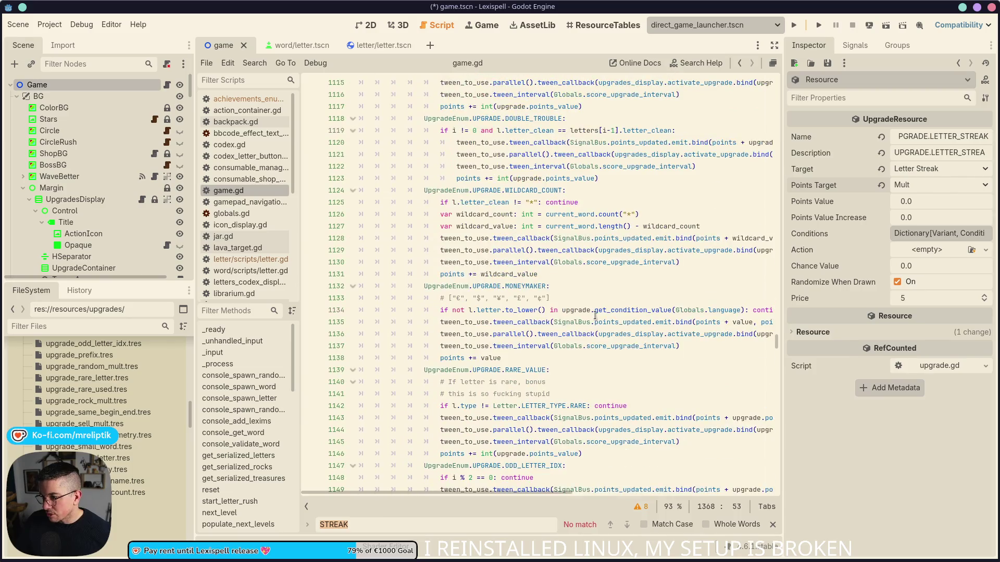
scroll(618, 294, "down", 15)
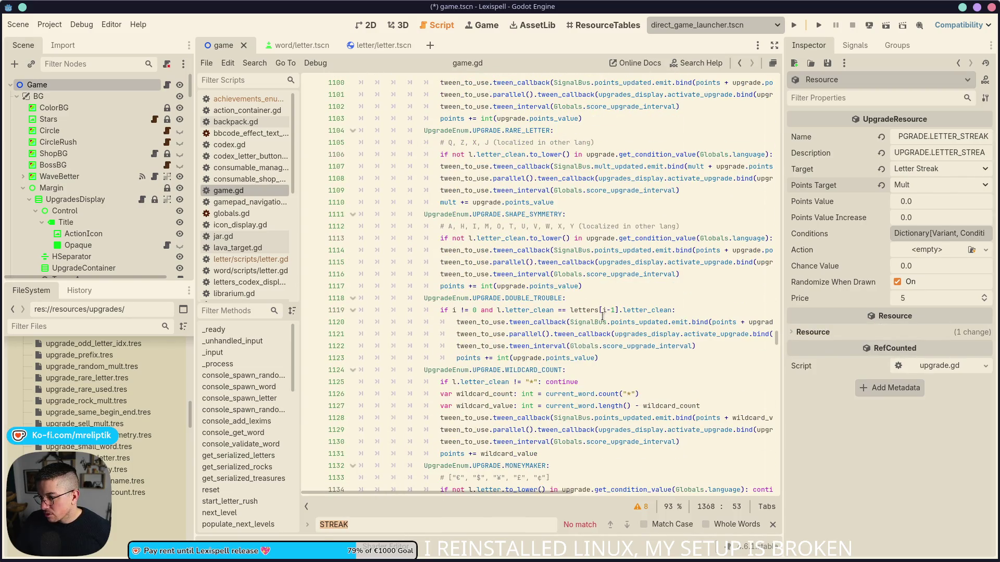
scroll(604, 316, "down", 2)
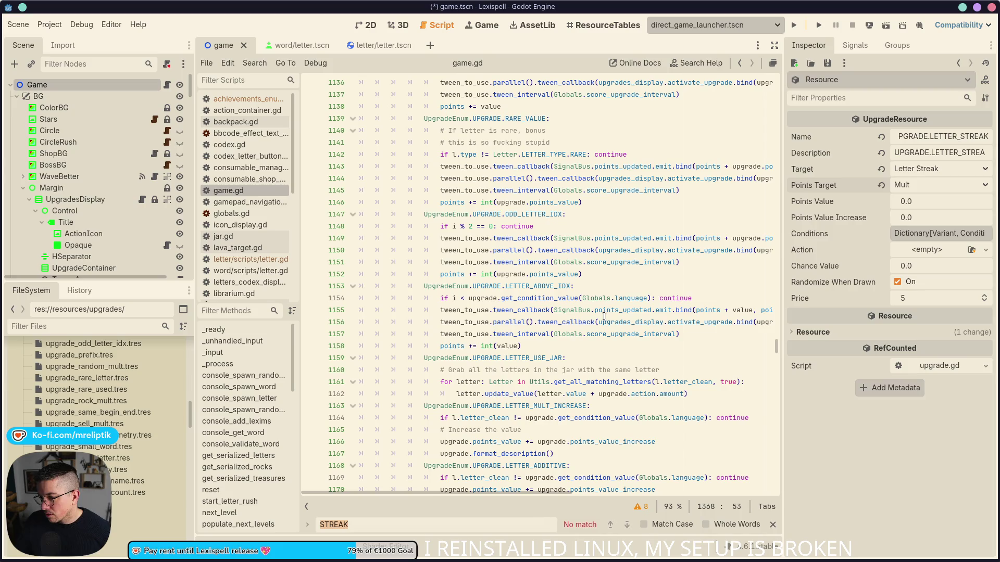
scroll(605, 316, "down", 4)
scroll(604, 316, "down", 1)
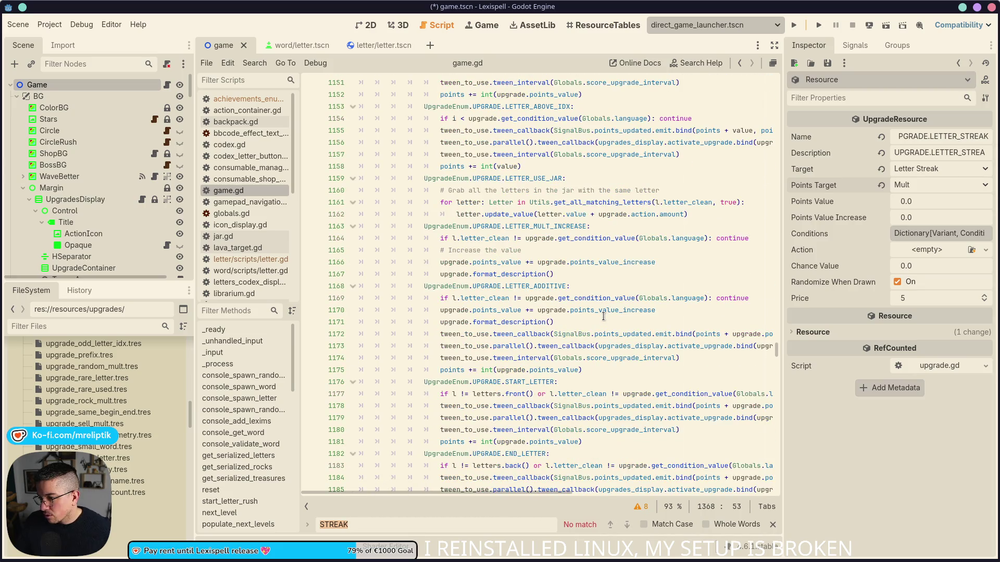
double_click(549, 286)
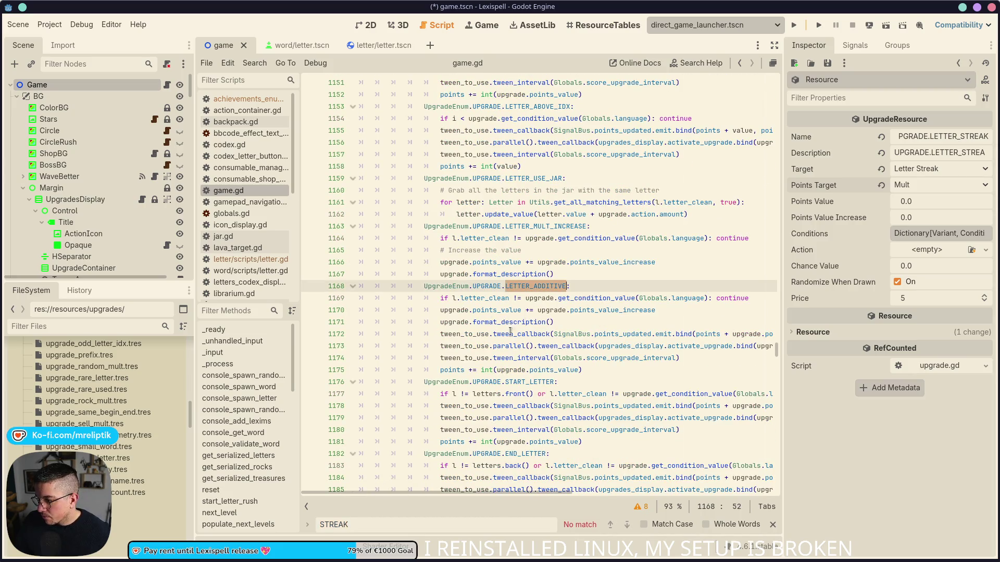
- Review the LETTER_ADDITIVE scoring code and paste the copied case block after line 1199
double_click(455, 370)
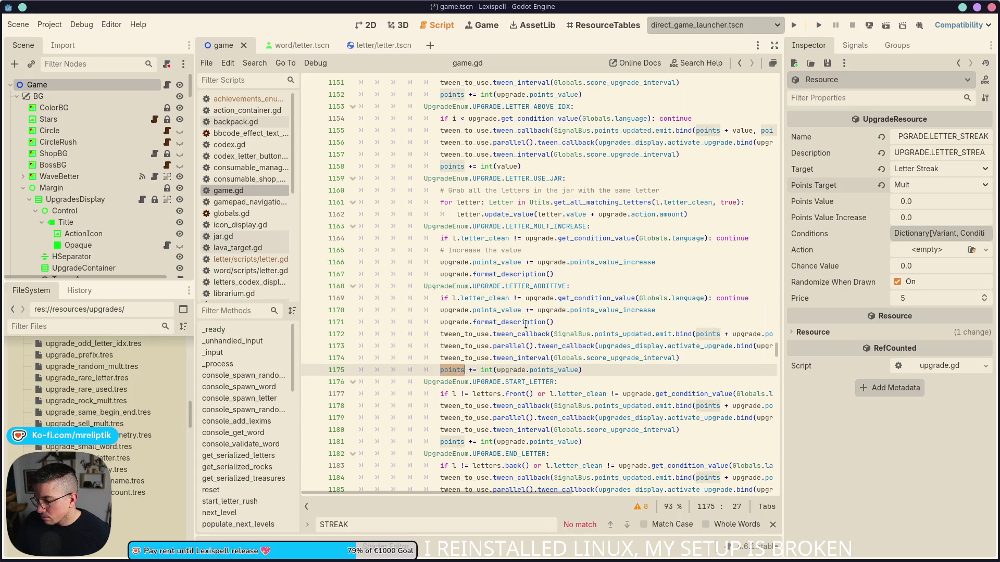
left_click(503, 313)
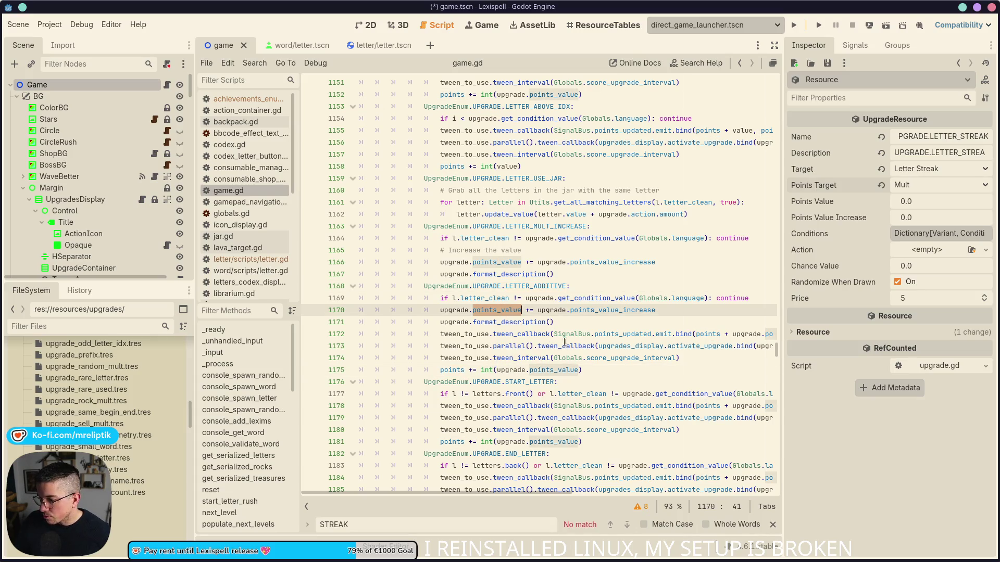
double_click(453, 369)
scroll(453, 369, "down", 10)
left_click(593, 296)
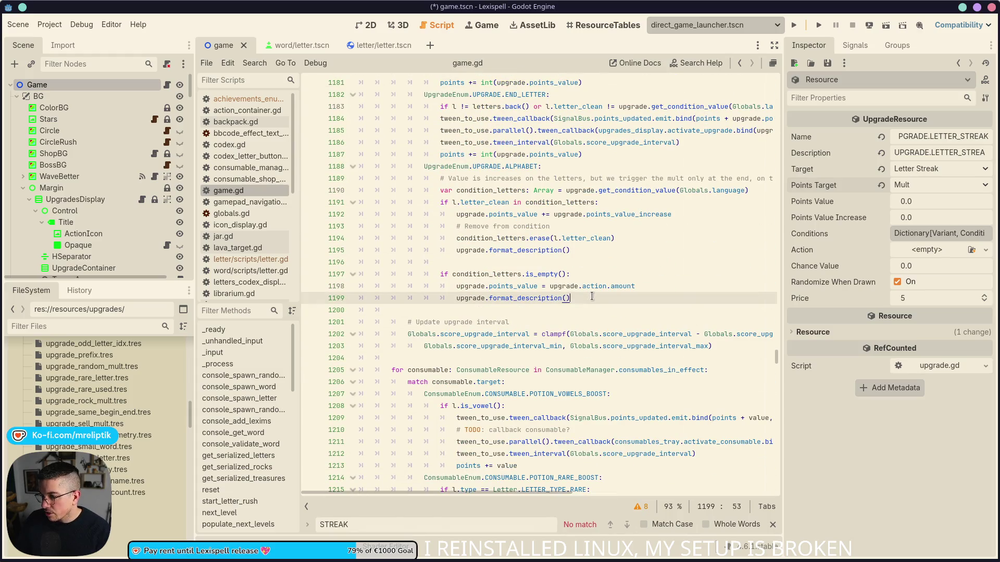
key("Return")
key("ctrl+v")
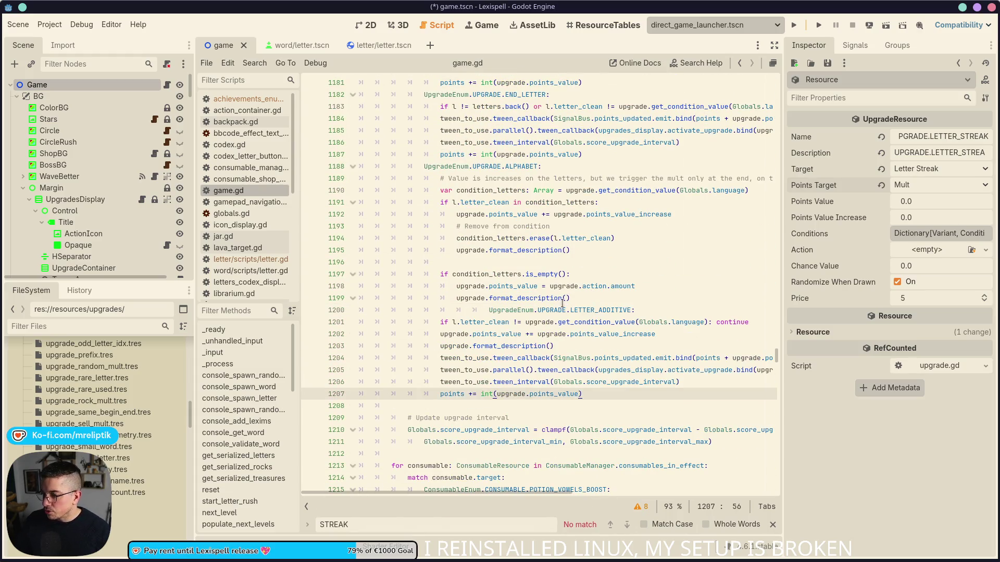
- Unindent the pasted case, rename it to LETTER_STREAK, save, and widen the code editor
left_click(541, 310)
key("shift+Tab")
key("shift+Tab")
key("shift+Tab")
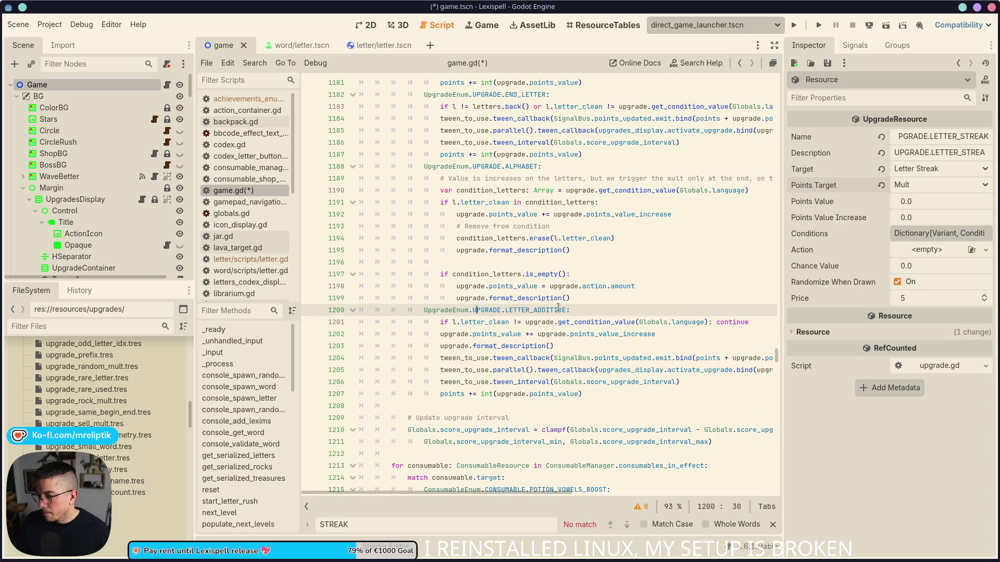
double_click(561, 310)
type("LETTER_")
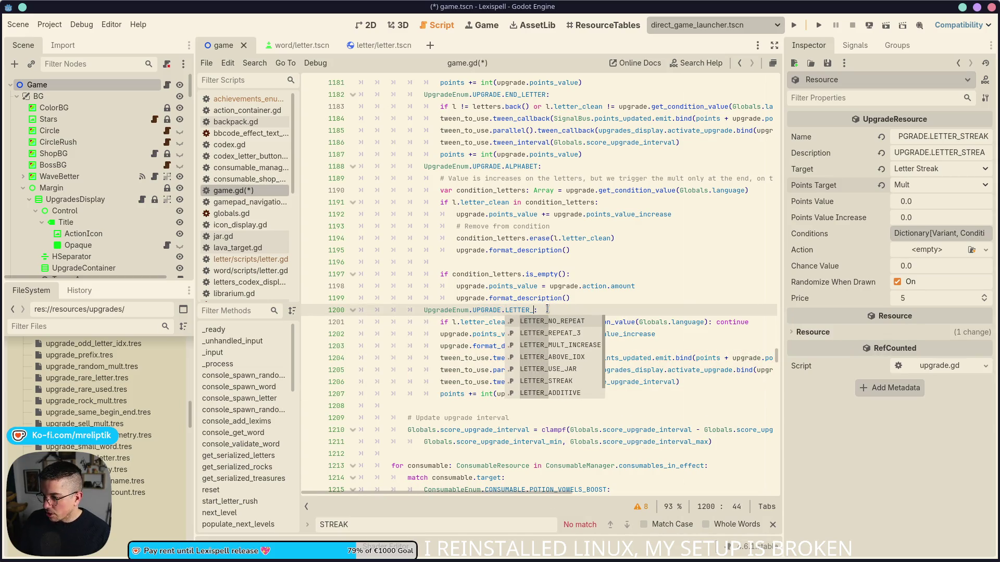
type("STR")
key("Return")
key("ctrl+s")
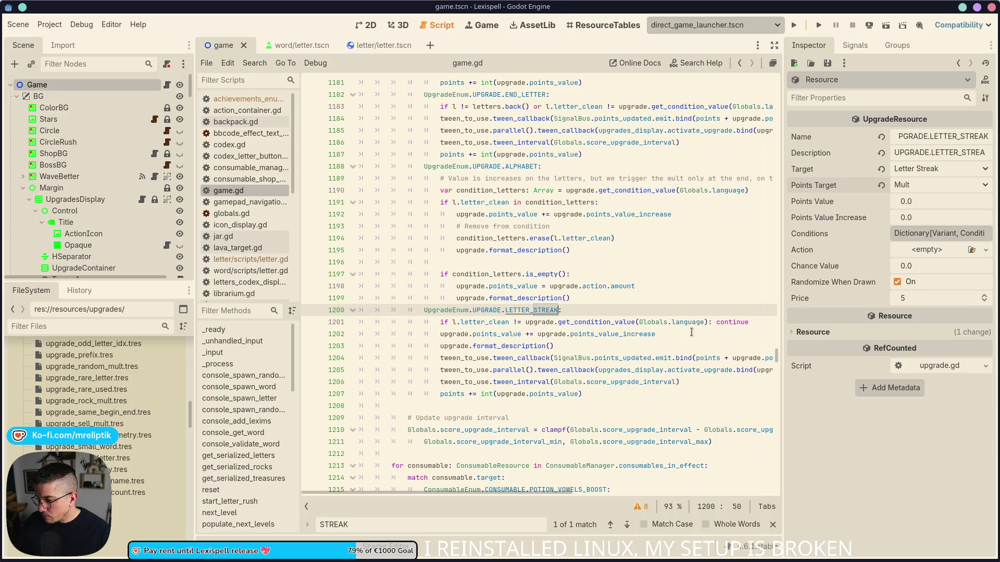
left_click_drag(782, 319, 847, 318)
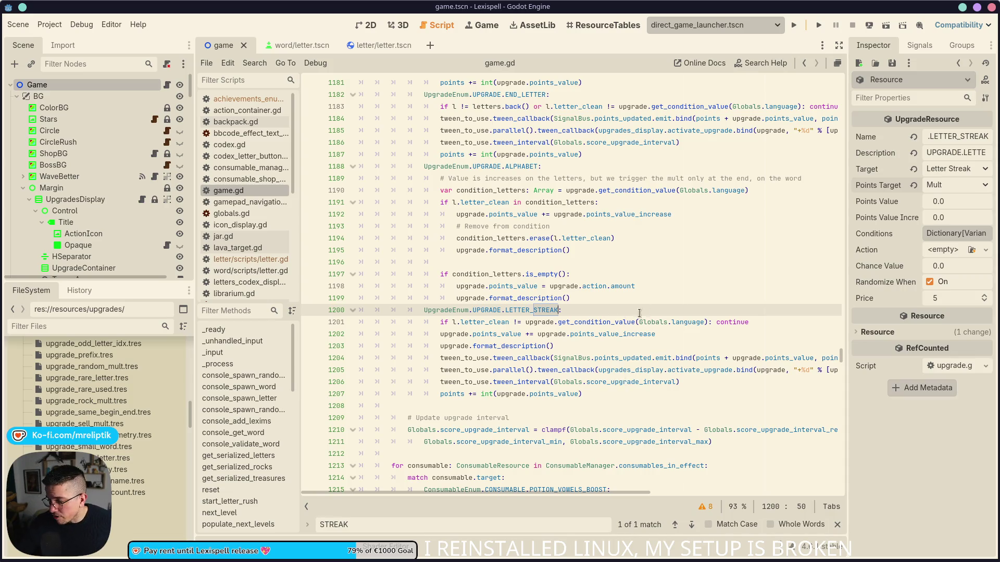
double_click(499, 334)
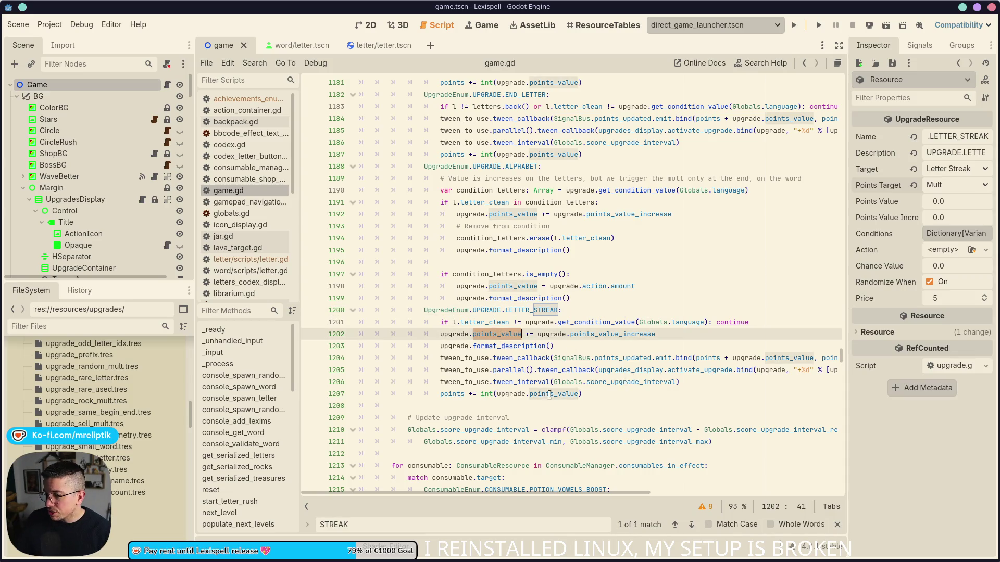
double_click(608, 334)
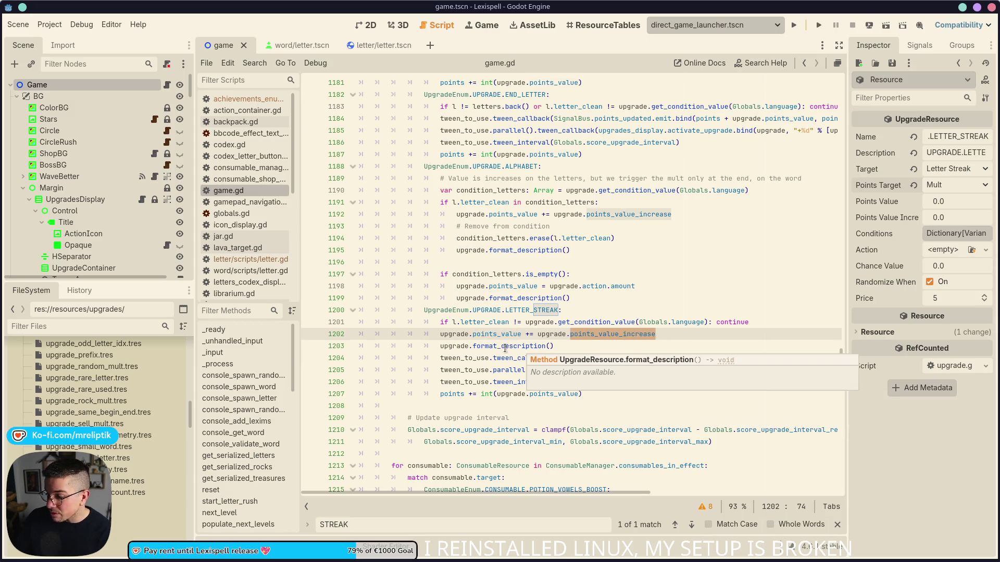
double_click(444, 394)
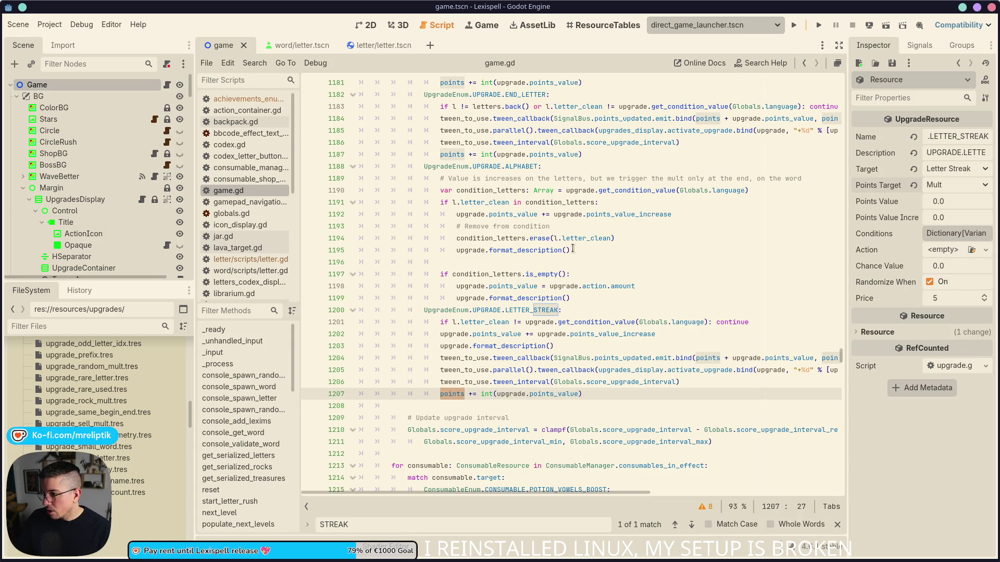
double_click(617, 120)
scroll(651, 224, "up", 8)
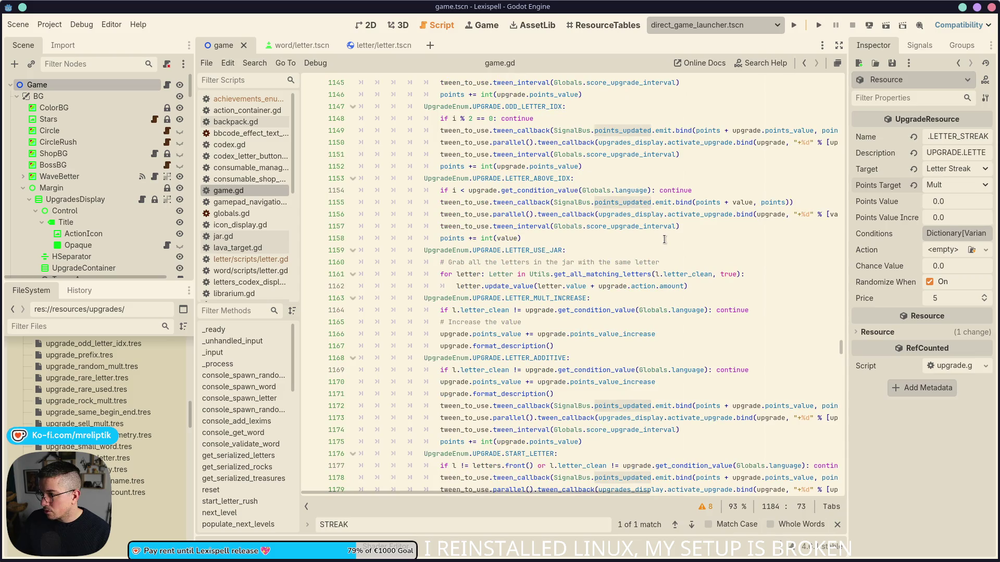
scroll(663, 234, "up", 7)
scroll(664, 240, "up", 4)
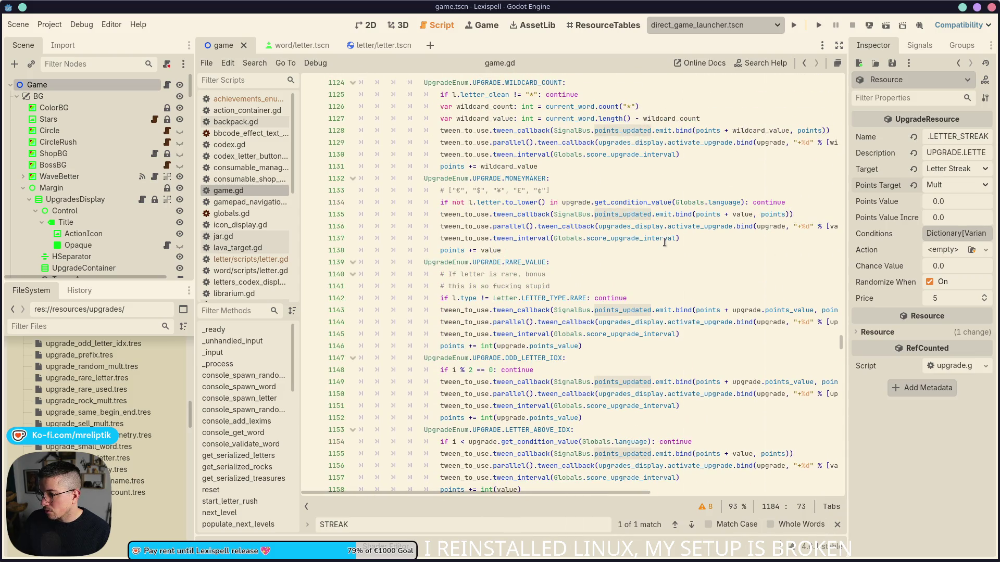
scroll(665, 243, "up", 7)
scroll(634, 235, "up", 6)
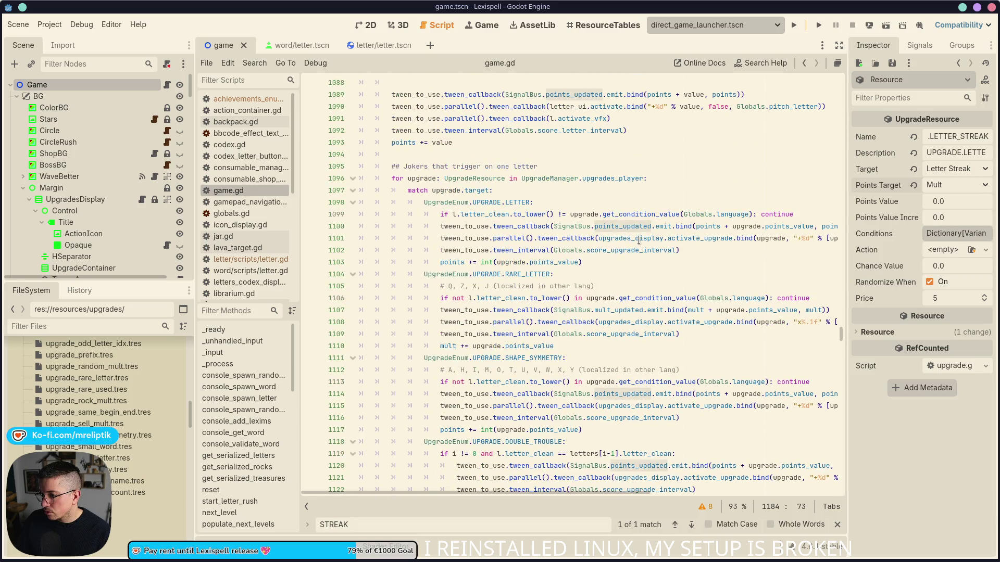
mouse_move(559, 372)
left_mouse_down()
mouse_move(348, 336)
mouse_move(430, 336)
left_mouse_up()
left_click(467, 336)
scroll(500, 354, "down", 20)
scroll(506, 363, "down", 12)
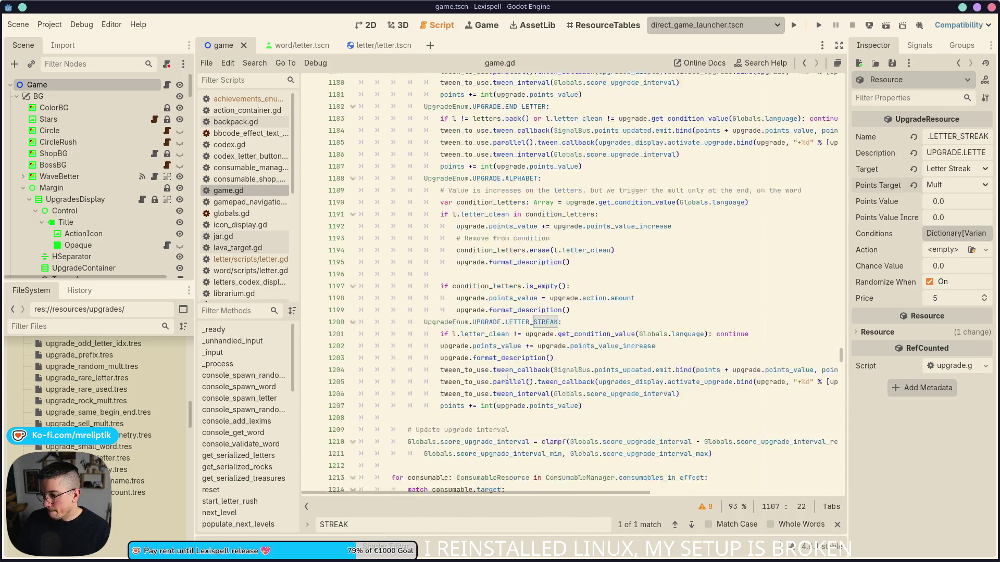
left_click(602, 234)
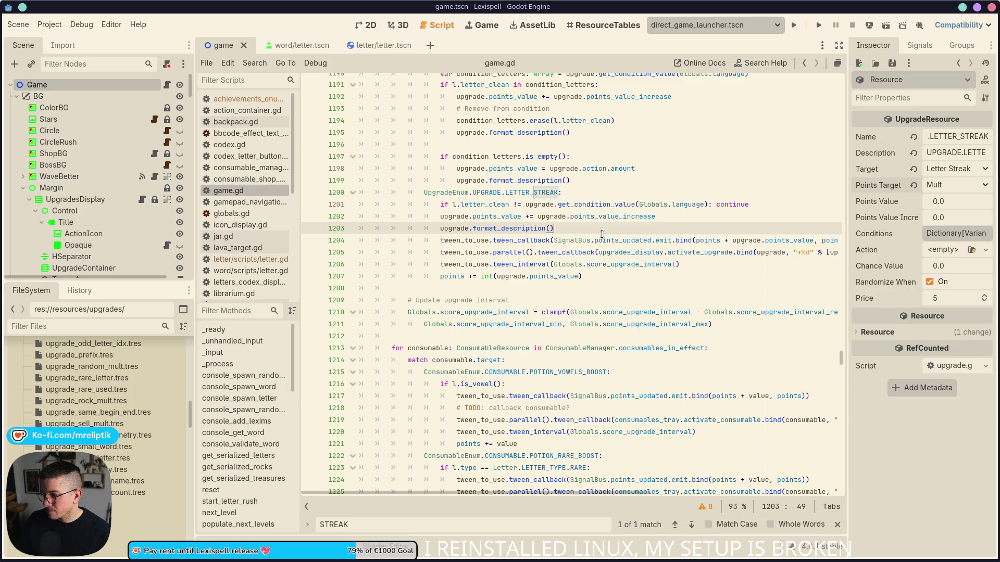
- Paste the copied mult block below line 1203 and fix the 'ween_to_use' typo
key("Return")
key("Return")
key("Up")
key("ctrl+v")
scroll(443, 241, "up", 1)
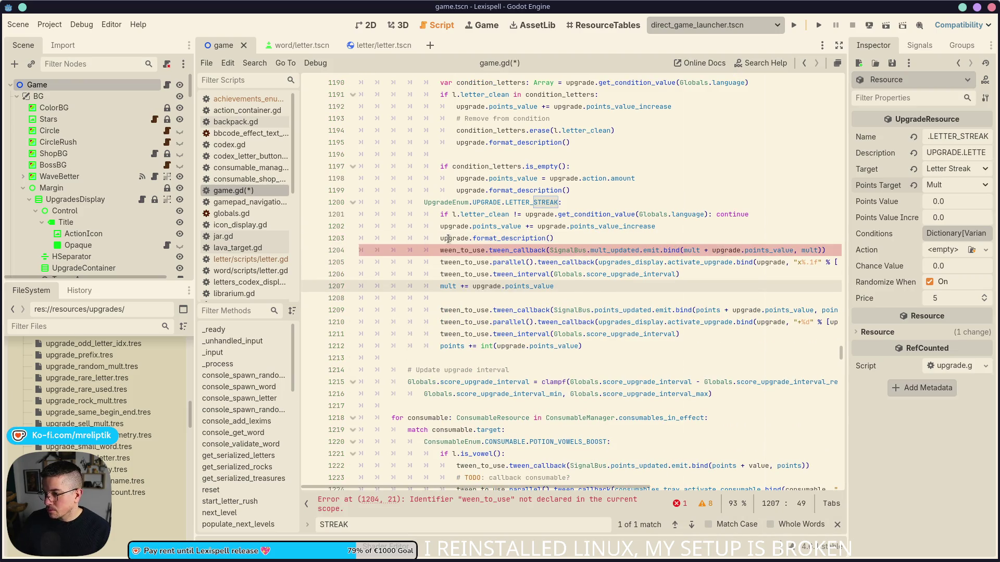
left_click(441, 251)
type("t")
key("Escape")
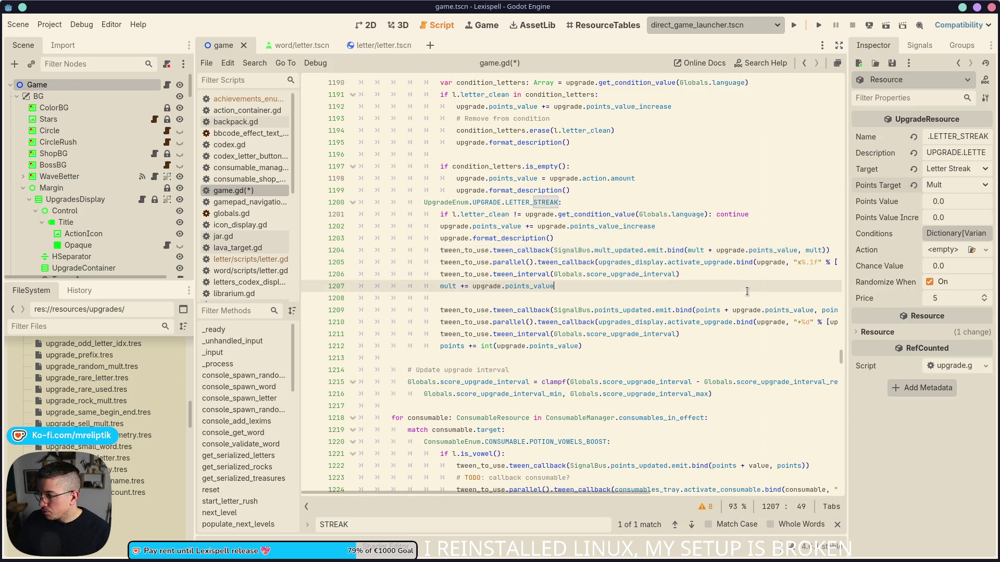
- Delete the old points tween and points += lines from the LETTER_STREAK case and save
left_click(777, 255)
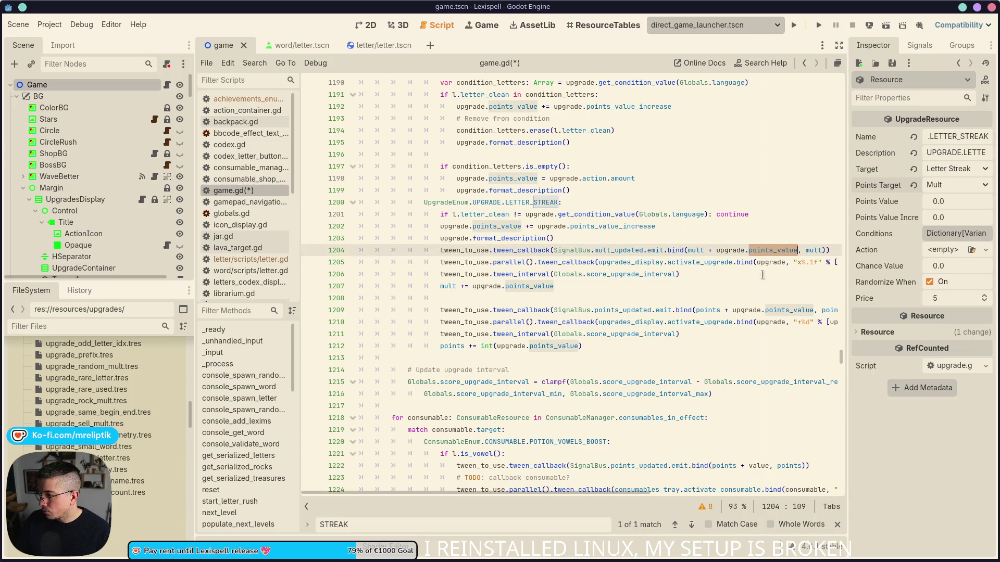
left_click(687, 335)
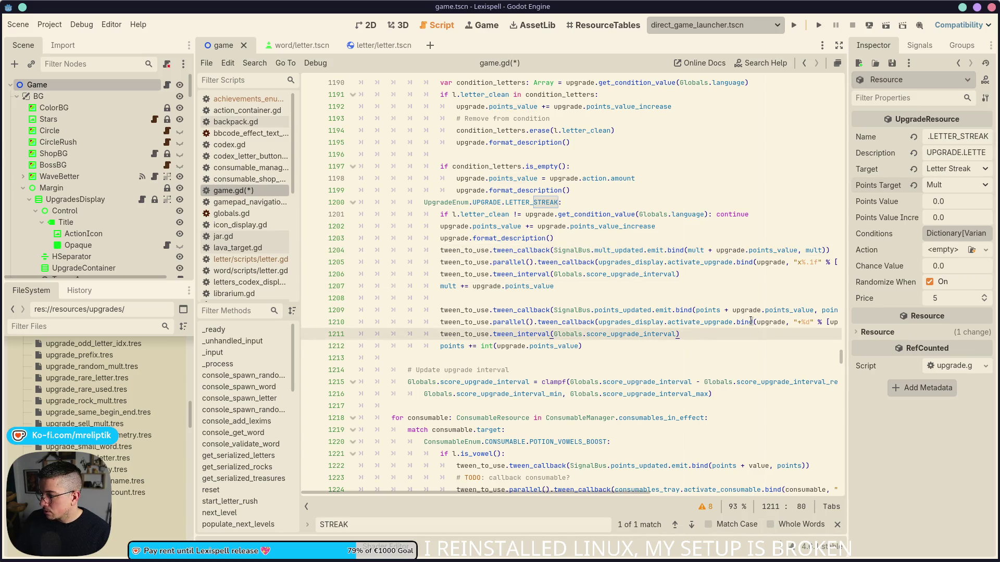
left_click(732, 311)
key("ctrl+shift+k")
key("ctrl+shift+k")
key("ctrl+shift+k")
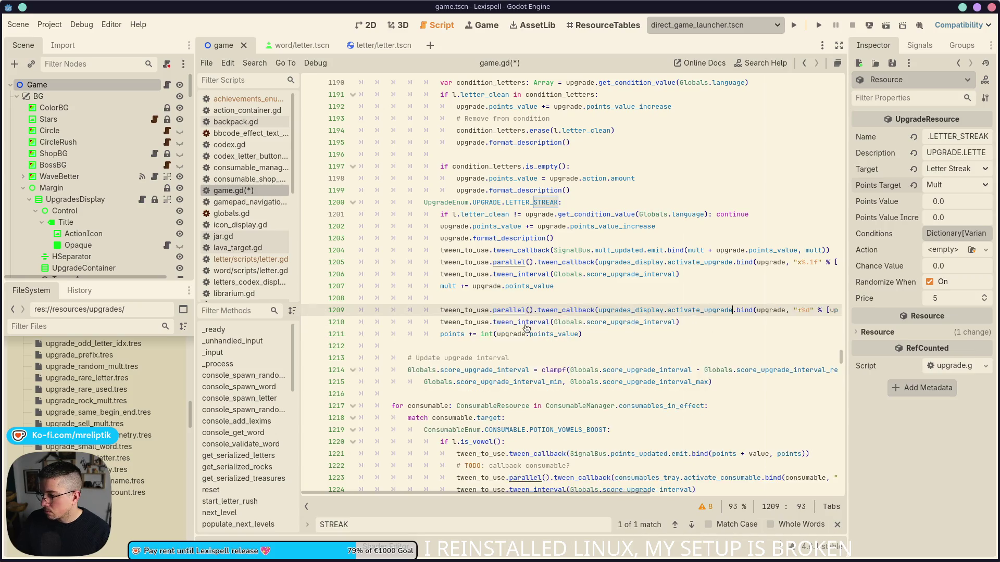
left_click(469, 294)
key("ctrl+shift+k")
key("ctrl+shift+k")
key("ctrl+s")
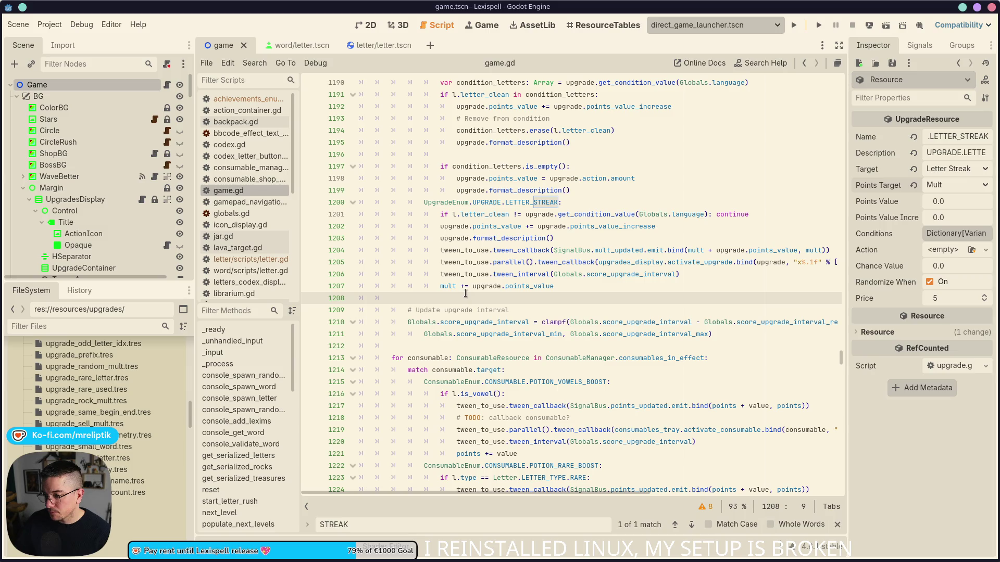
- Review the LETTER_STREAK case and every use of points_value in the current script
left_click(572, 289)
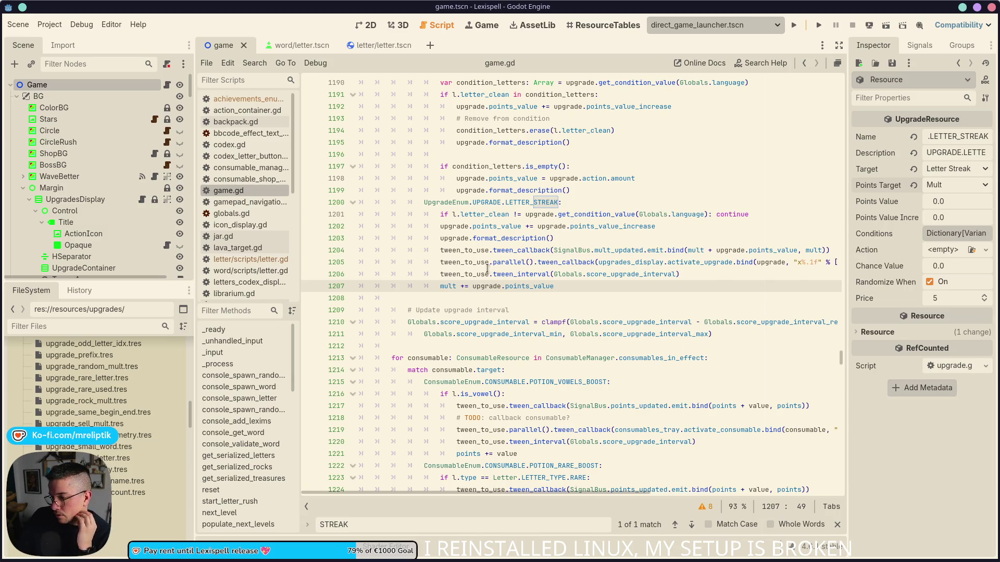
double_click(537, 286)
left_click(513, 204)
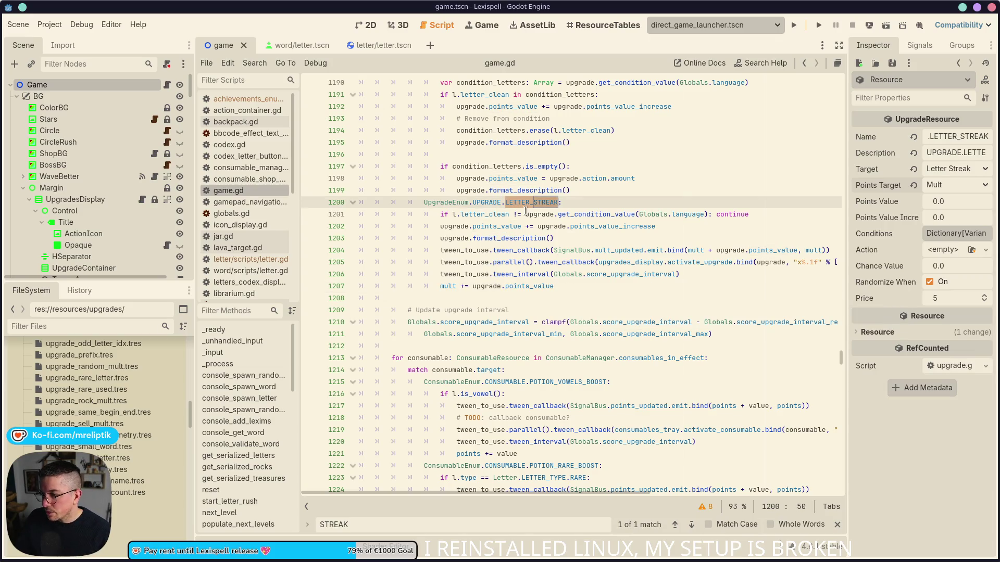
left_click(538, 214)
double_click(540, 202)
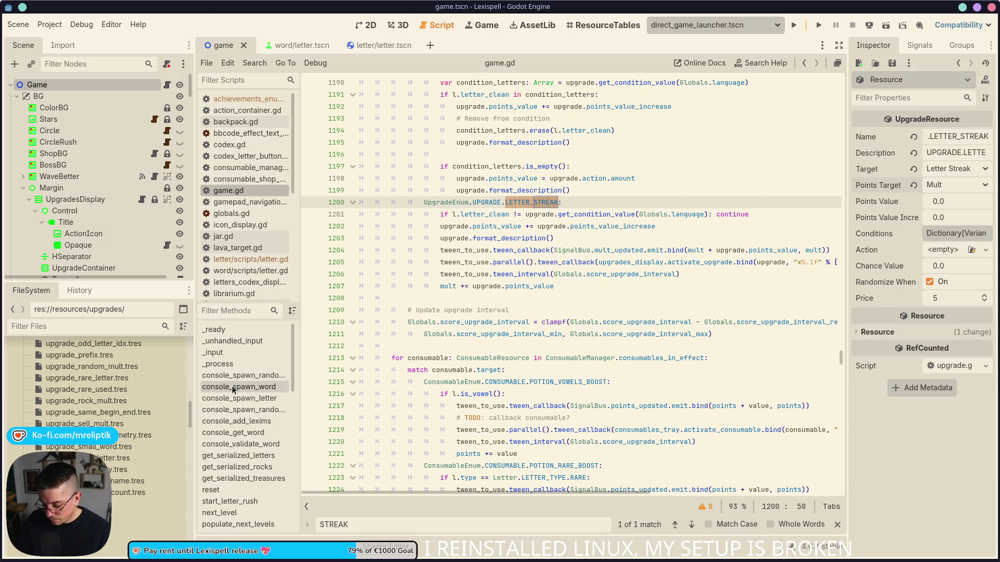
- Open upgrade.gd through the script quick search after a scene search for 'upgrade' finds nothing
key("ctrl+shift+o")
type("upgrade")
key("Escape")
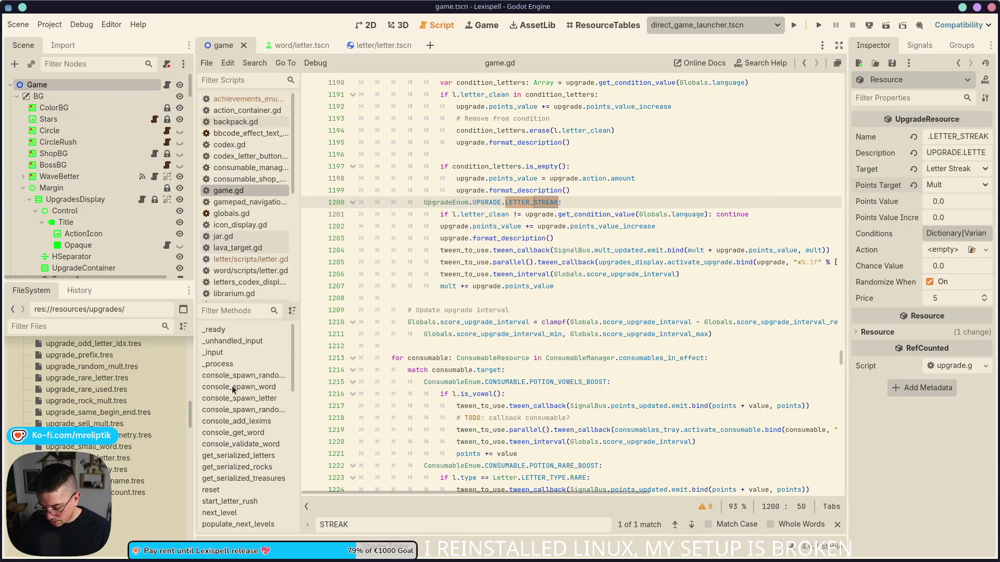
key("ctrl+alt+o")
type("uograde")
key("Return")
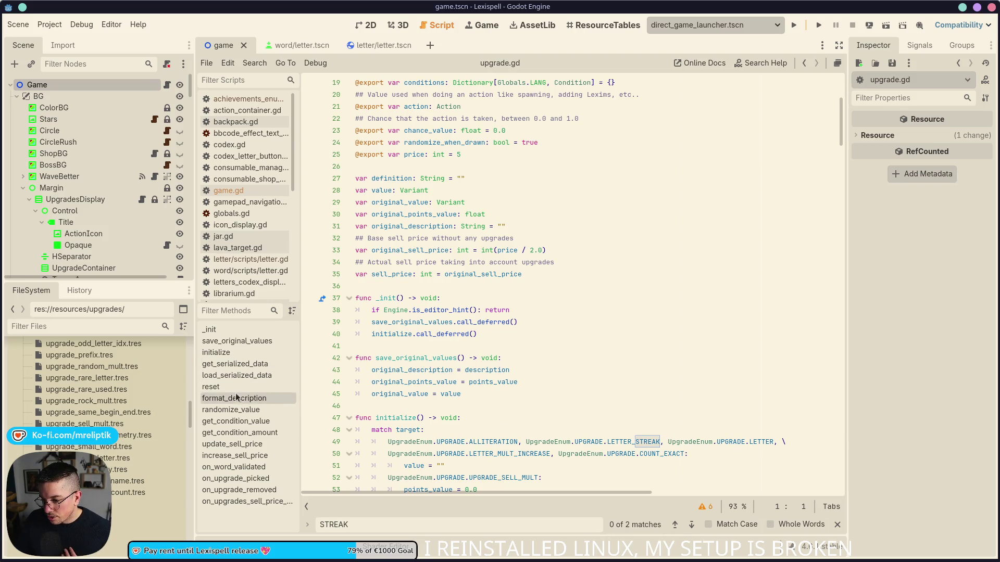
left_click(211, 330)
scroll(389, 228, "down", 5)
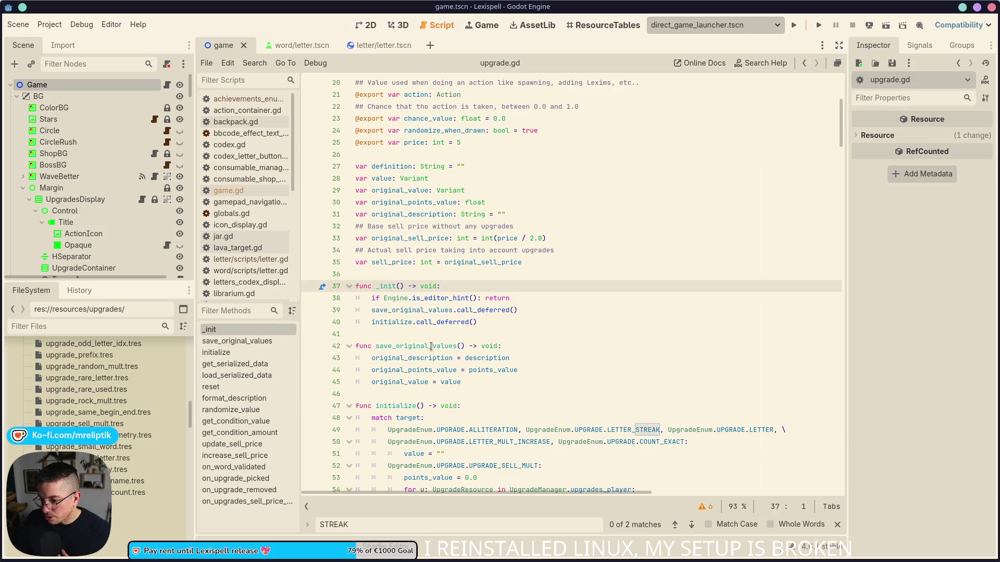
left_click(389, 228)
scroll(389, 227, "down", 2)
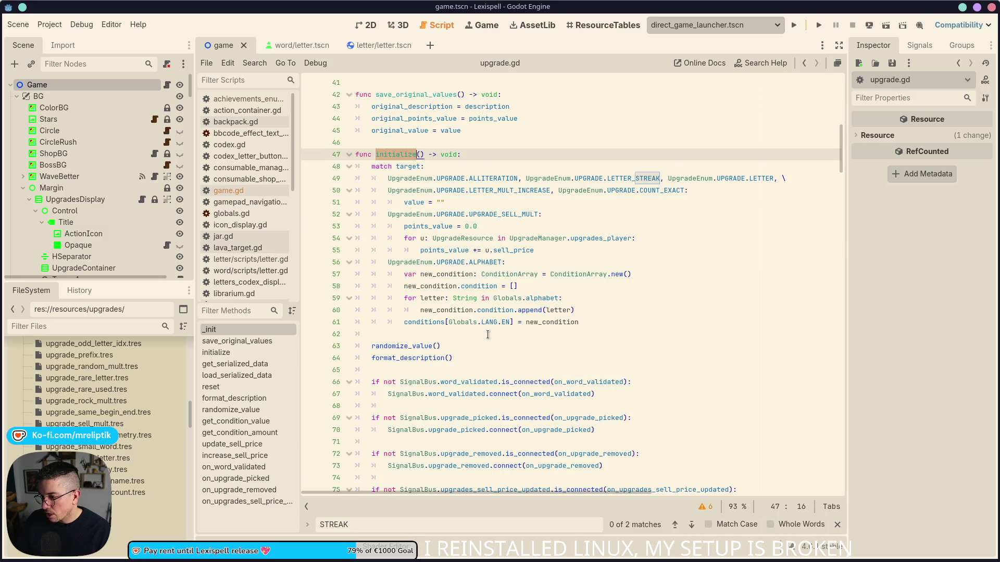
left_click(604, 312)
left_click(603, 323)
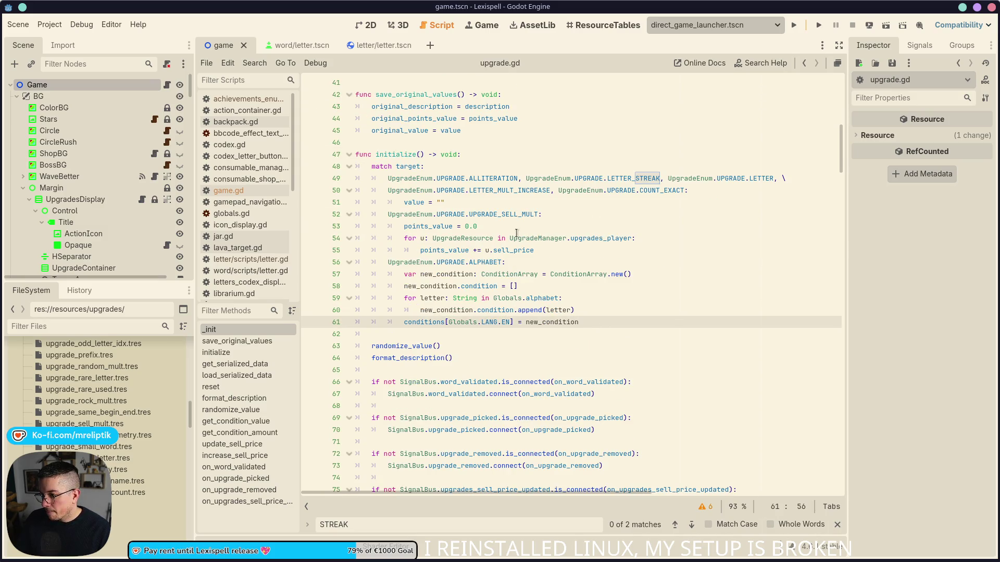
left_click(401, 334)
key("shift+Down")
key("shift+End")
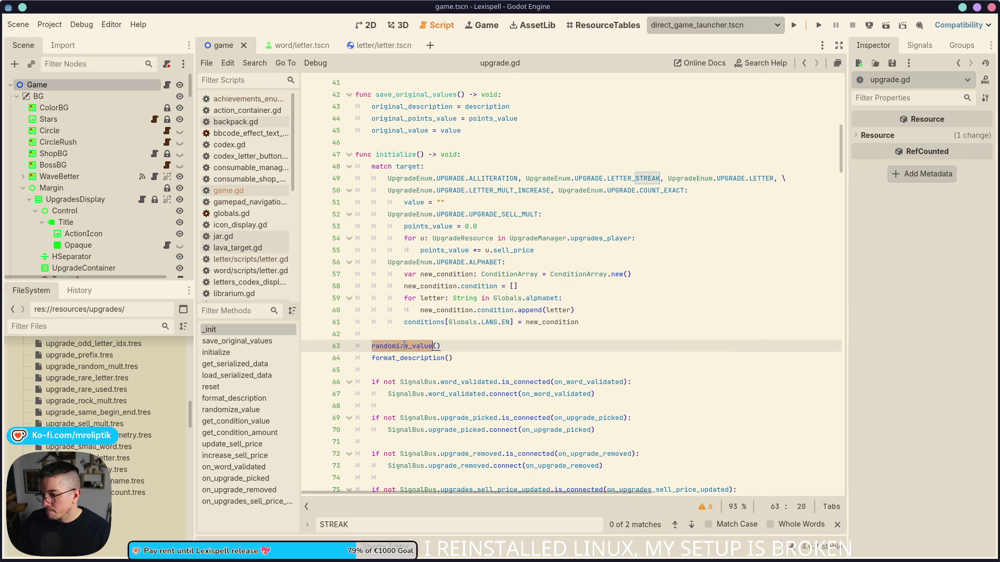
- Complete the UpgradeEnum.LETTER_STREAK condition, paste the copied four-line branch body under it, and save
key("ctrl+v")
type("UPGRADE.LETT")
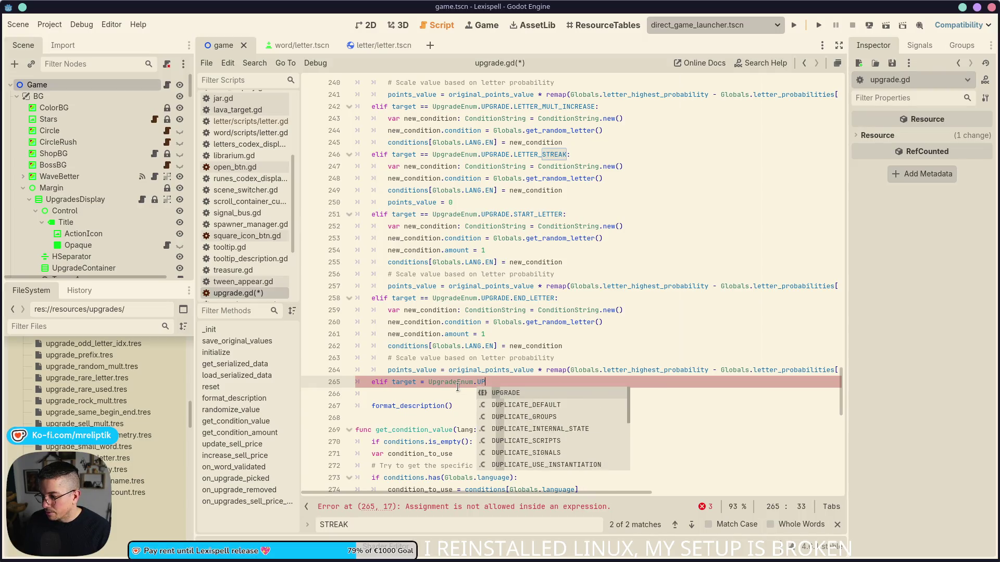
key("Down")
key("Down")
key("Down")
key("Return")
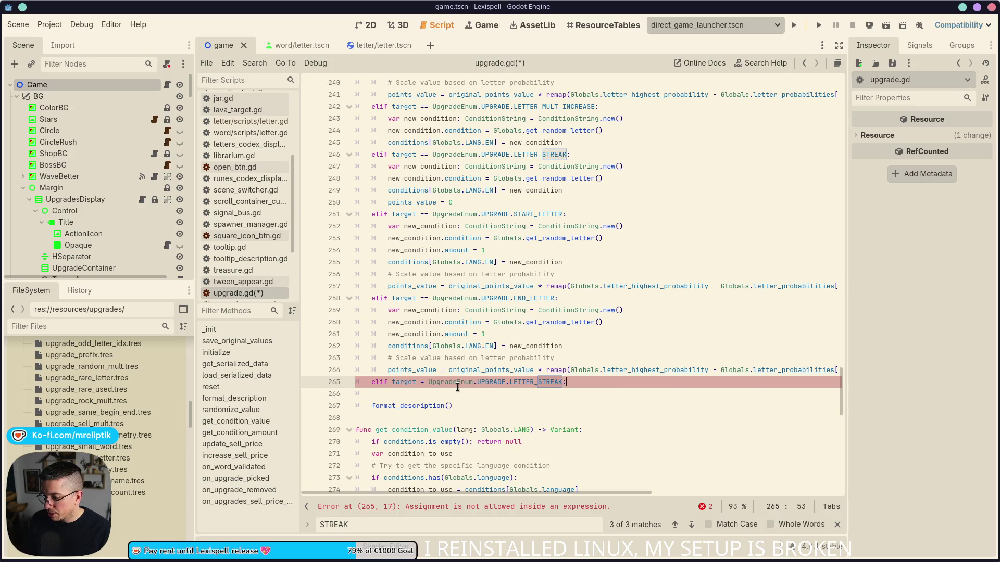
key("Return")
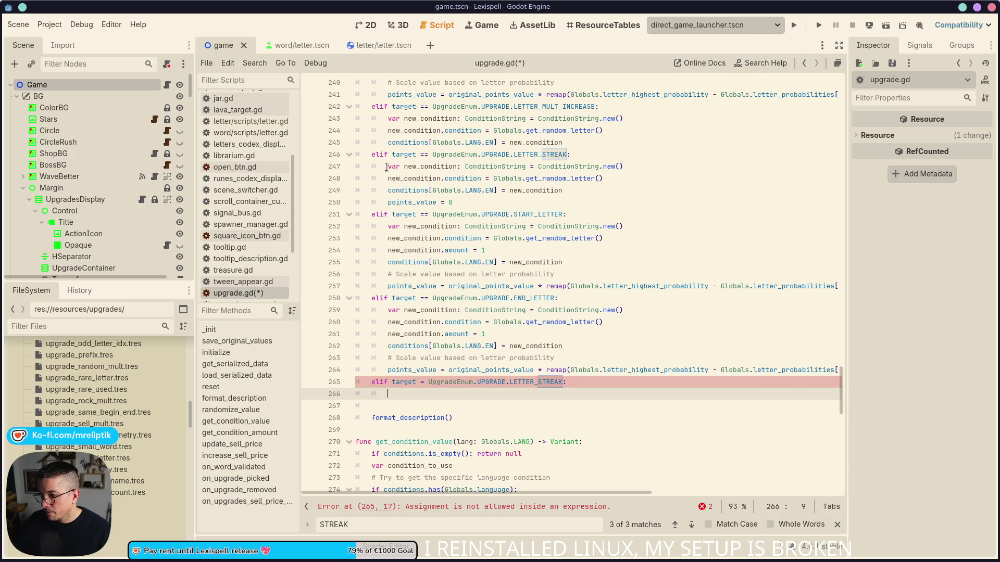
left_click_drag(386, 167, 453, 203)
key("ctrl+c")
left_click(433, 394)
key("ctrl+v")
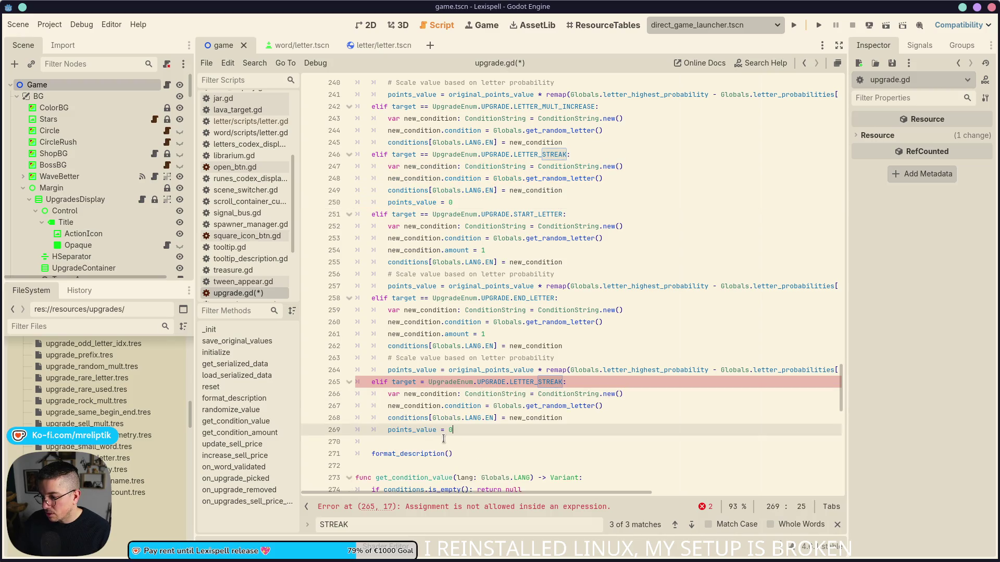
key("ctrl+s")
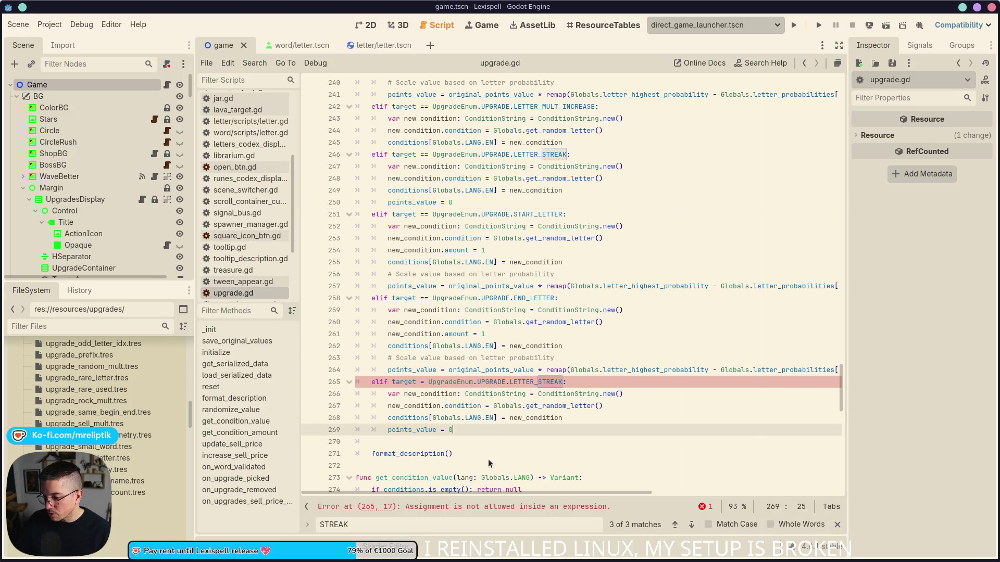
- Compare the new branch on line 265 with the original LETTER_STREAK branch at line 250
left_click(584, 406)
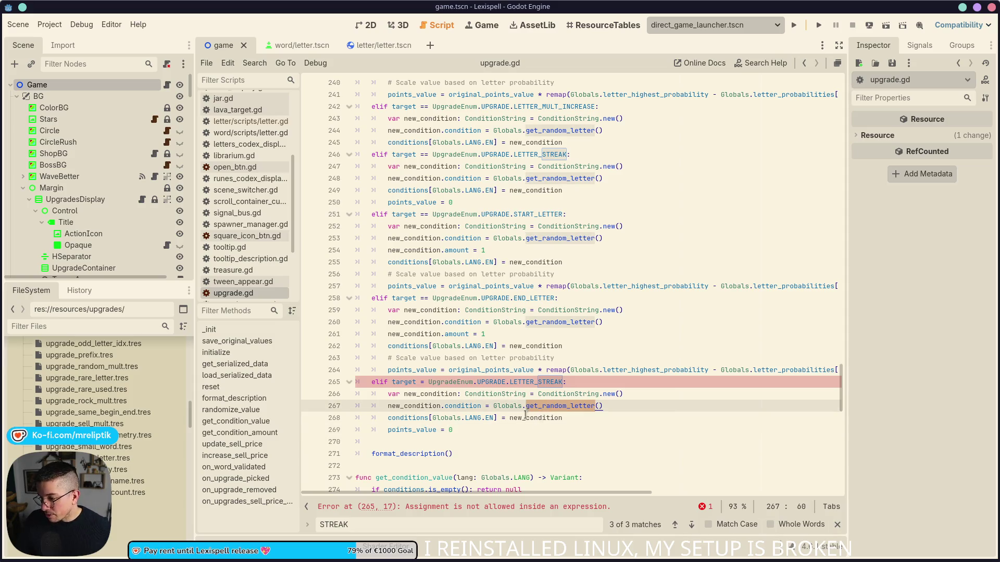
key("Down")
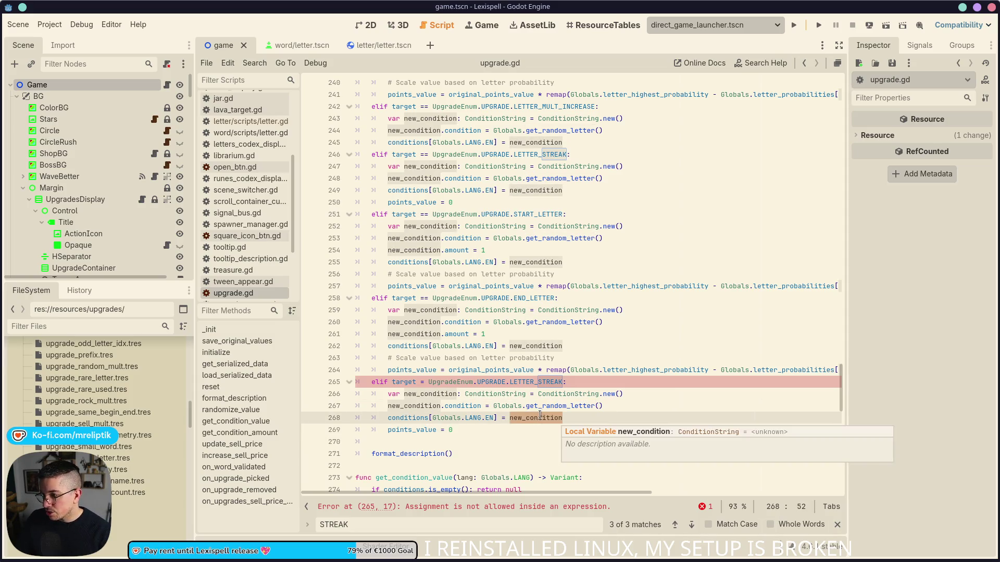
left_click(541, 154)
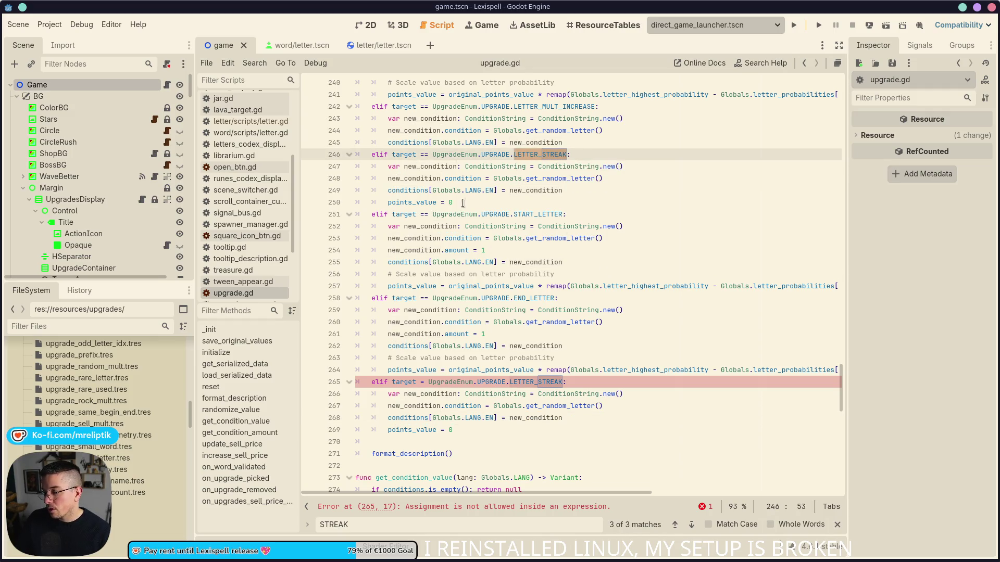
mouse_move(541, 156)
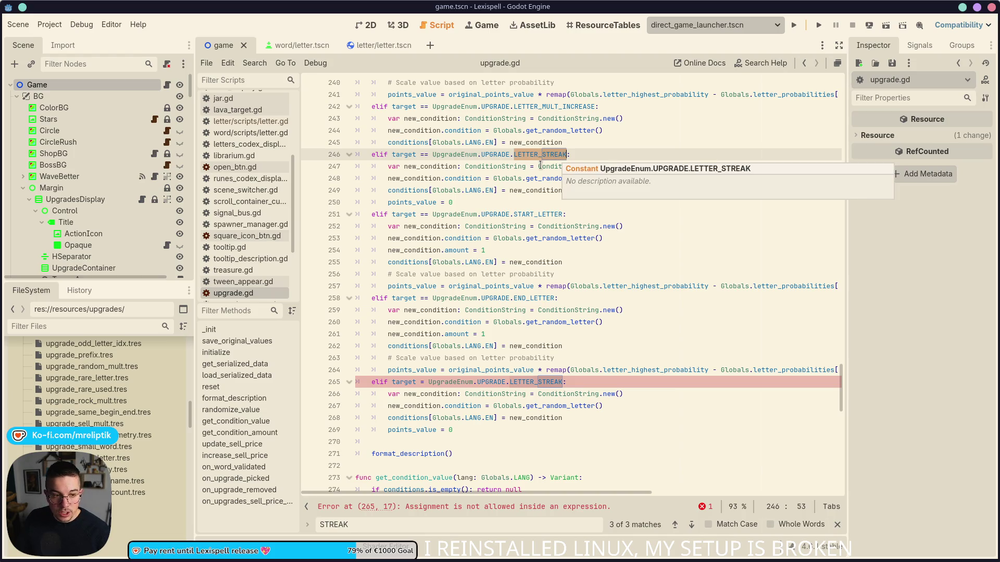
mouse_move(536, 188)
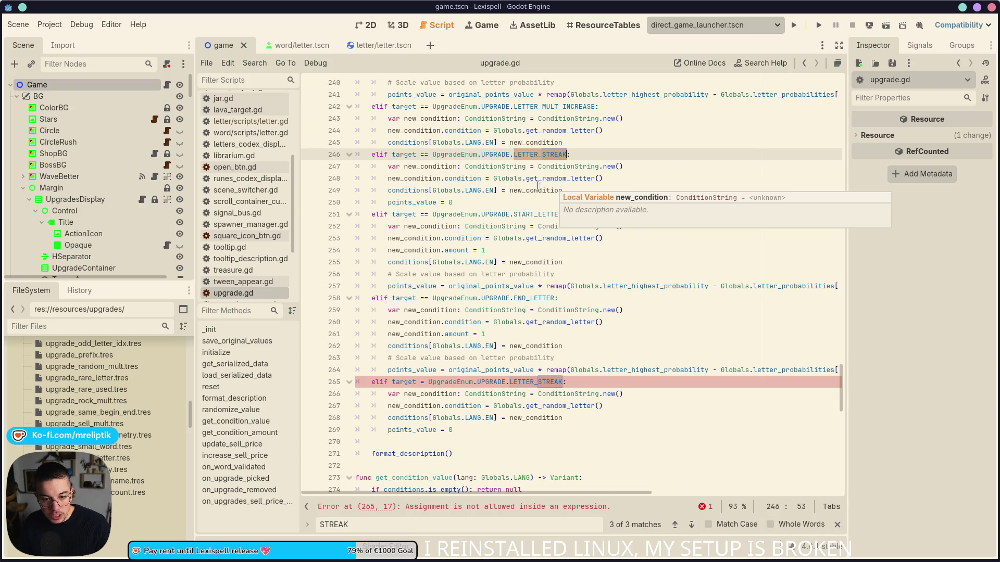
left_click(617, 204)
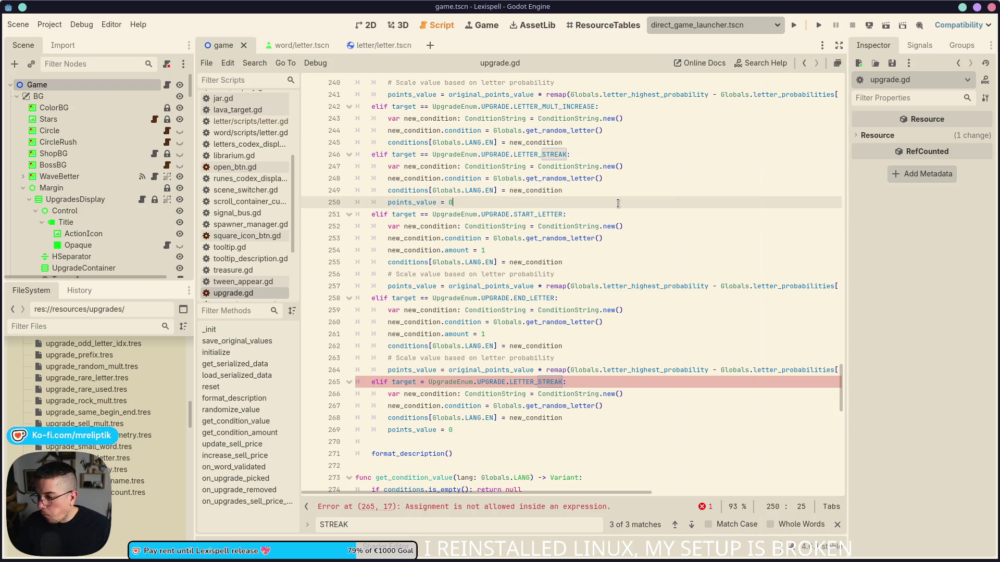
left_click(578, 383)
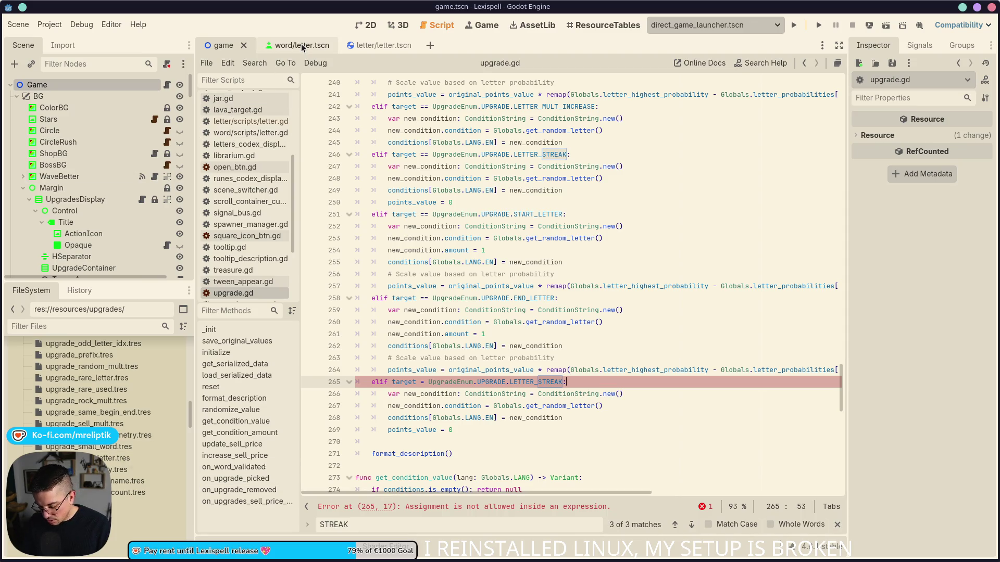
- Open the twitcher addon's oauth.gd by filtering the FileSystem for 'oauth'
key("ctrl+shift+o")
type("oauth")
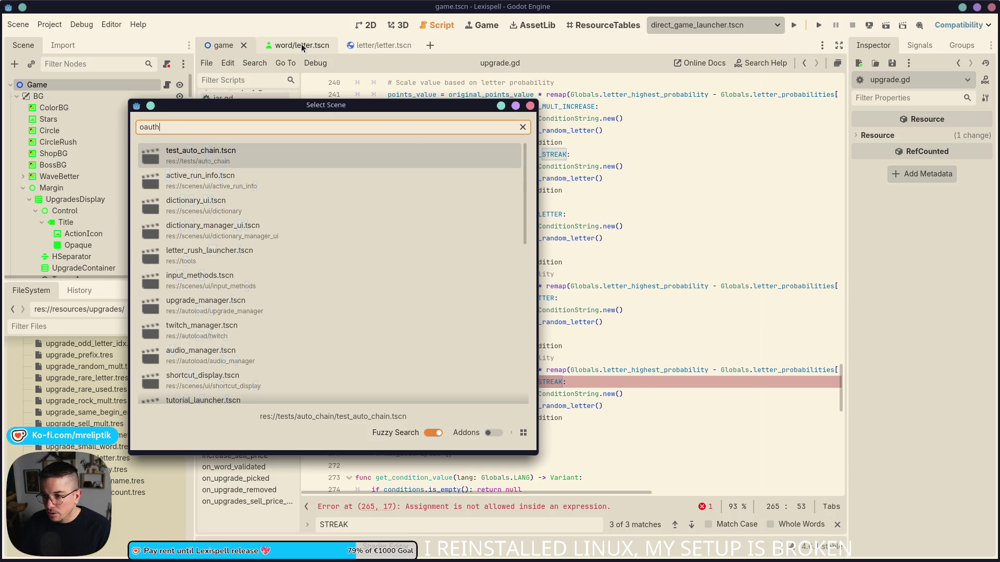
type("_login")
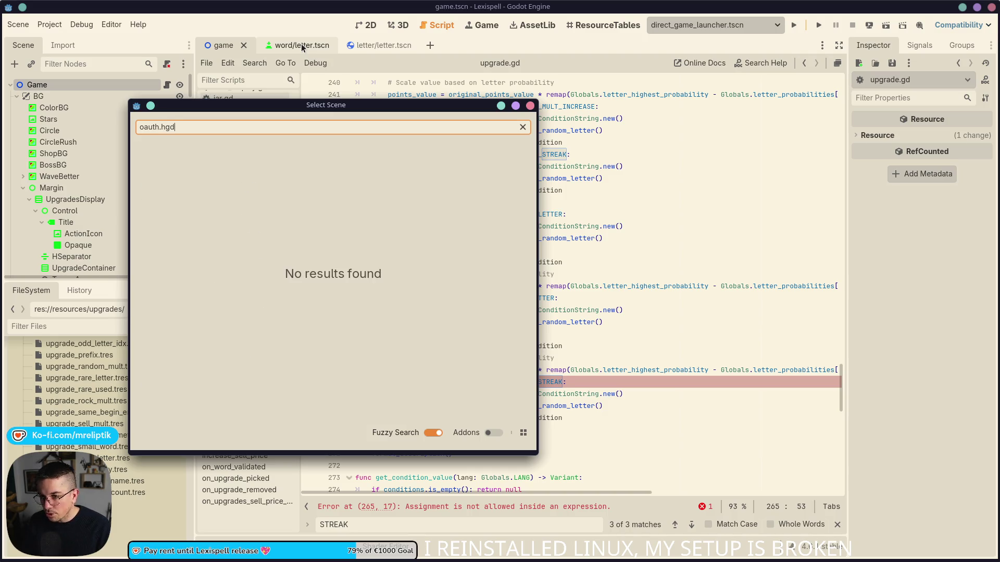
key("Escape")
left_click(63, 324)
type("oatuh")
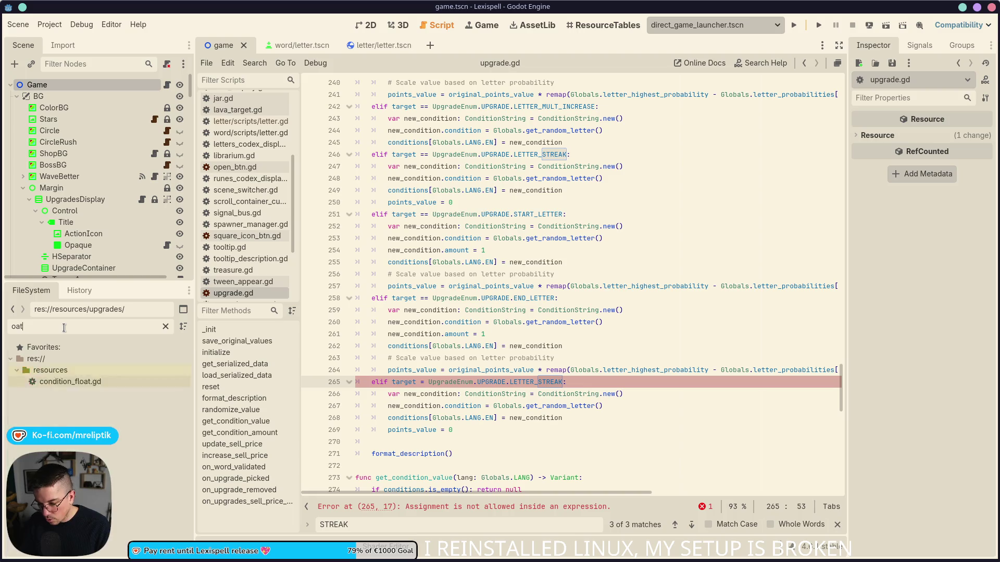
key("BackSpace")
key("BackSpace")
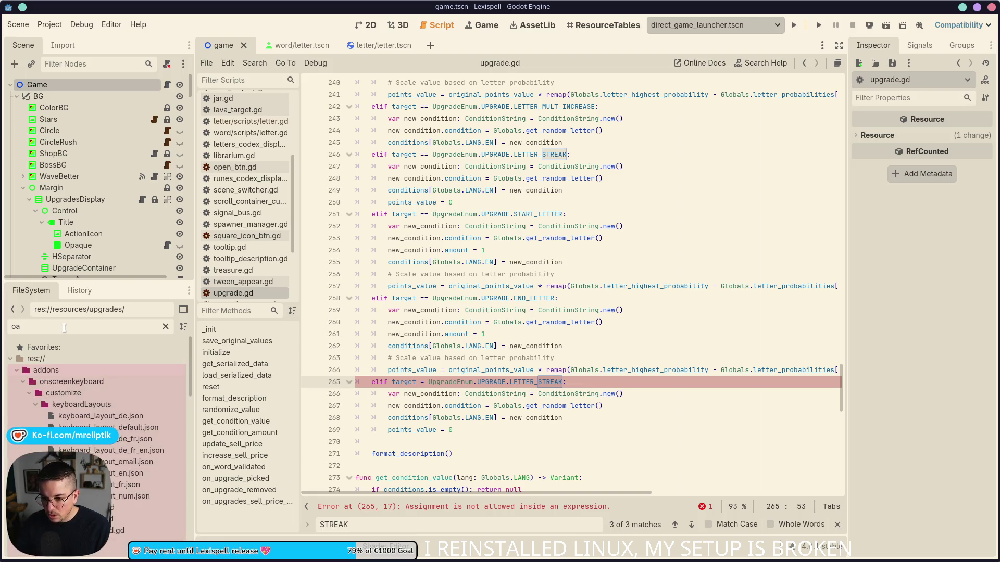
type("uth")
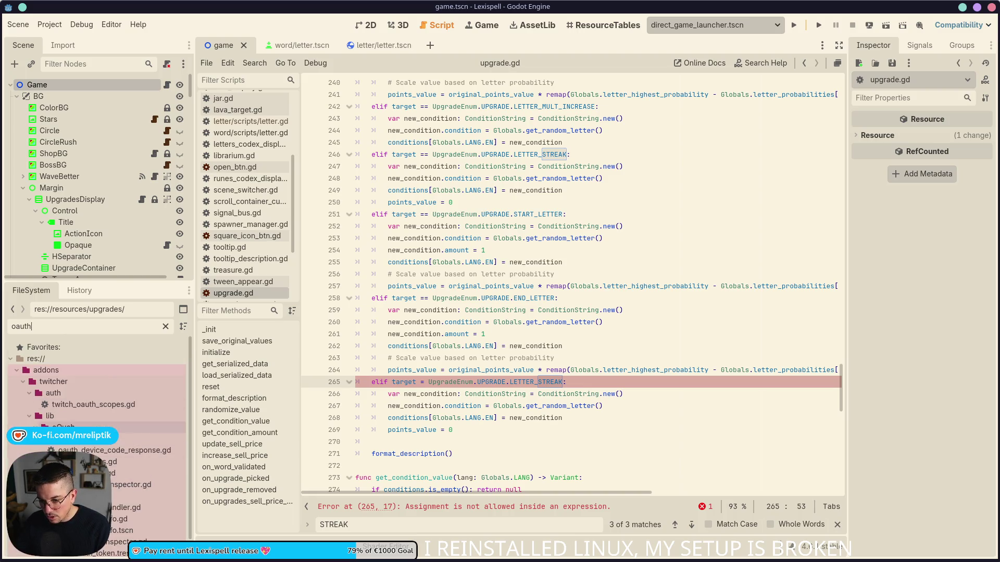
double_click(139, 439)
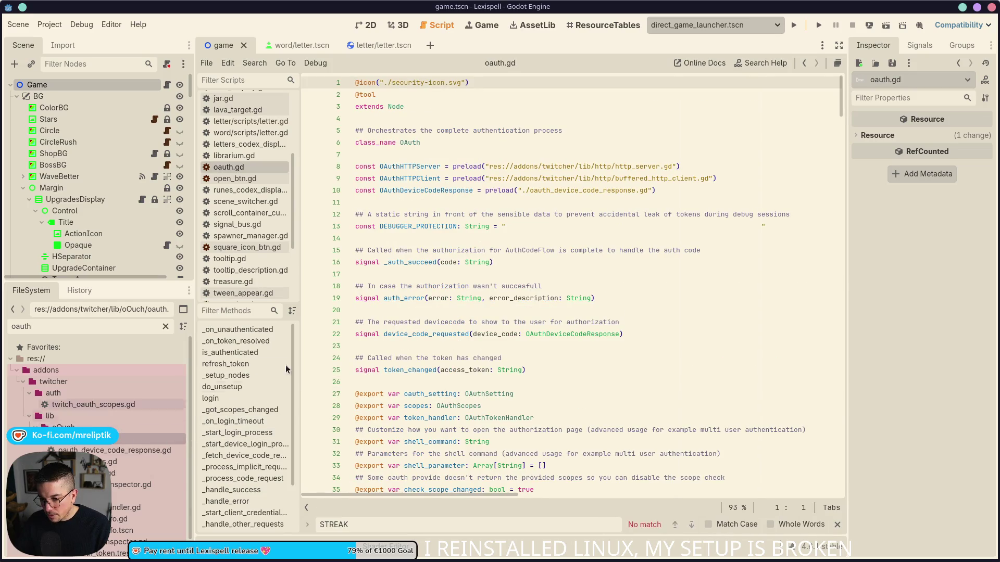
- Locate the _handle_error and _process_code_request functions in oauth.gd
scroll(447, 312, "down", 20)
scroll(448, 312, "down", 20)
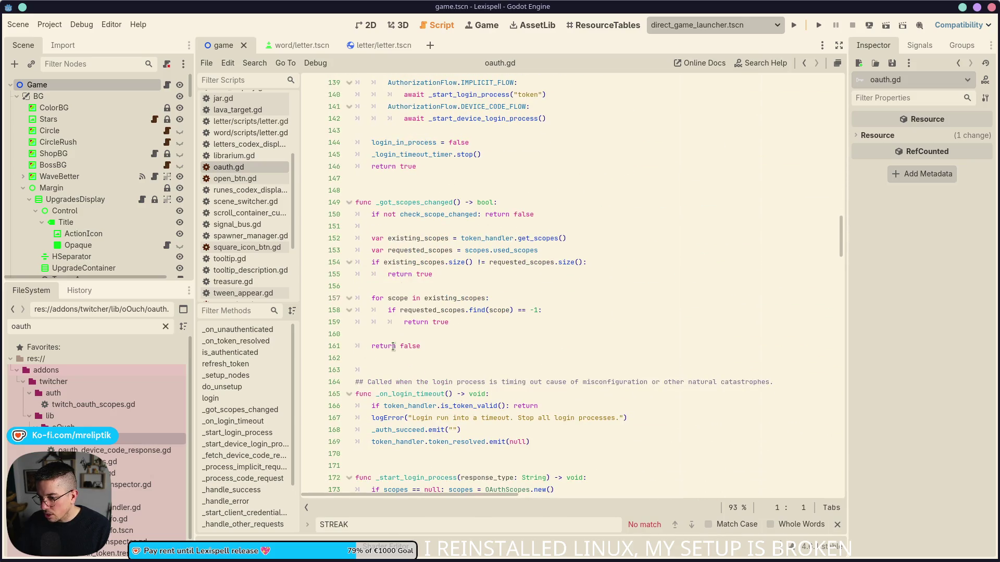
scroll(245, 416, "down", 2)
left_click(219, 450)
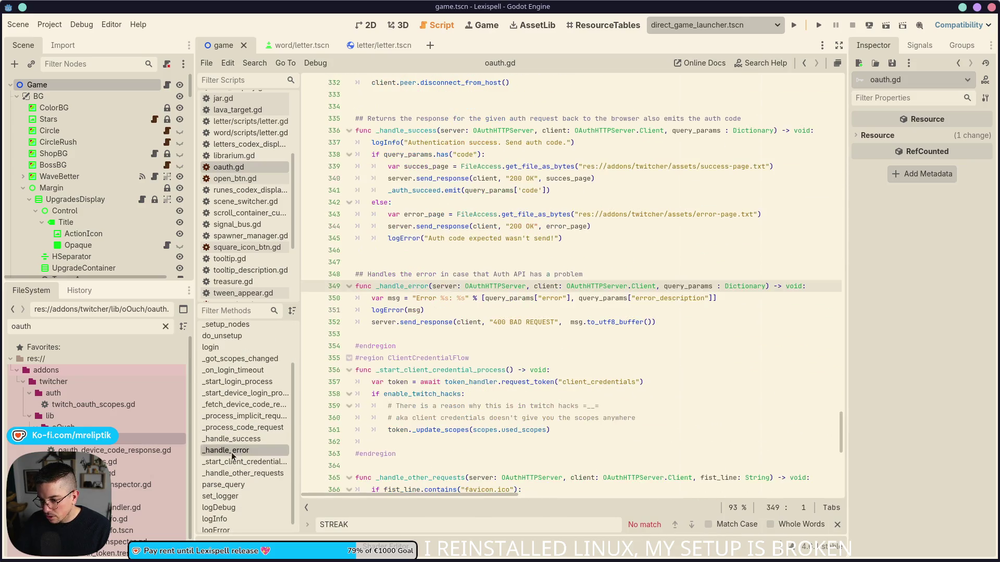
double_click(400, 286)
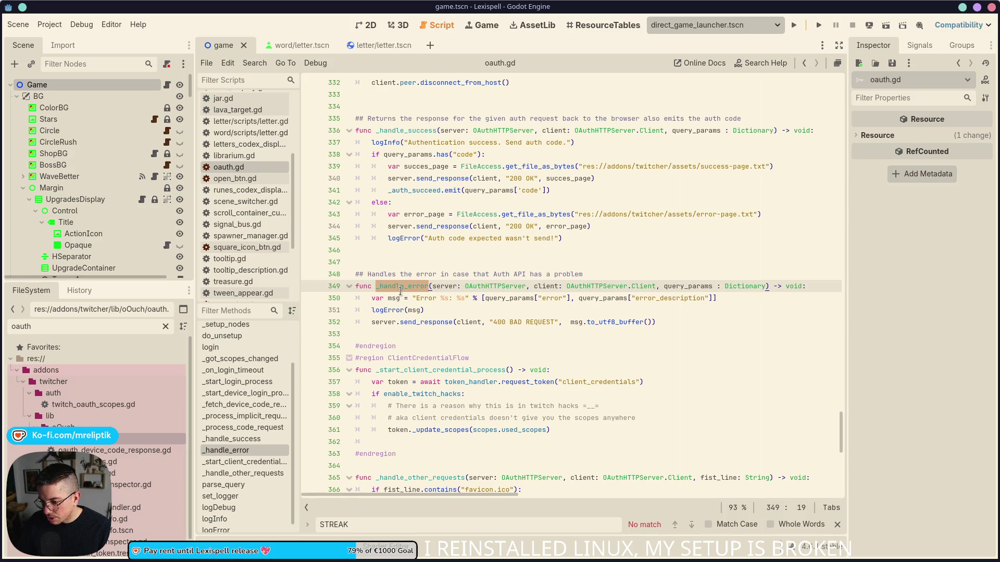
left_click(249, 428)
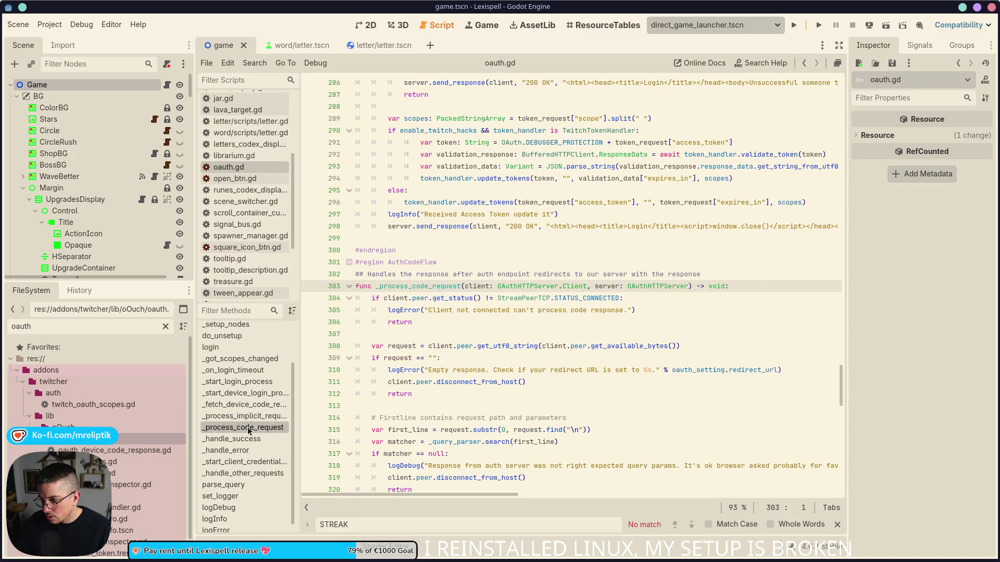
left_click(420, 286)
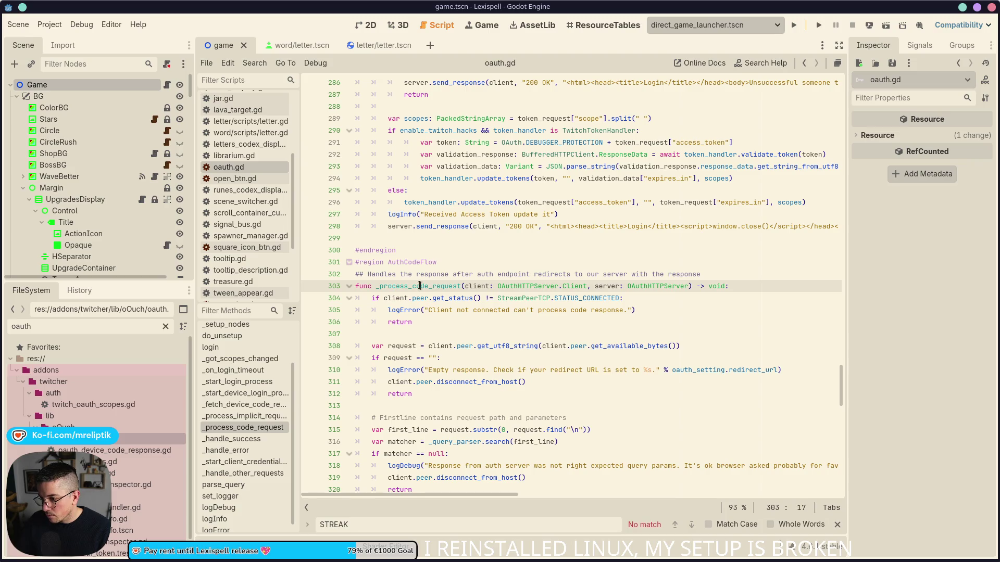
double_click(420, 286)
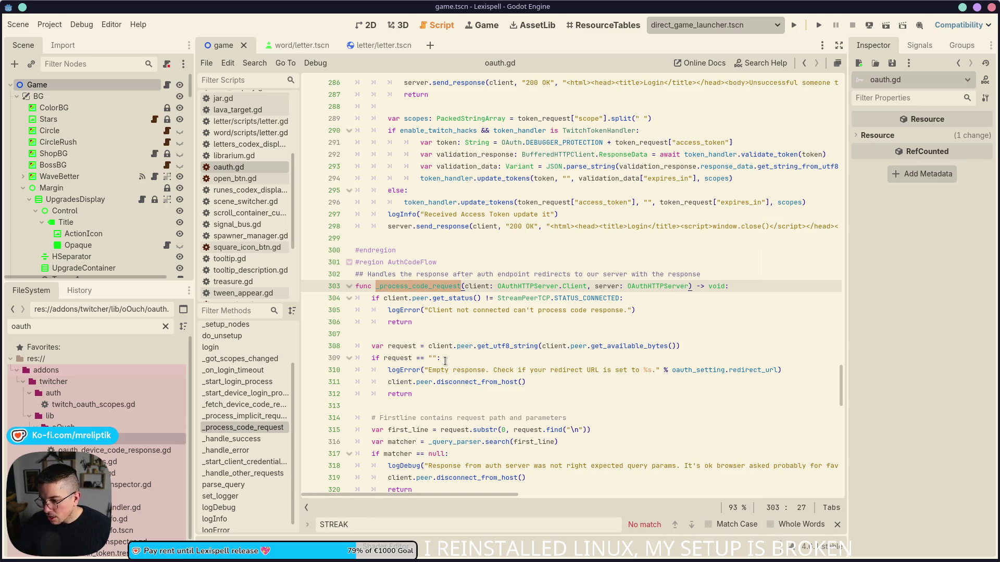
- Read through _process_code_request again after briefly revisiting _handle_error
scroll(445, 361, "down", 4)
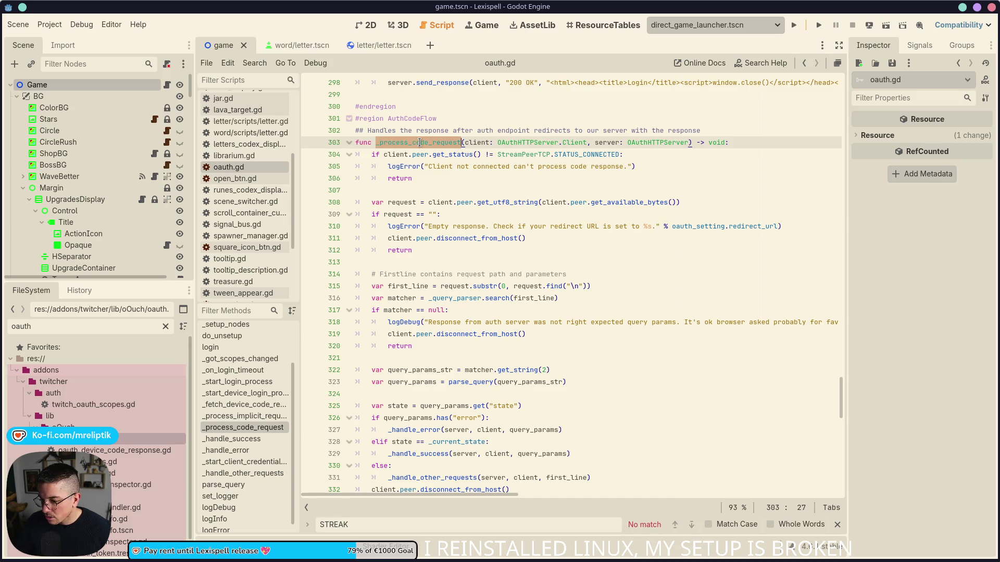
scroll(365, 313, "down", 3)
left_click(255, 451)
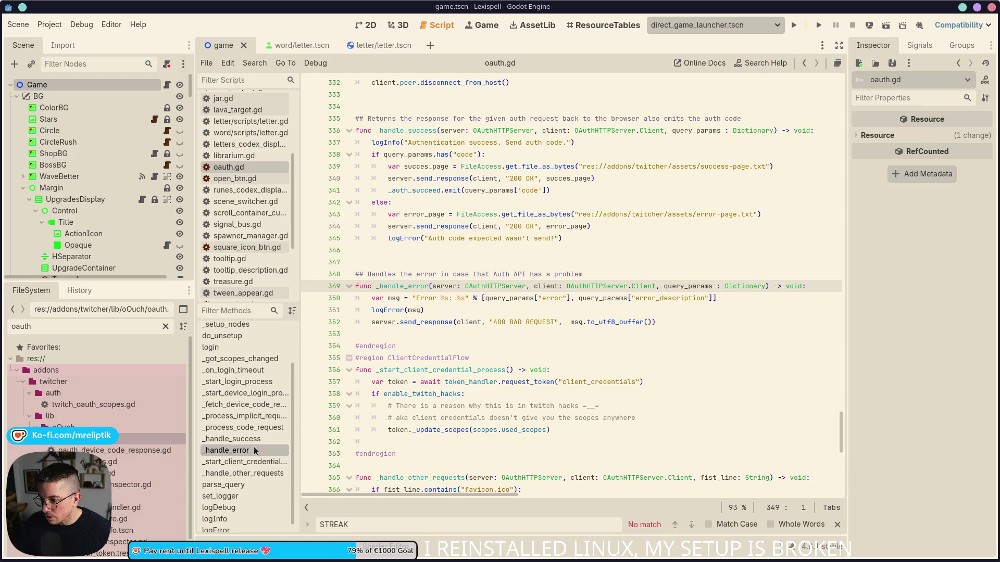
left_click(244, 428)
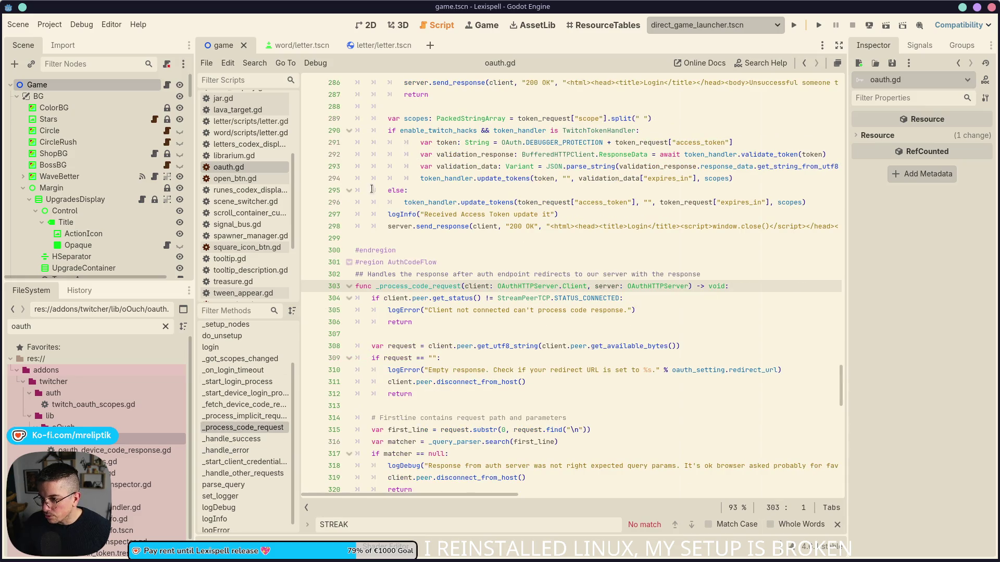
double_click(410, 288)
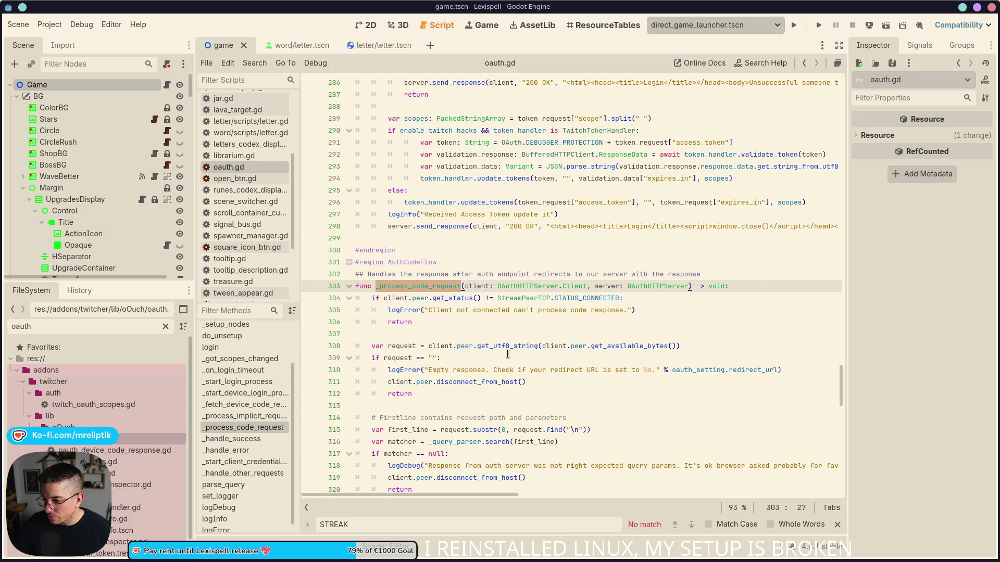
scroll(489, 359, "down", 3)
mouse_move(477, 371)
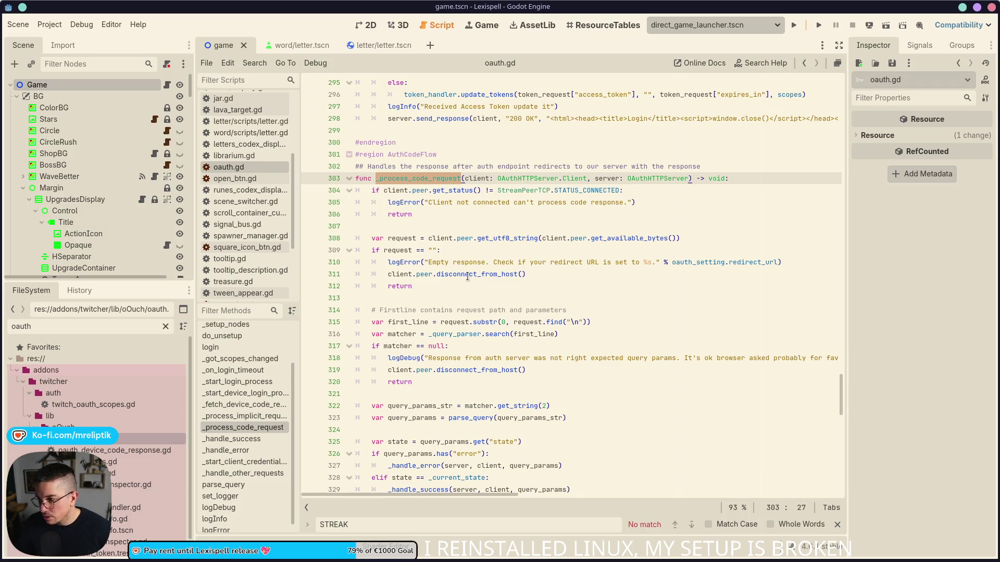
mouse_move(467, 276)
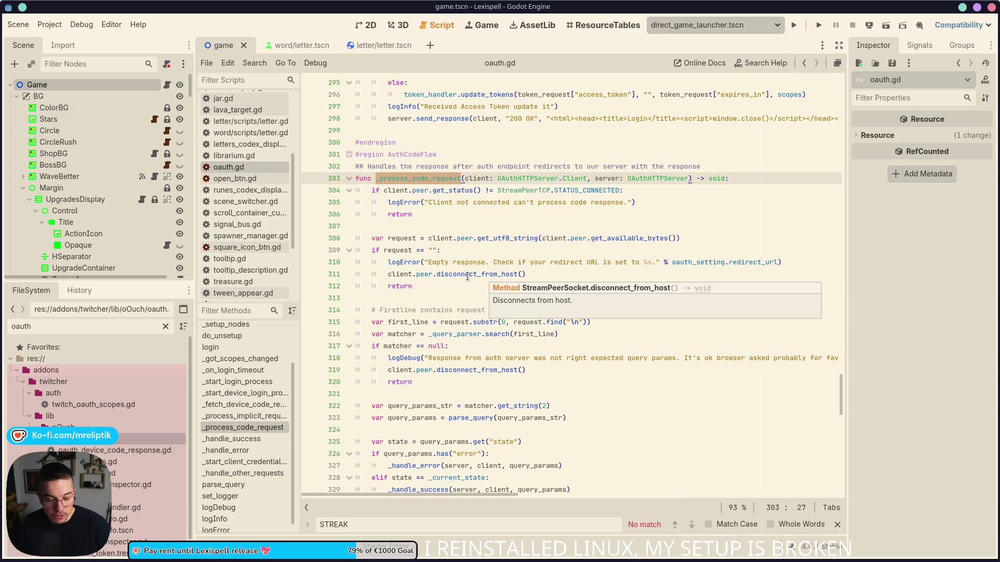
scroll(468, 276, "up", 1)
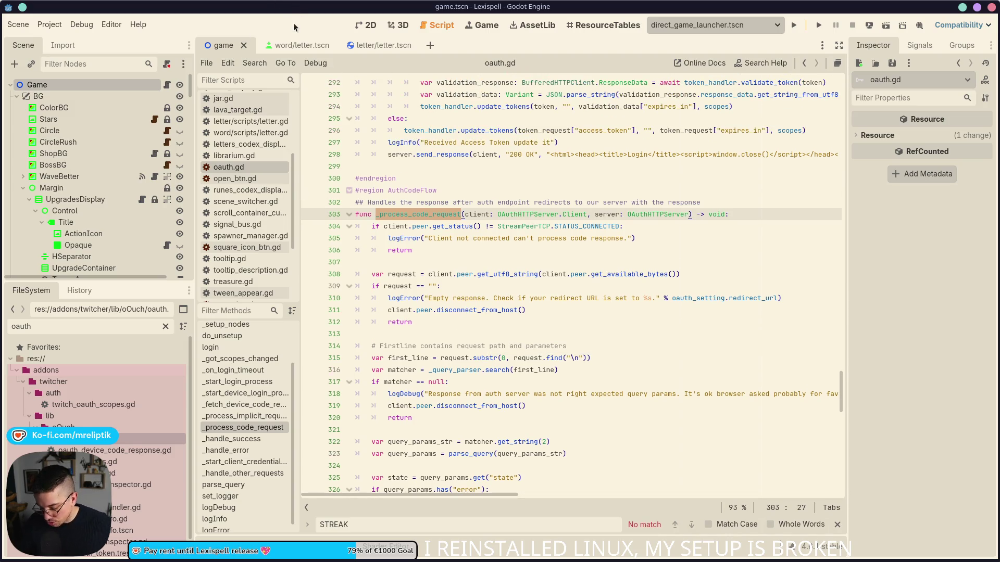
key("ctrl+shift+o")
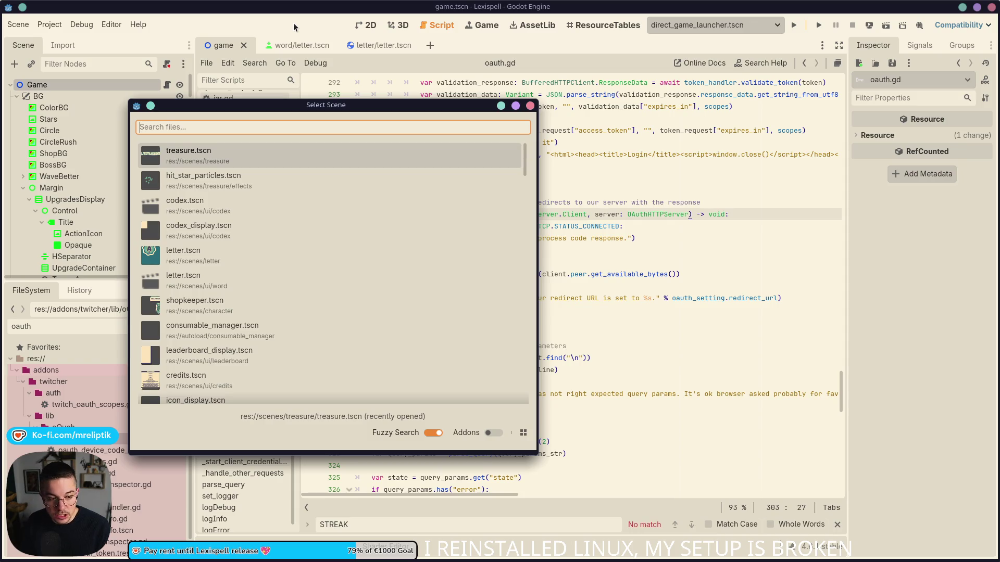
- Open twitch_manager.tscn and inspect the TwitchAuth and OAuth nodes, including the token handler setting
type("twi")
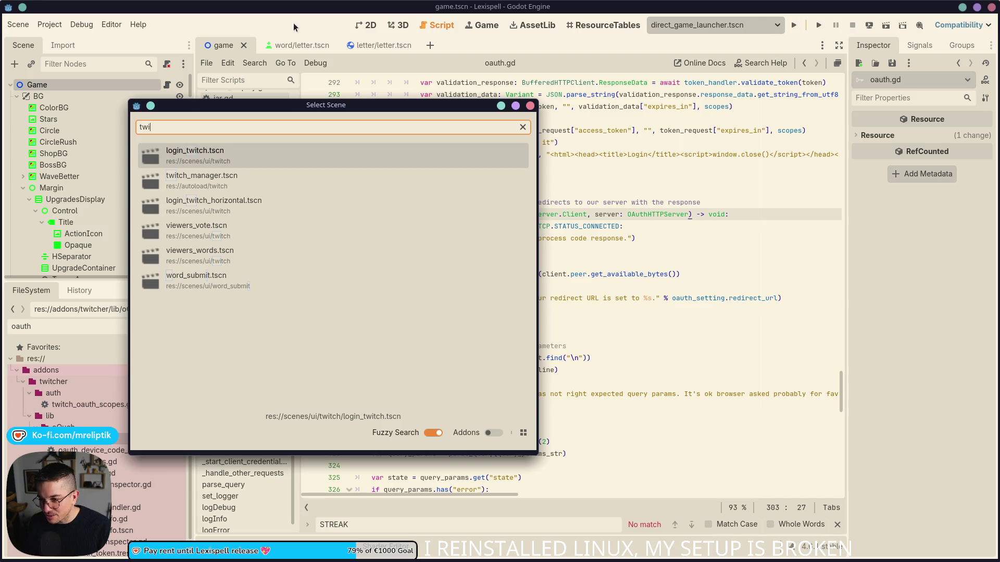
key("Down")
key("Return")
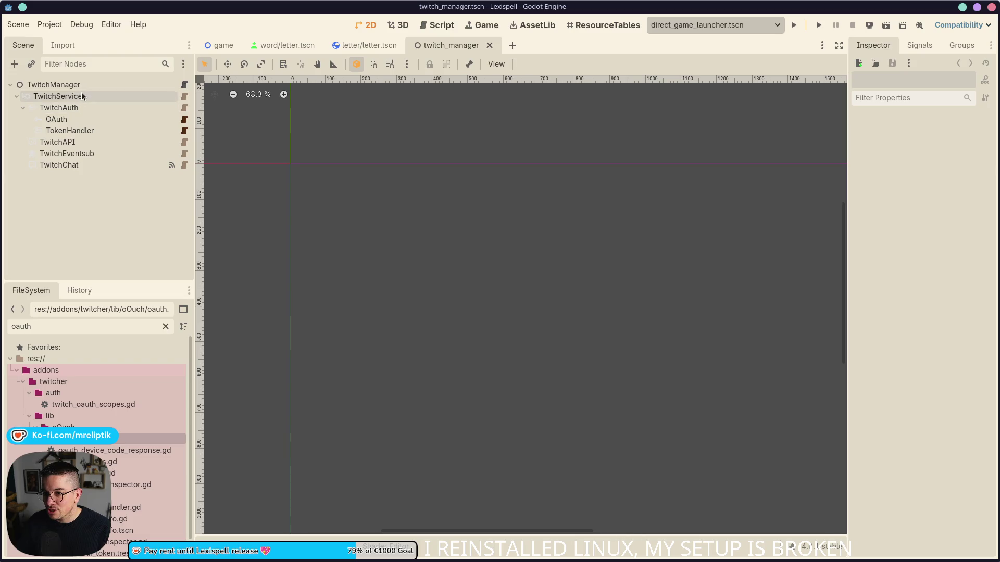
left_click(82, 107)
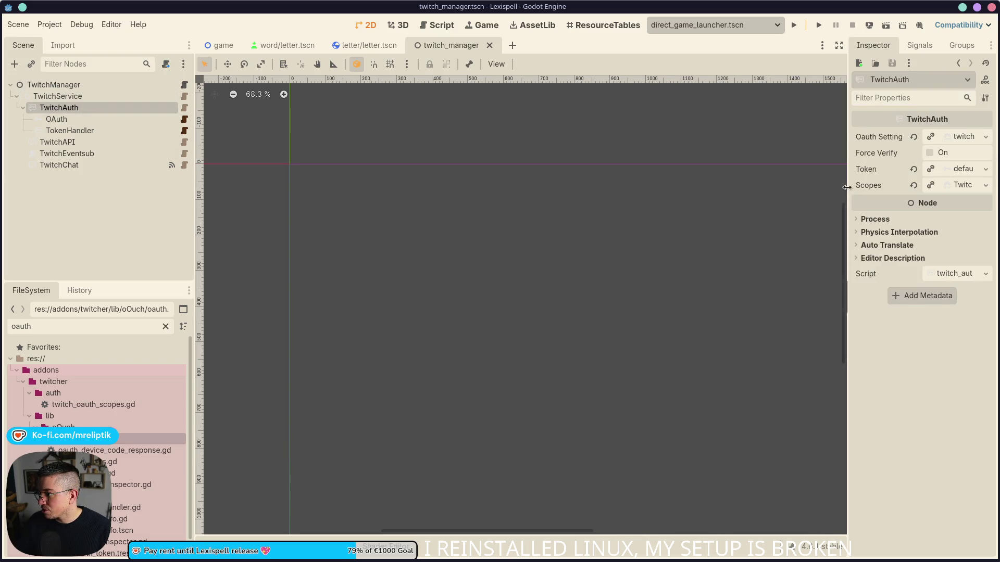
left_click(62, 119)
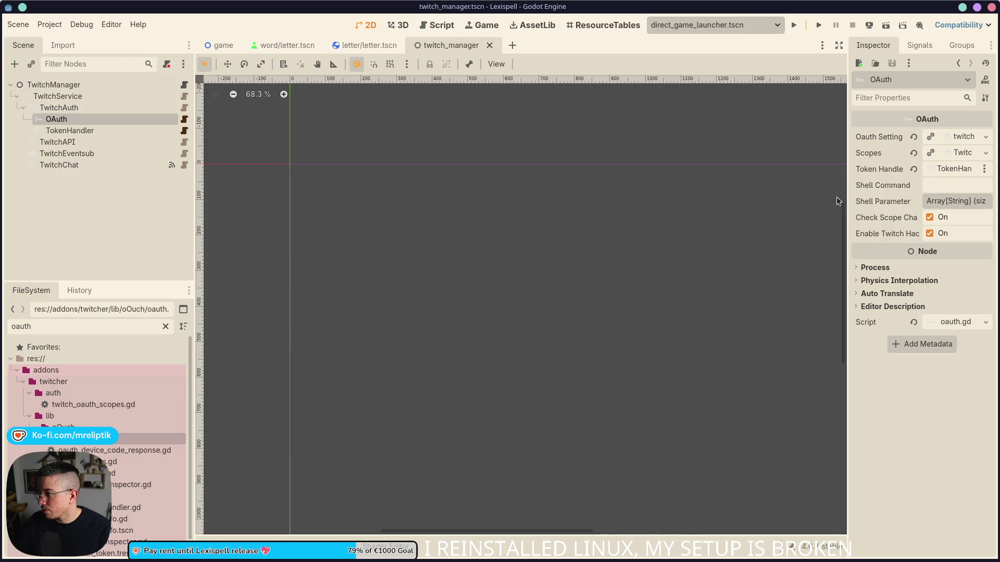
left_click_drag(848, 193, 816, 194)
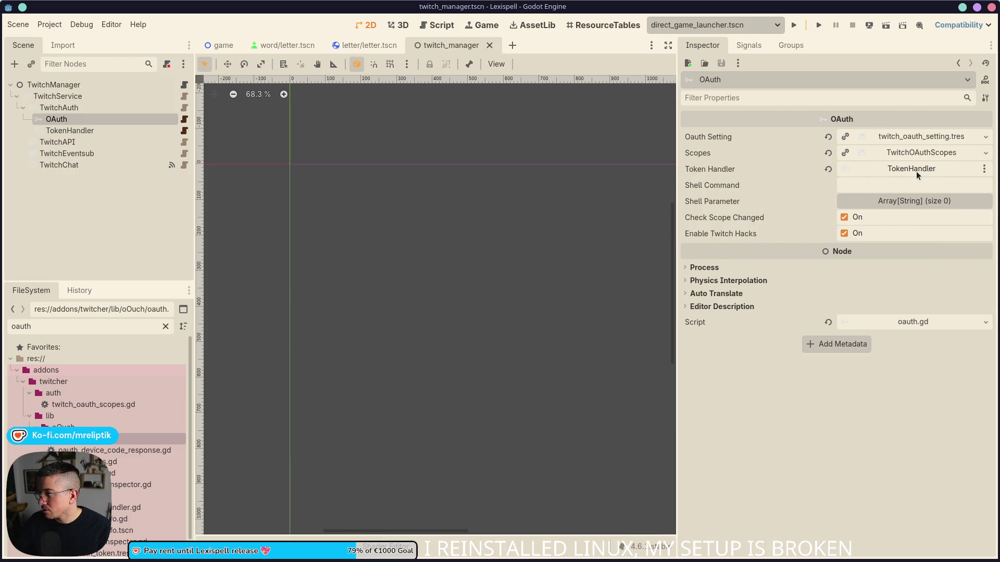
left_click(918, 176)
key("Escape")
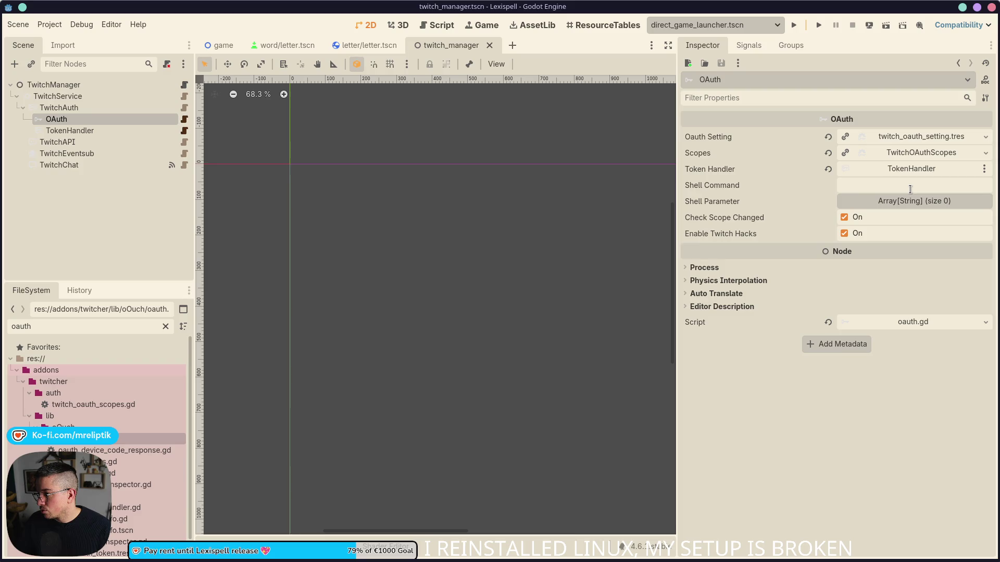
- Inspect TwitchService, TwitchAuth, OAuth, TokenHandler and TwitchAPI, then list TwitchAPI's Authorization Flow options
left_click(82, 107)
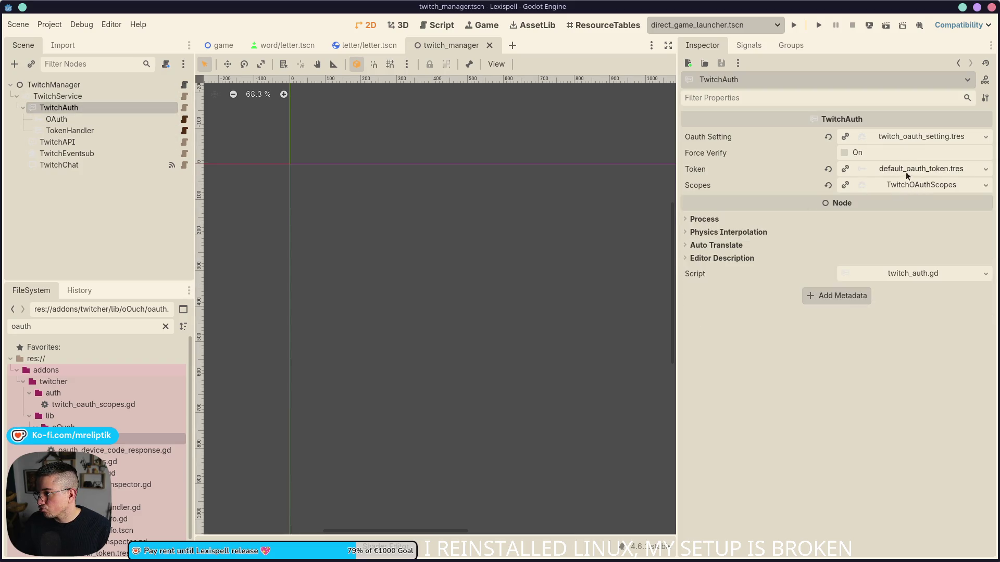
left_click(74, 87)
left_click(74, 99)
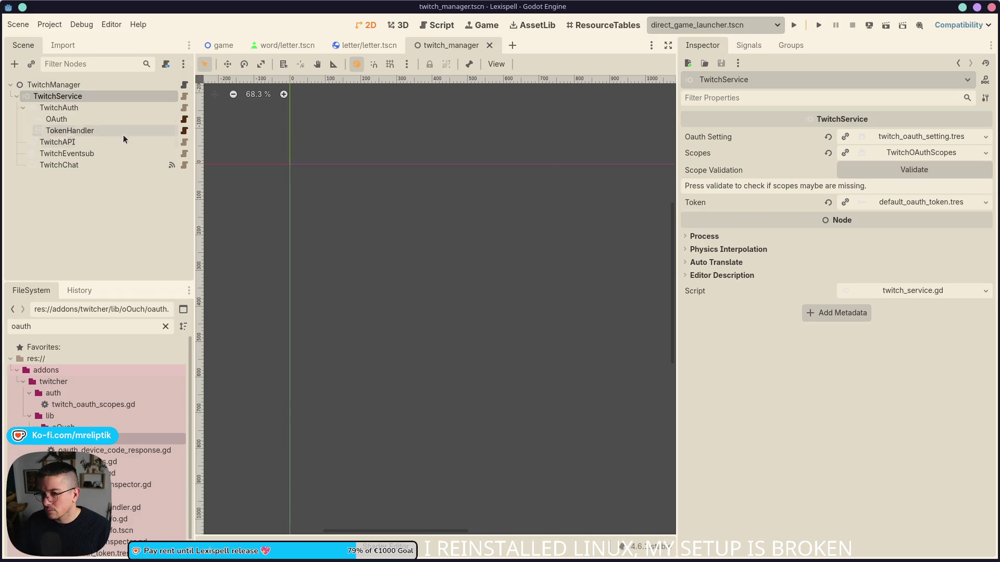
left_click(97, 110)
left_click(92, 119)
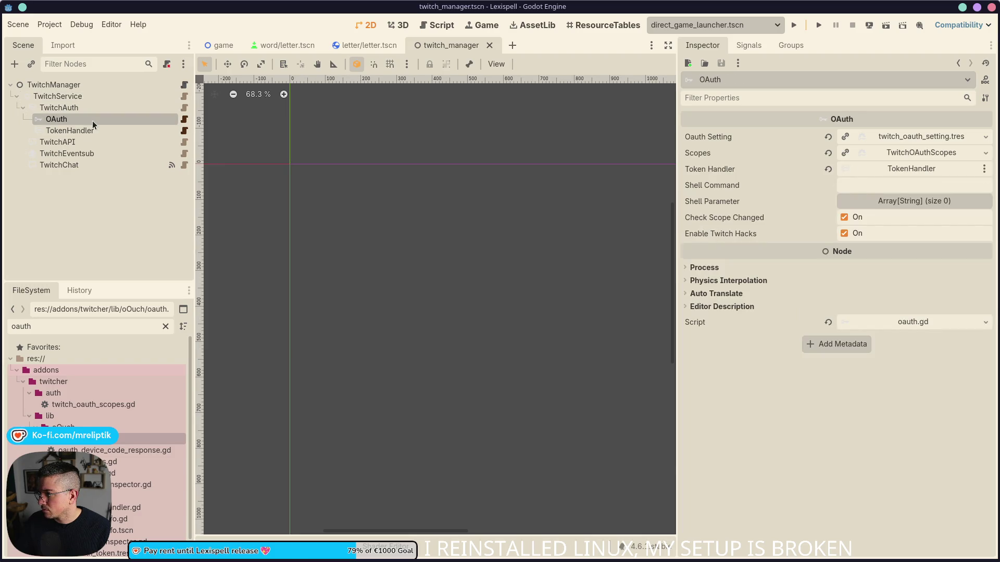
left_click(94, 131)
left_click(81, 141)
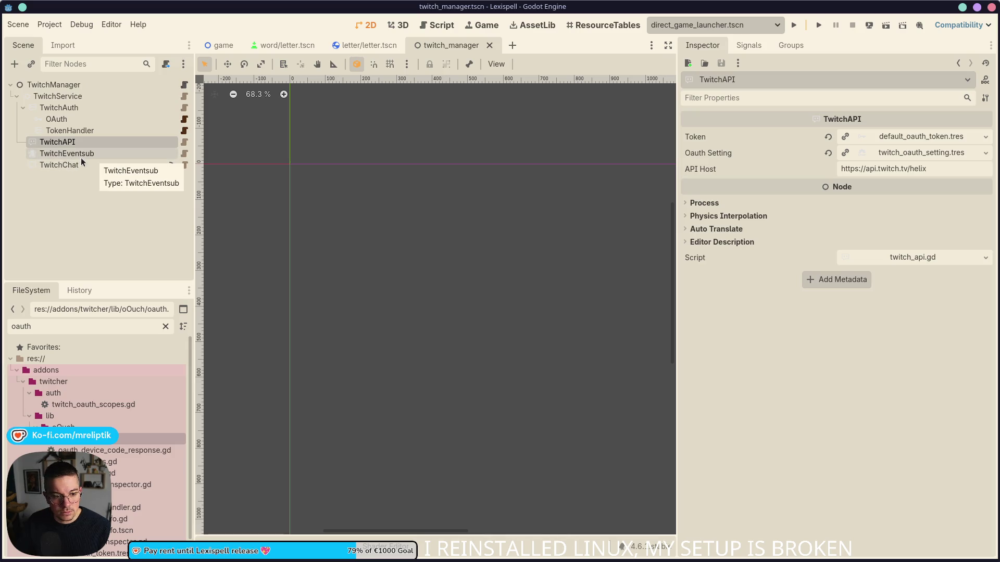
left_click(895, 158)
left_click(871, 323)
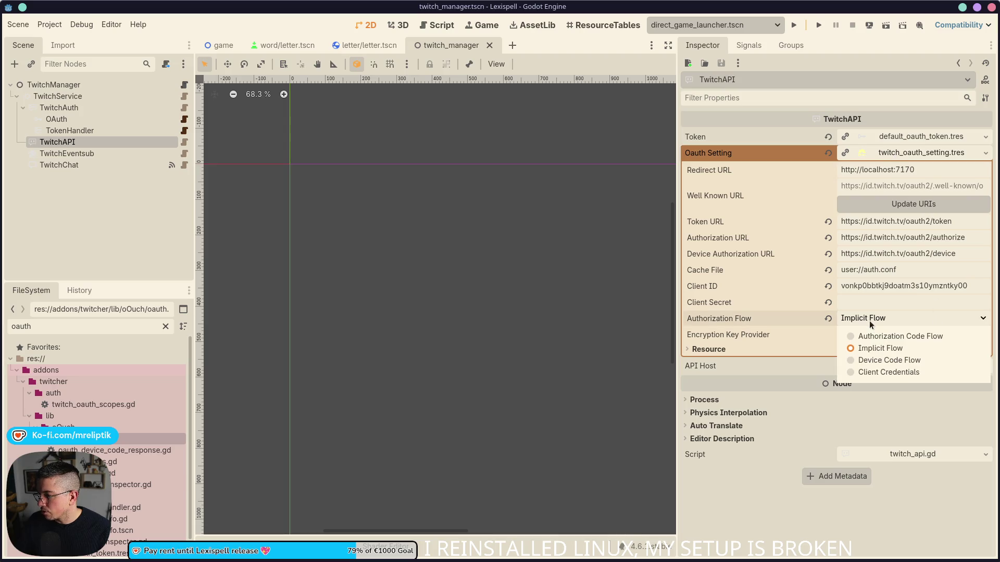
- Set TwitchAPI's Authorization Flow to Device Code Flow and run the project
left_click(889, 365)
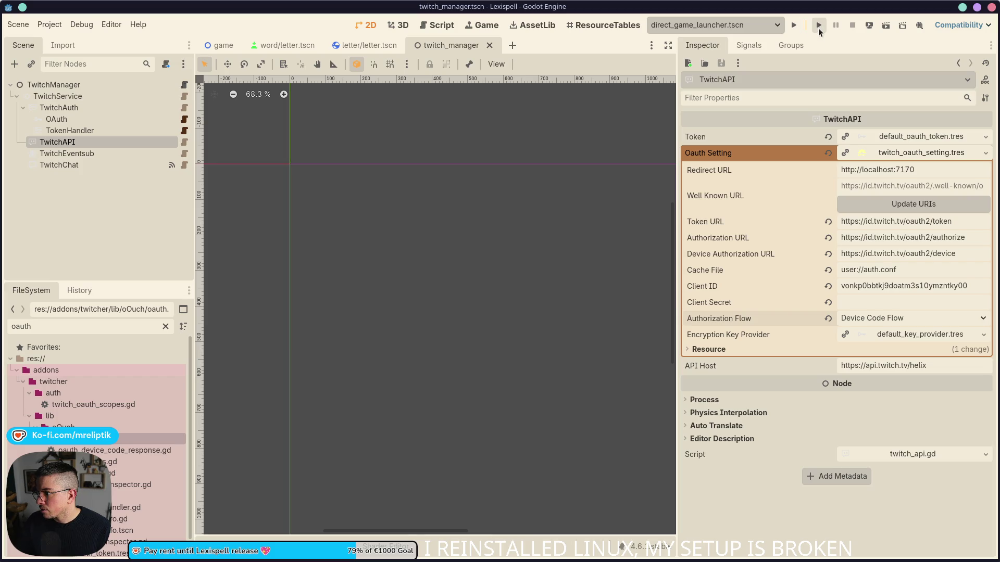
left_click(818, 27)
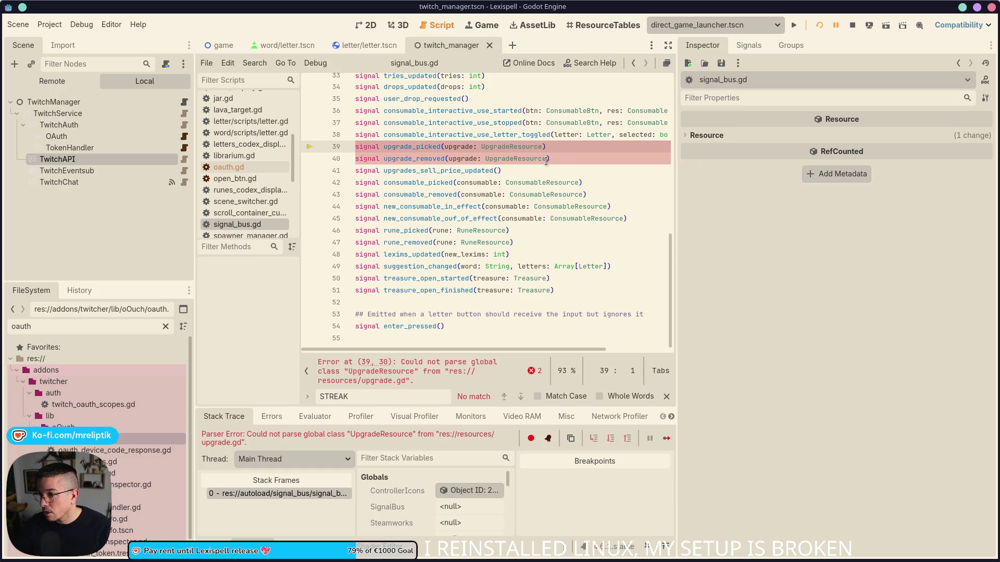
left_click(569, 163)
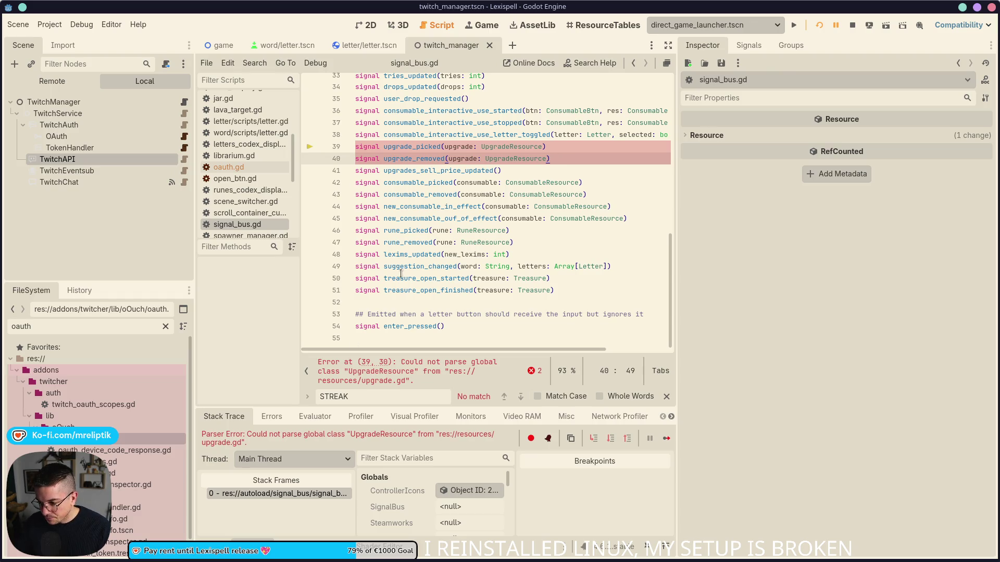
- Change line 265 of upgrade.gd from '=' to '==' and rerun the game
key("ctrl+alt+o")
type("upgr")
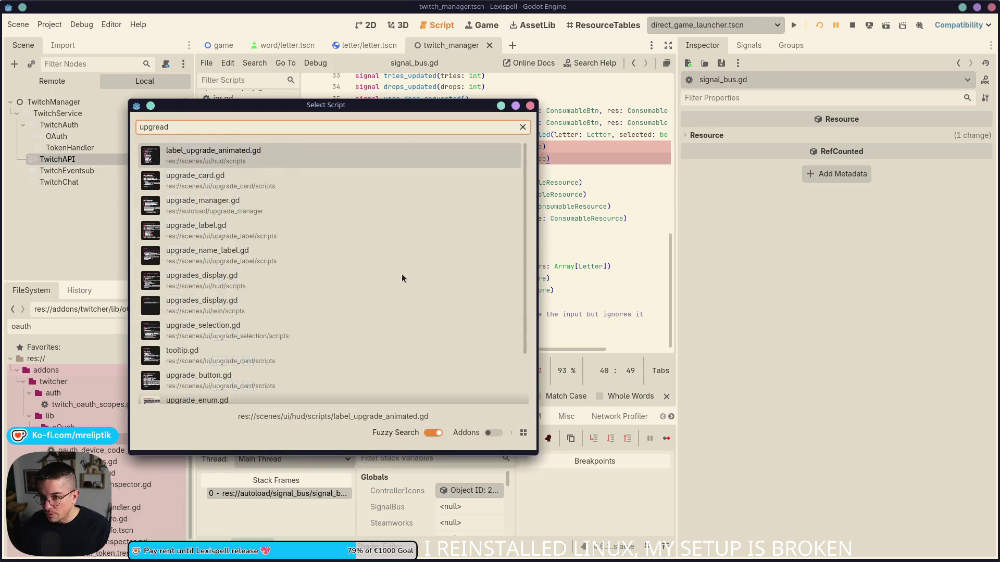
key("Return")
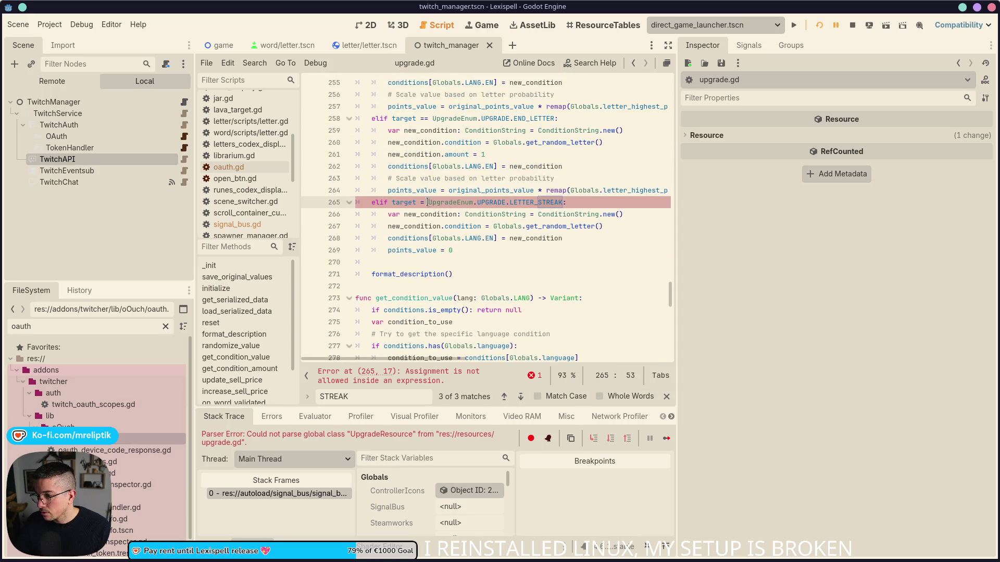
type("=")
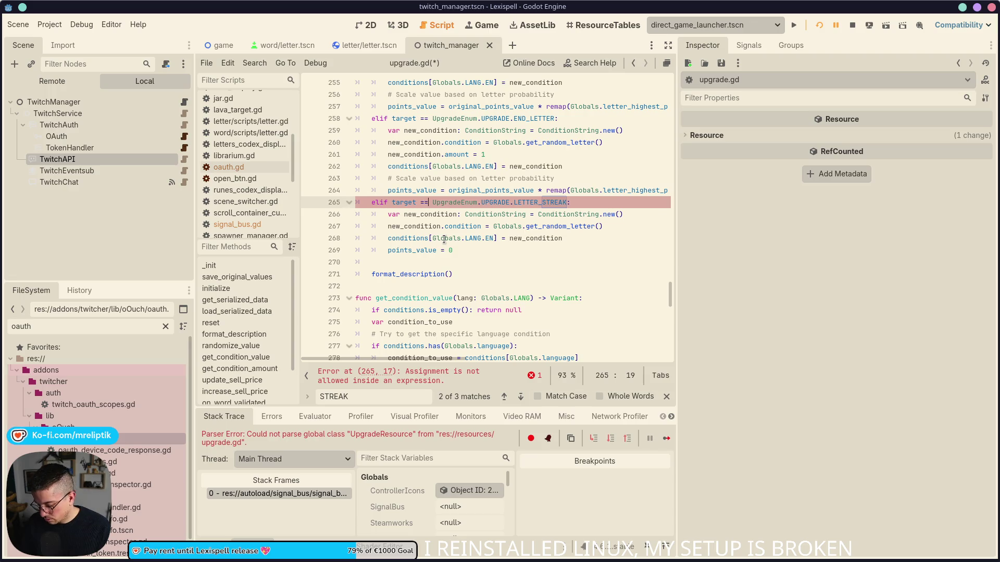
left_click(853, 25)
left_click(819, 25)
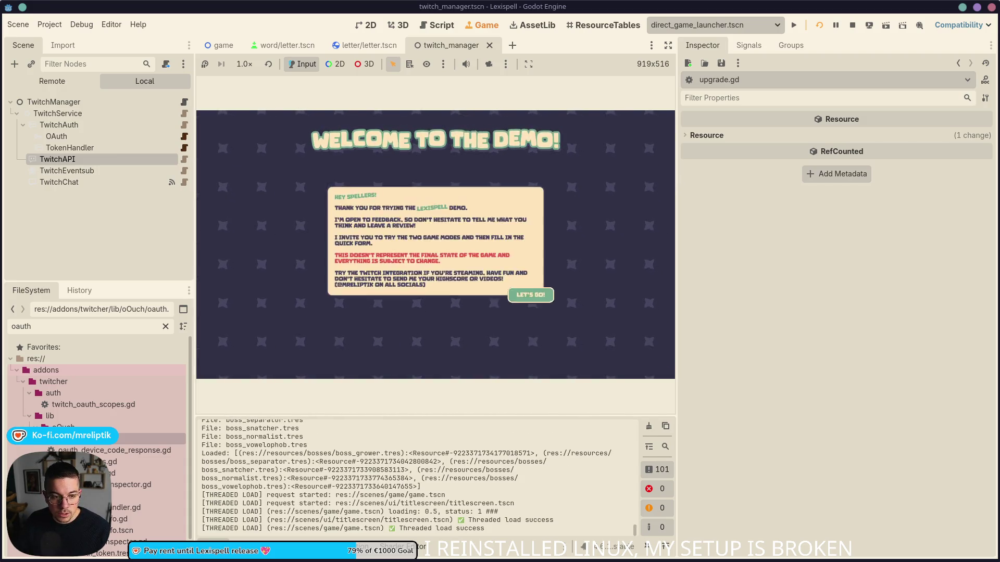
- Reset TwitchAPI's flow, set TwitchService's Authorization Flow to Device Code Flow, save, and rerun
left_click(82, 165)
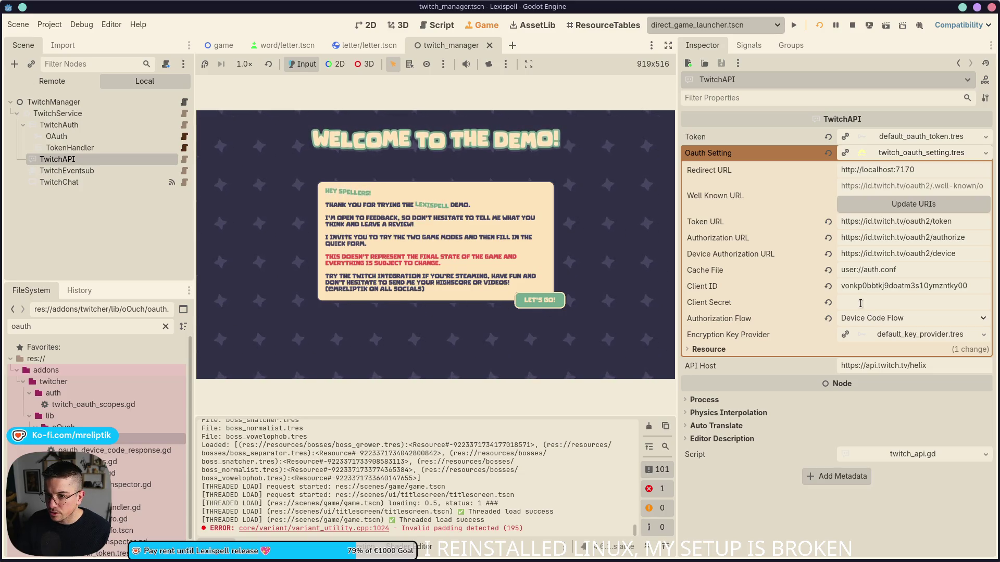
left_click(828, 318)
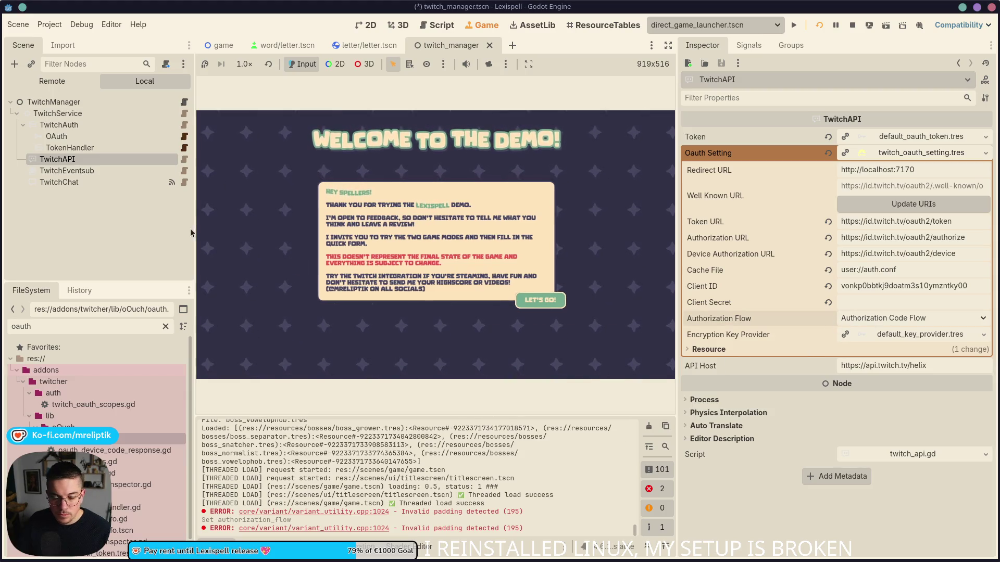
left_click(57, 113)
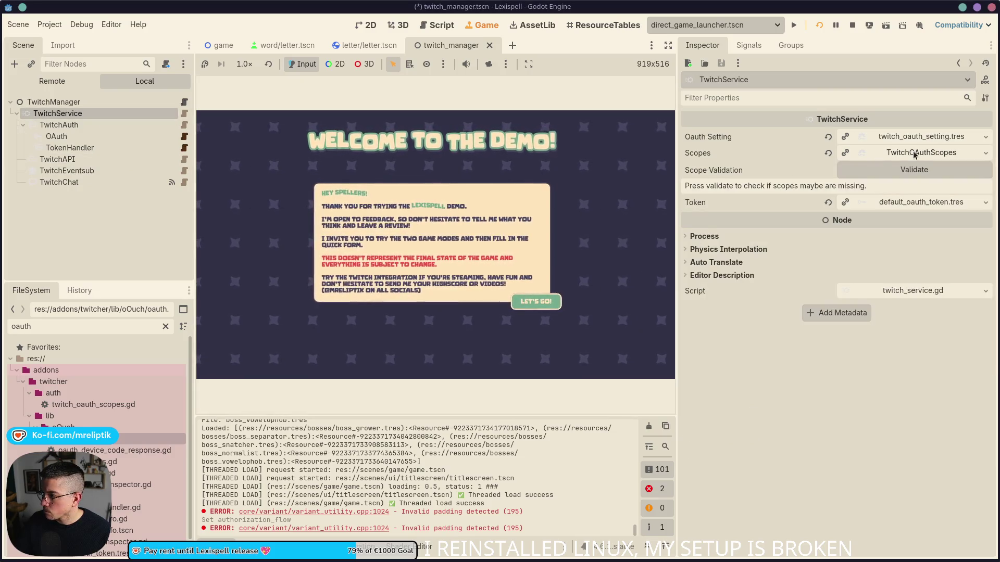
left_click(914, 138)
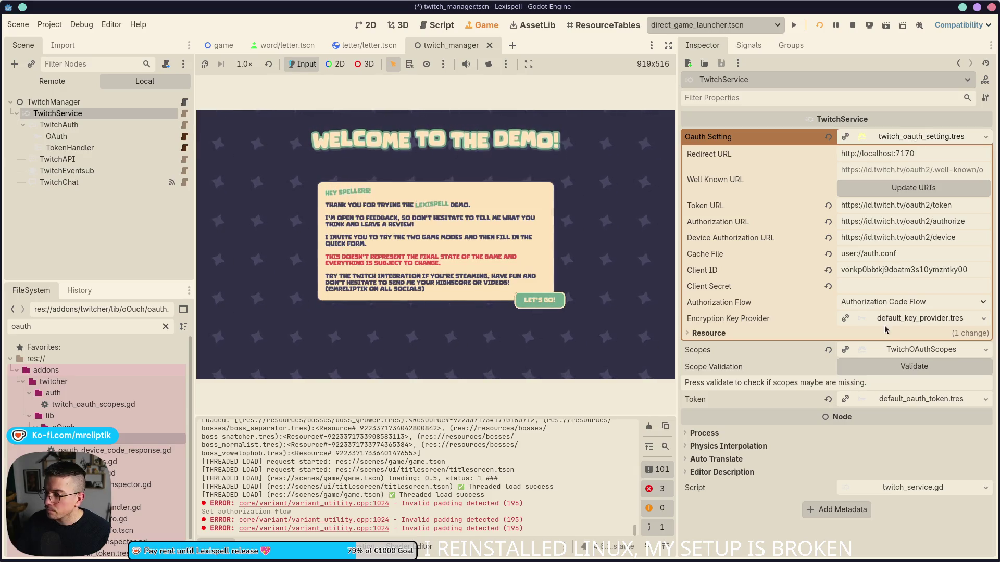
left_click(983, 305)
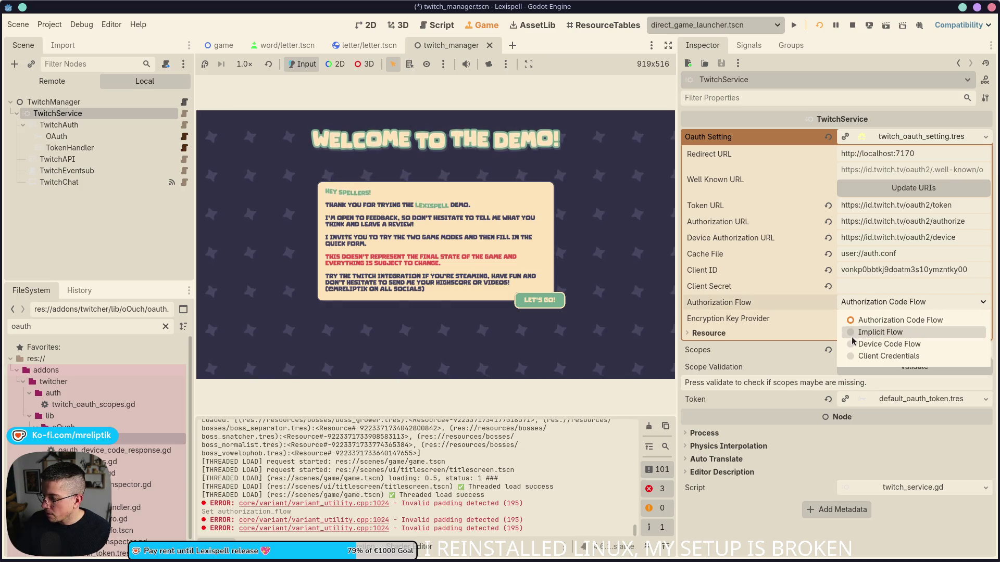
left_click(880, 345)
key("ctrl+s")
left_click(819, 25)
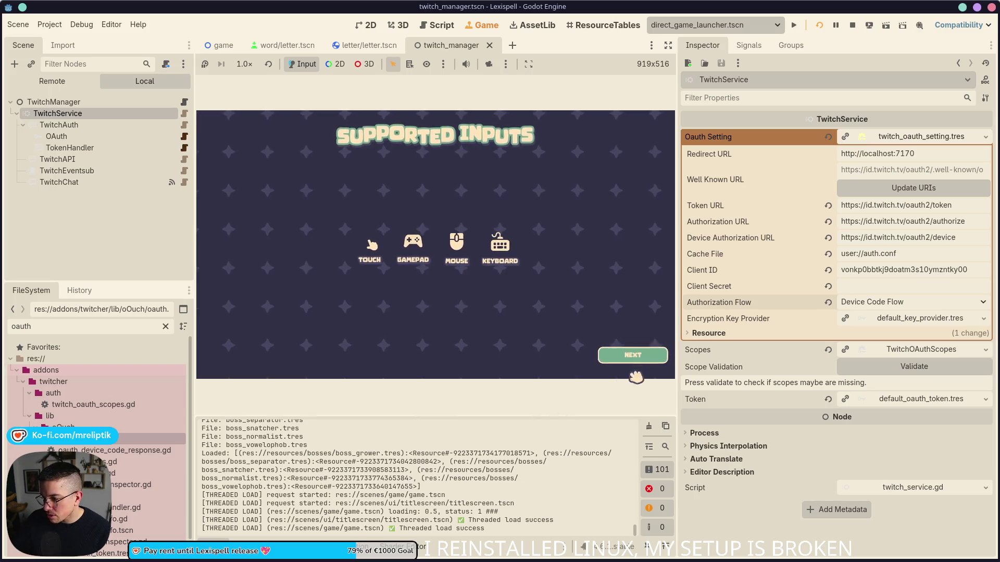
- Advance past Supported Inputs, copy the Twitch activation link from the Output panel, and open it in the browser
left_click(633, 357)
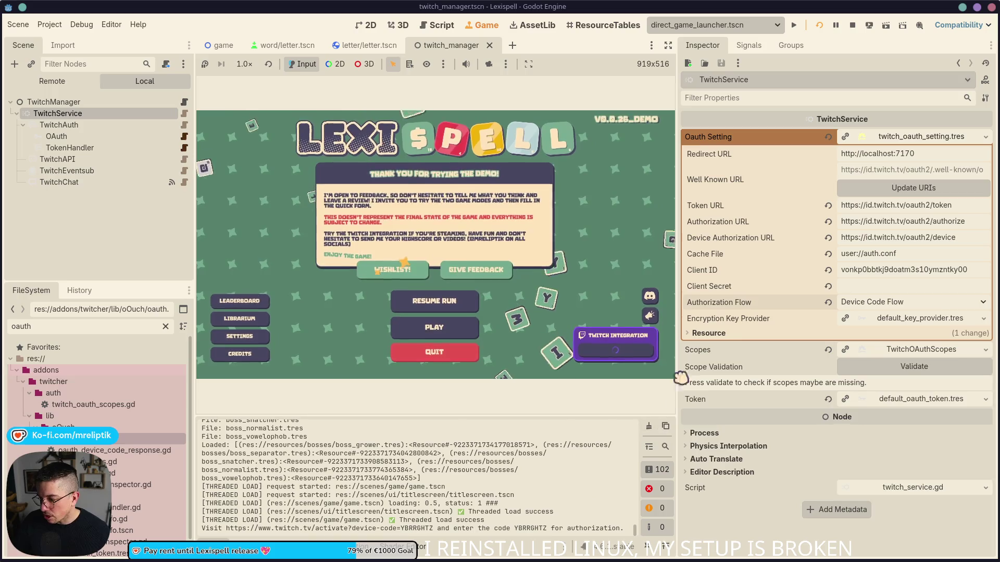
left_click_drag(676, 368, 709, 363)
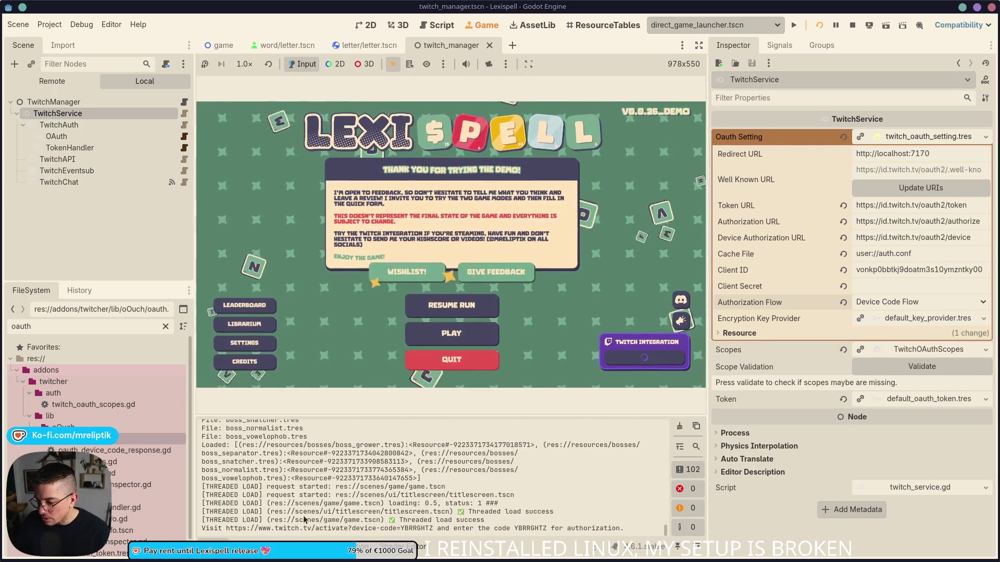
mouse_move(226, 528)
left_mouse_down()
mouse_move(454, 529)
mouse_move(433, 528)
left_mouse_up()
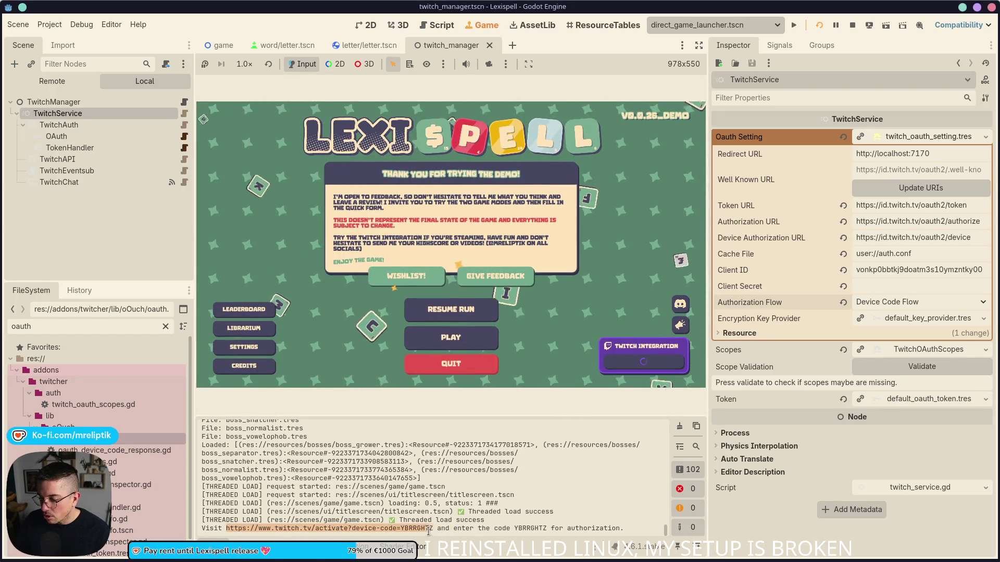
right_click(399, 534)
left_click(427, 539)
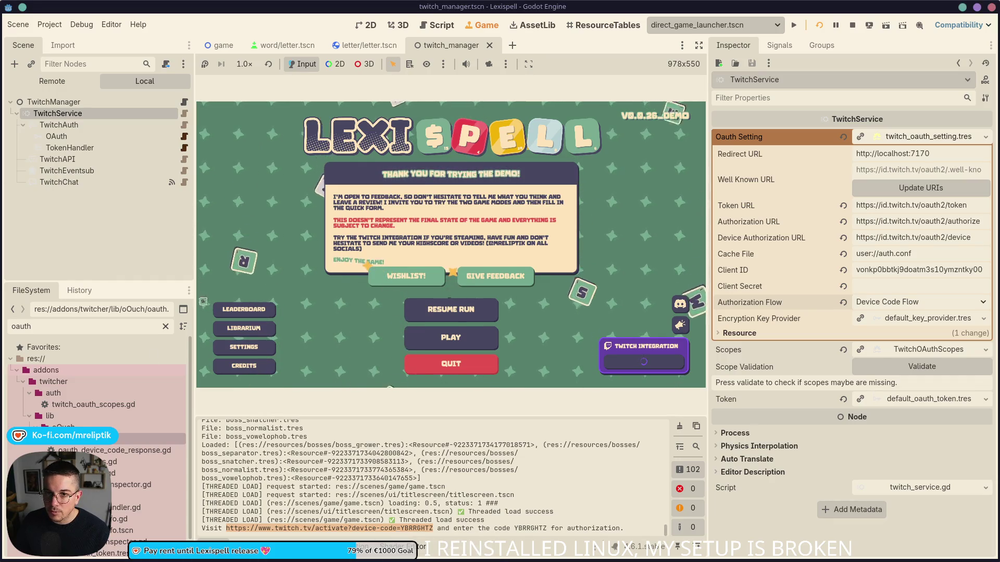
key("alt+Tab")
double_click(383, 54)
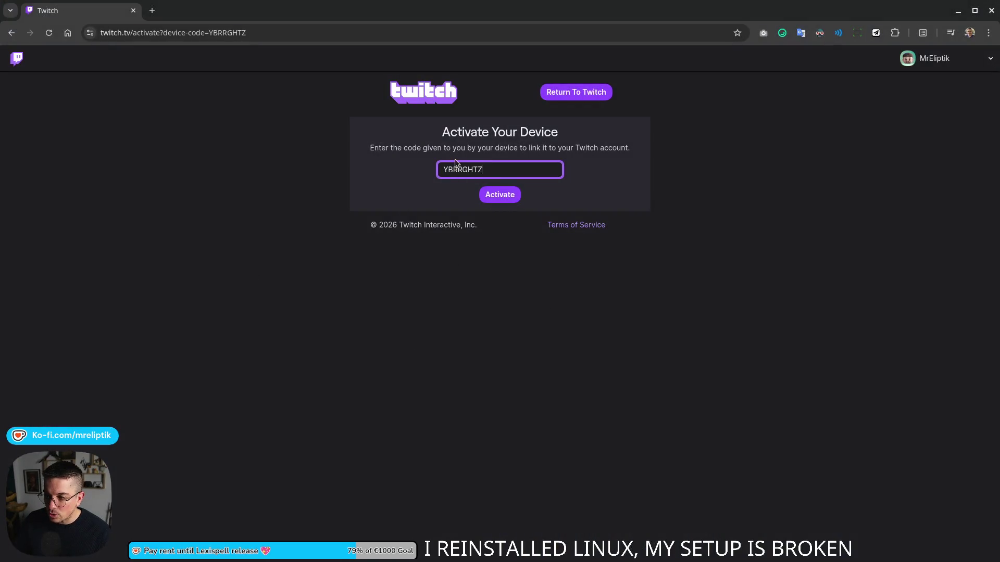
- Activate the device code and grant Lexispell chat access on Twitch
left_click(497, 194)
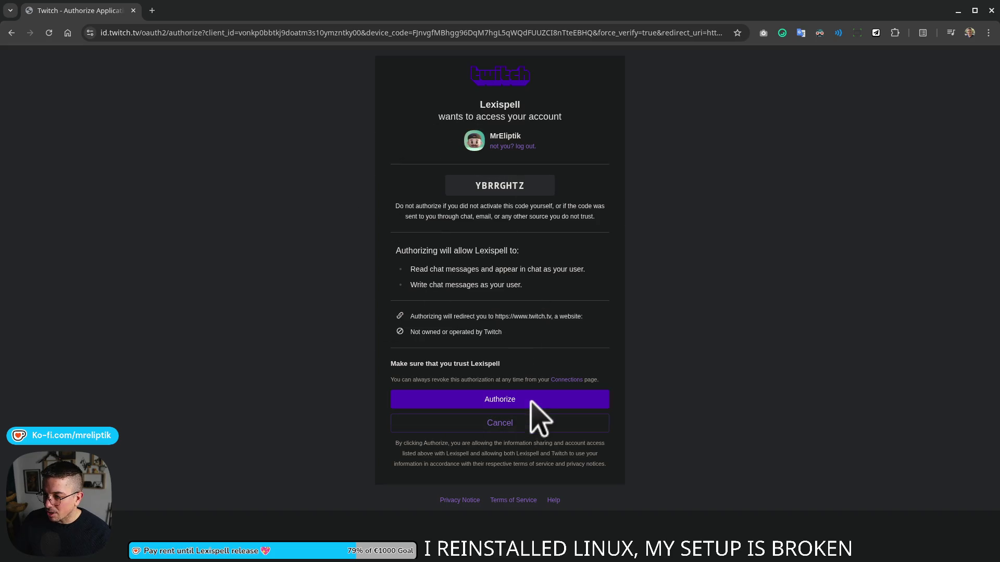
left_click(502, 394)
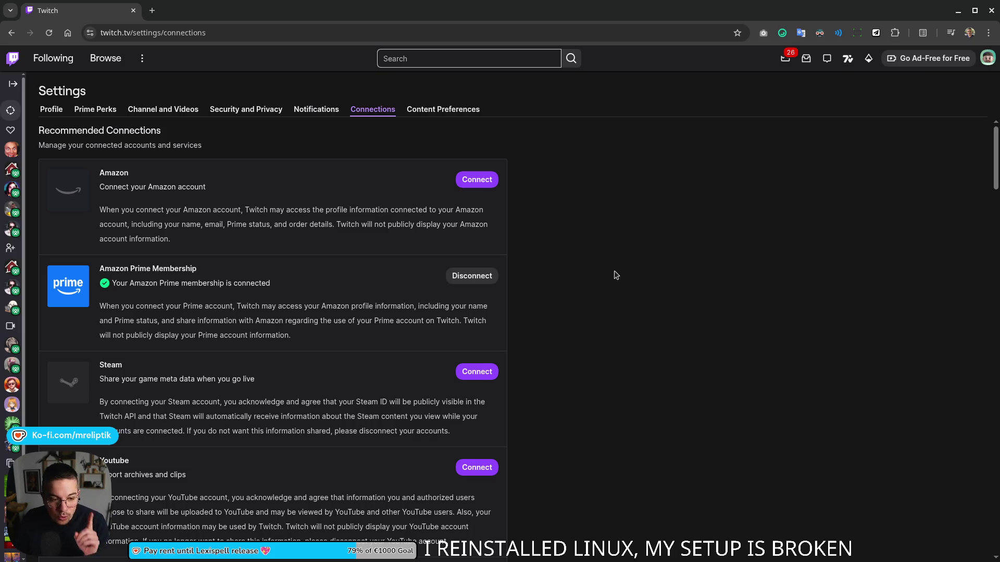
- Scroll through Twitch's Other Connections list to review the authorized apps
scroll(293, 284, "down", 20)
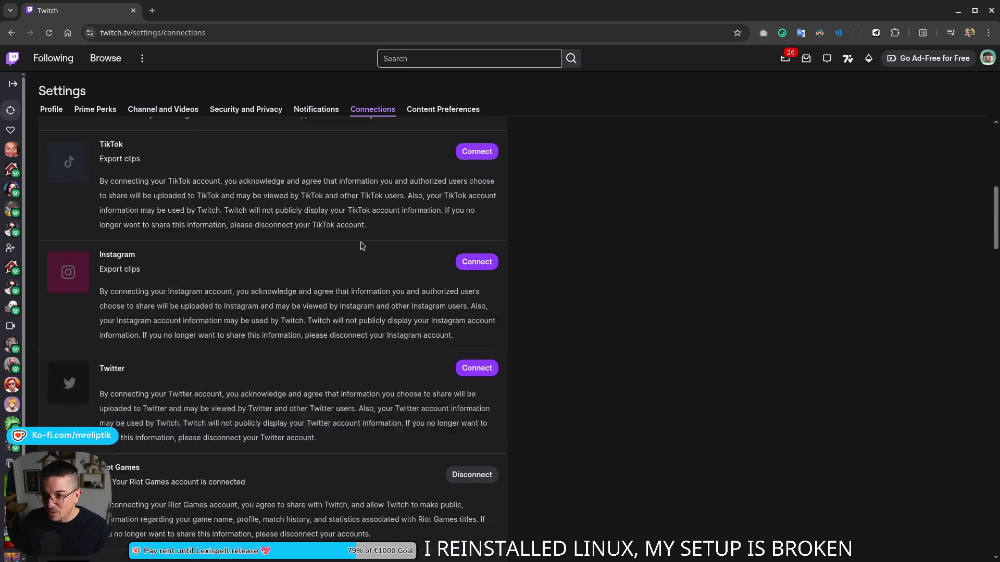
scroll(307, 362, "up", 5)
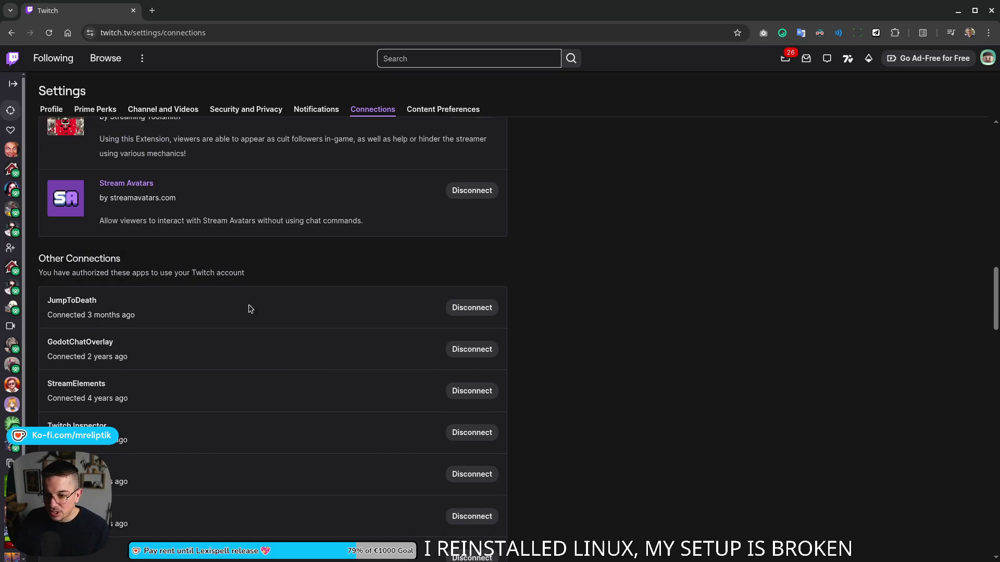
scroll(115, 313, "down", 20)
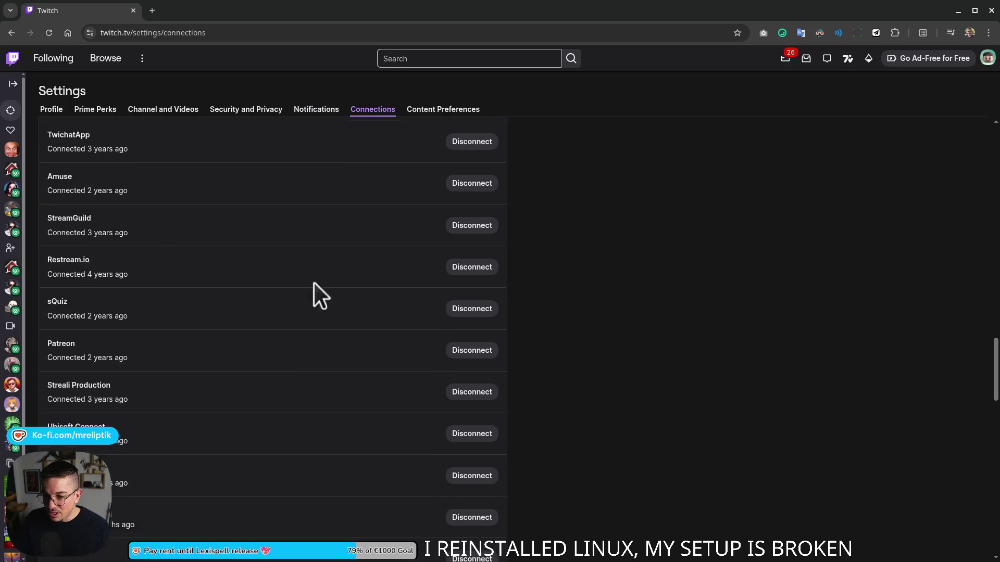
scroll(222, 345, "down", 9)
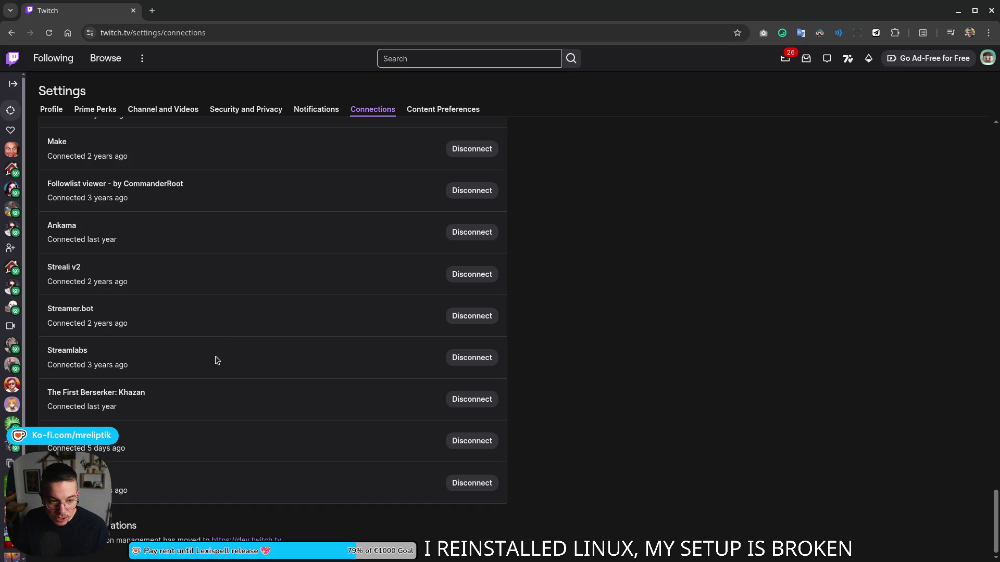
scroll(198, 400, "up", 15)
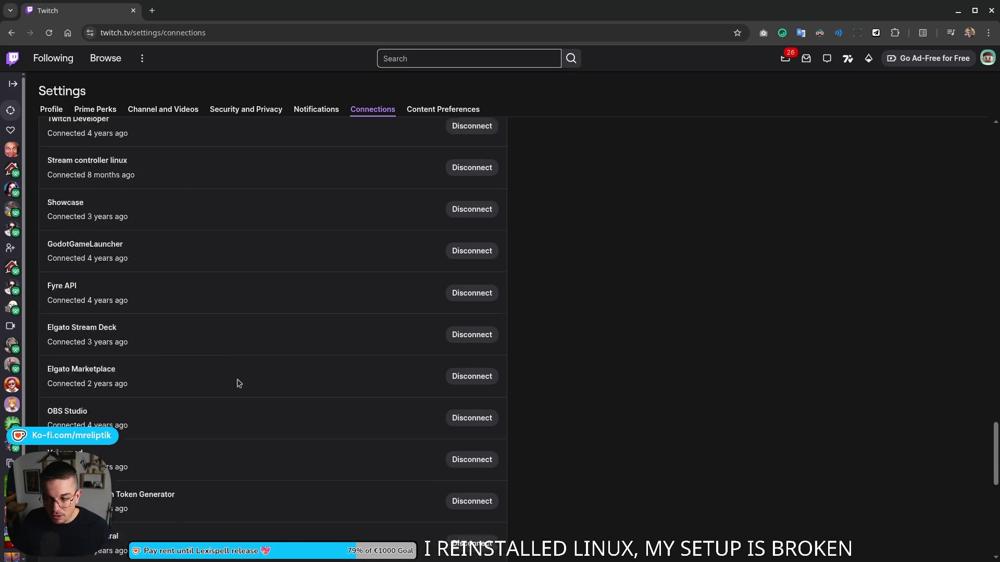
scroll(183, 334, "up", 10)
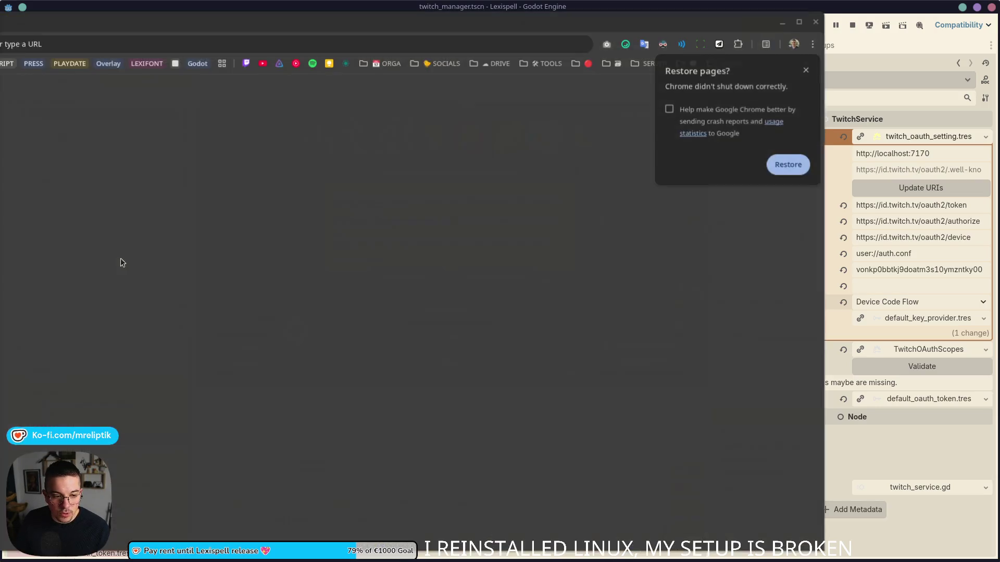
- Restore Chrome's previous tabs, maximize the Twitch settings window, then close that tab
left_click(778, 167)
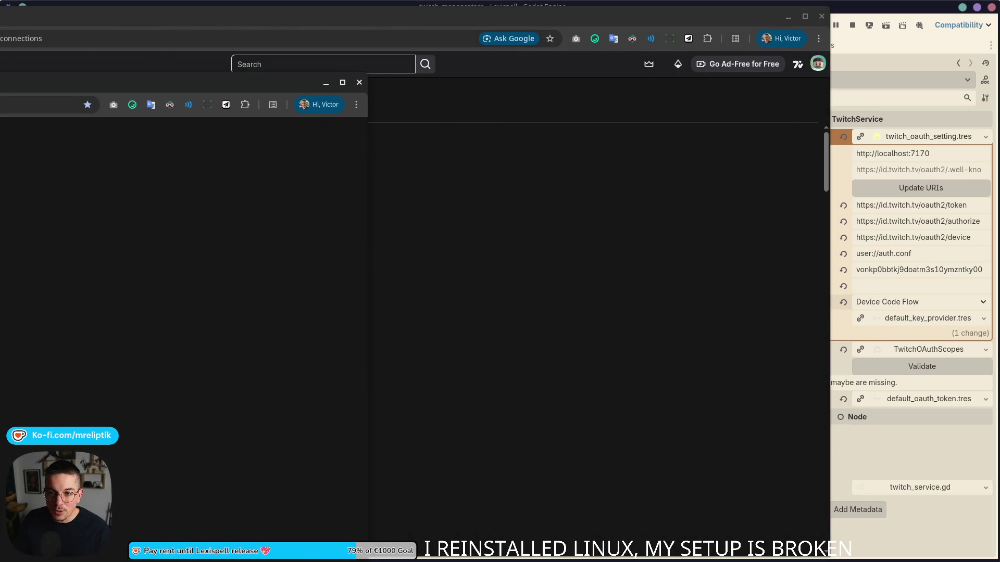
mouse_move(67, 28)
left_mouse_down()
mouse_move(177, 59)
mouse_move(297, 65)
mouse_move(997, 65)
mouse_move(275, 66)
mouse_move(175, 91)
left_mouse_up()
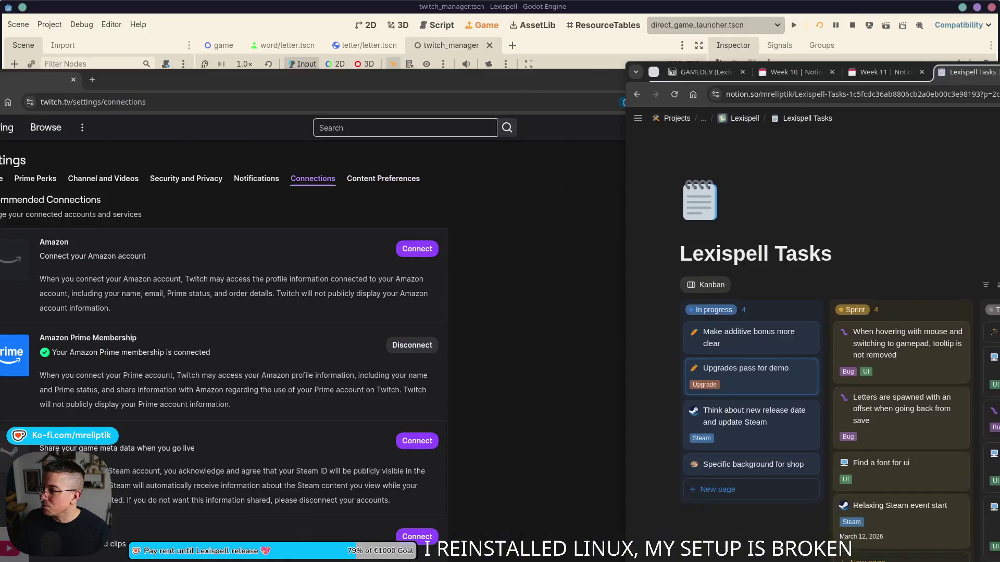
key("alt+Tab")
double_click(447, 85)
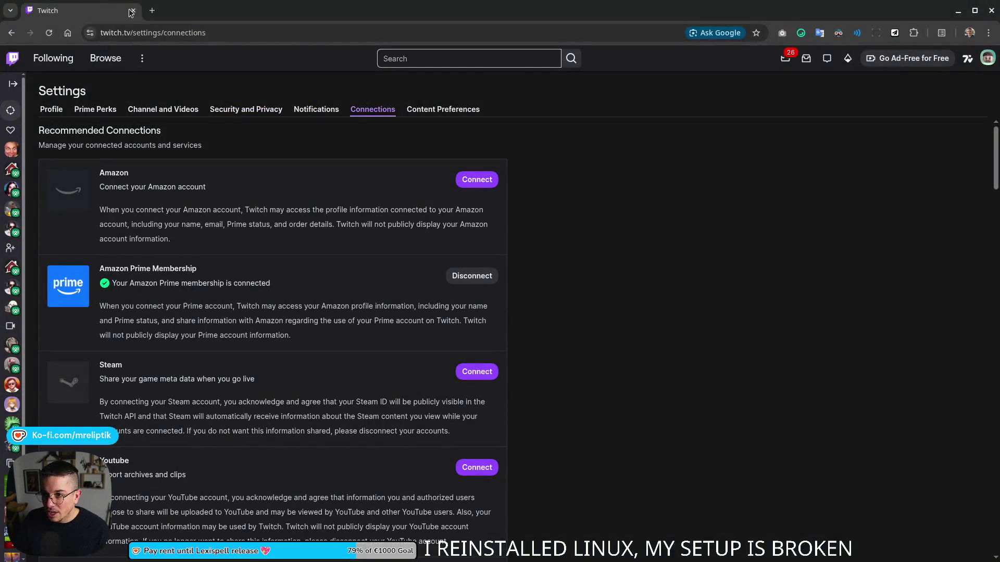
left_click(131, 11)
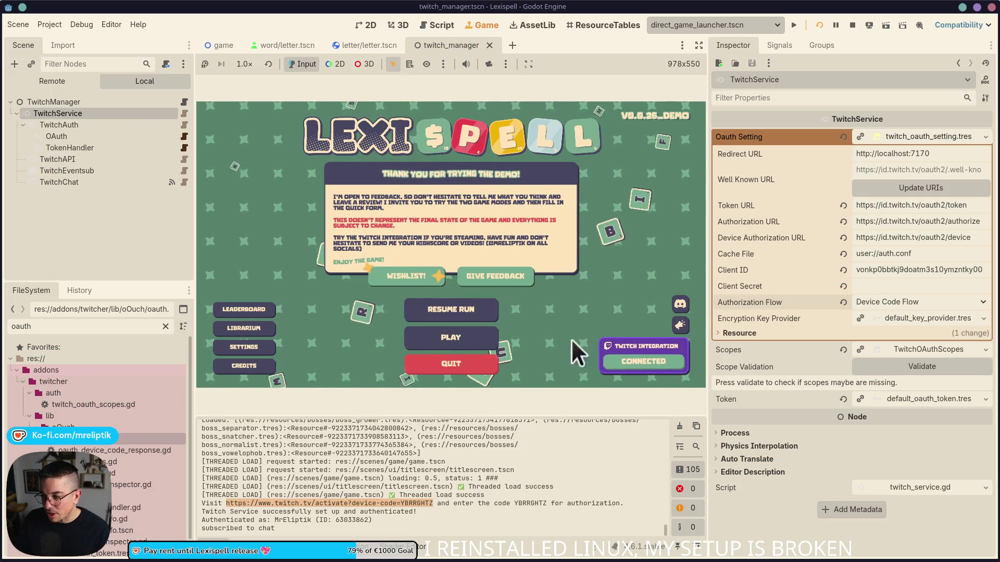
- Start a Classic Craft run from the Lexispell title screen
left_click(451, 337)
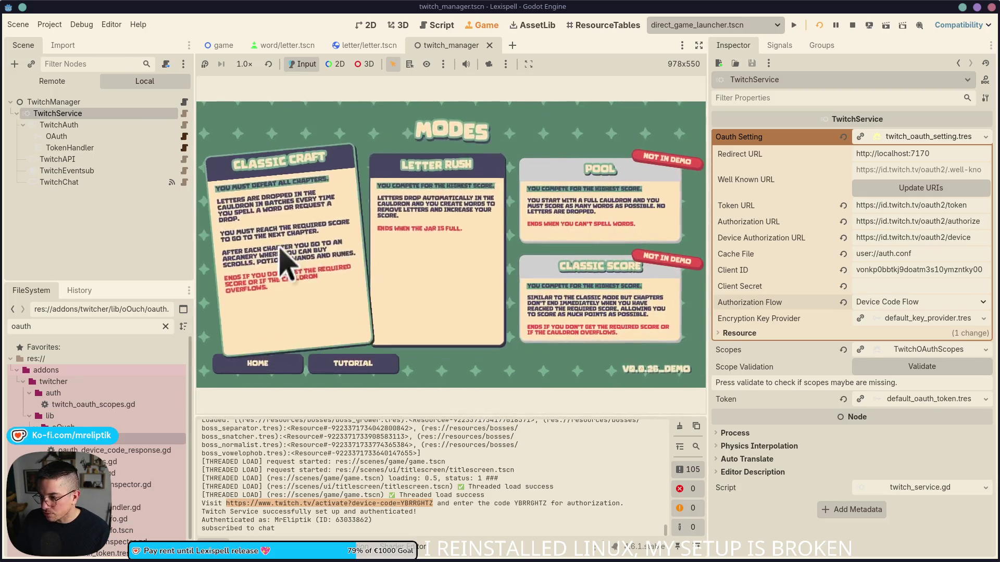
left_click(285, 257)
left_click(480, 273)
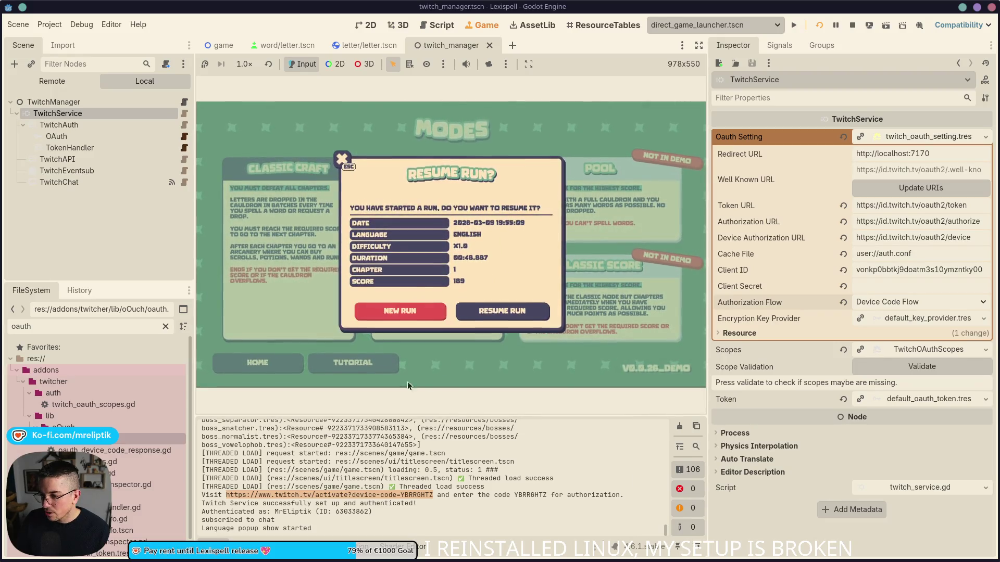
left_click(416, 312)
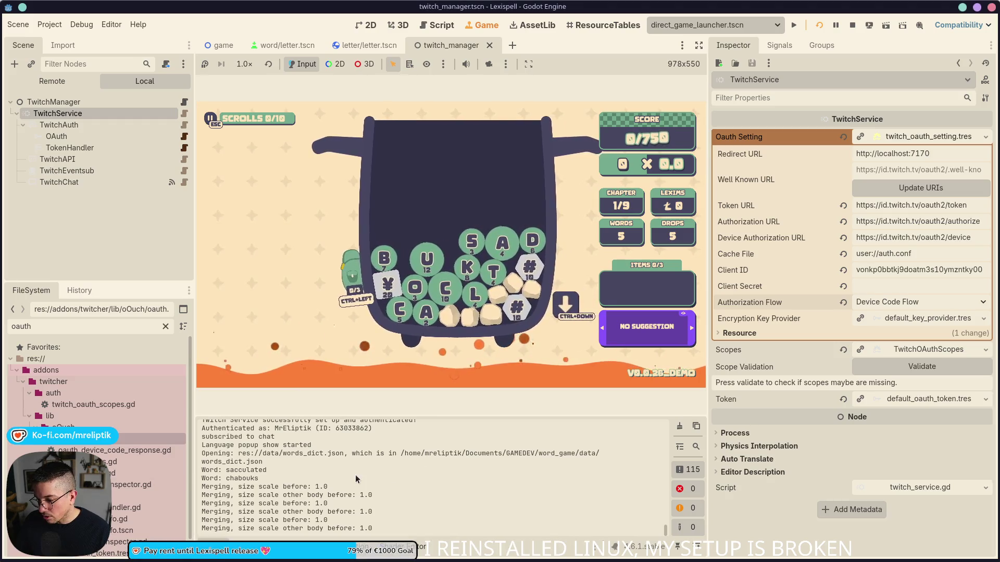
- Hide the Output log, switch the word suggestion from SALT to SAD, and stop the game
left_click(205, 547)
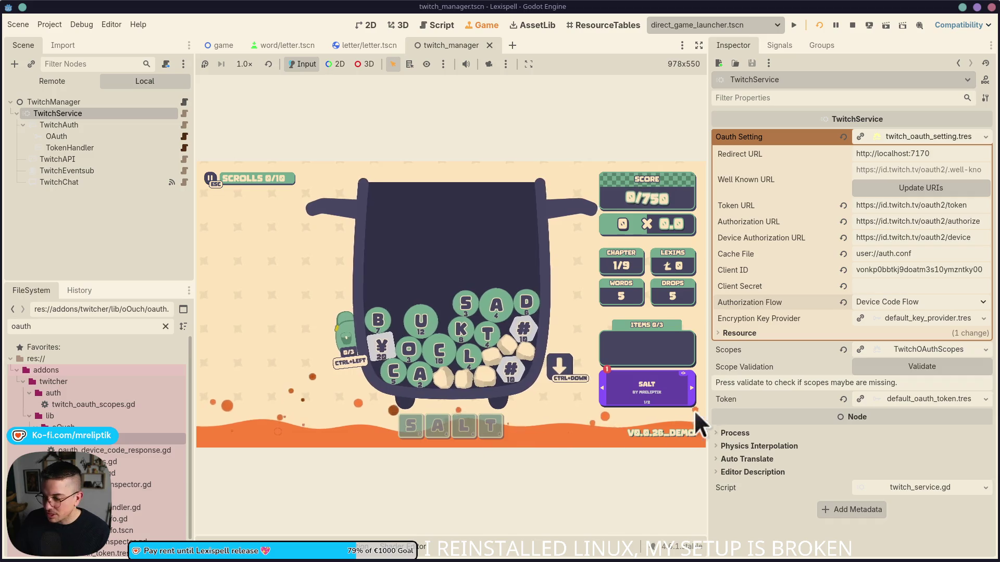
left_click(691, 388)
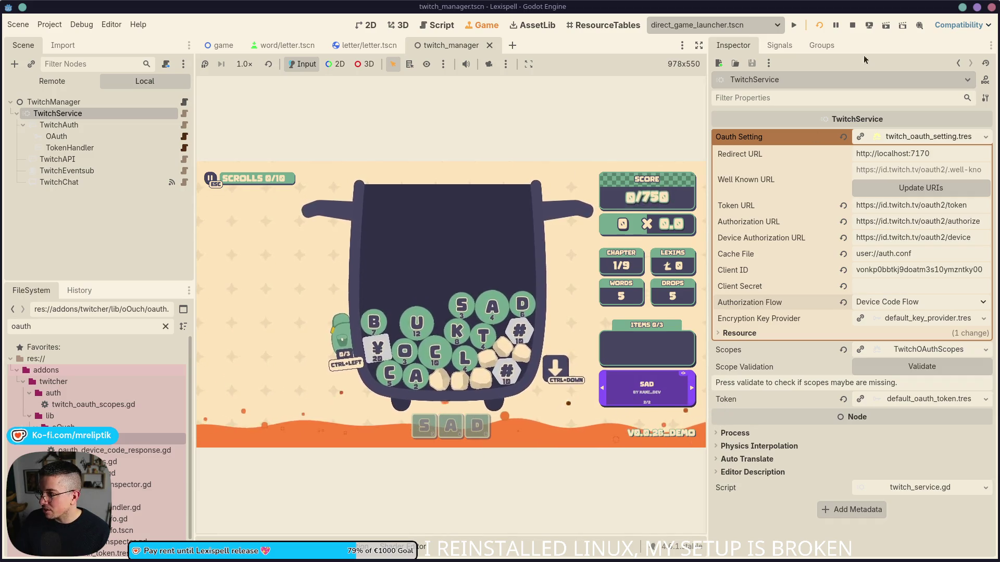
left_click(853, 28)
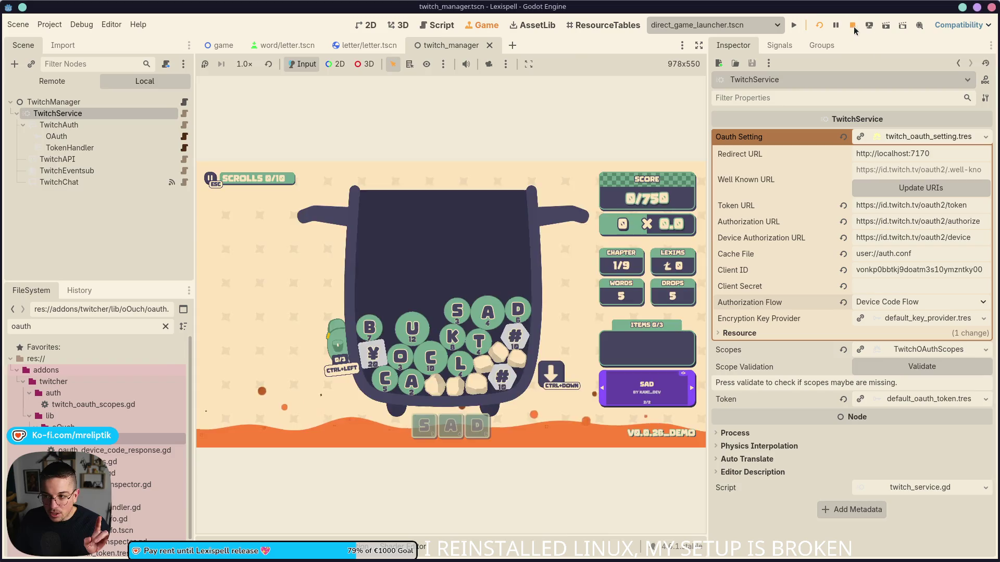
- Relaunch Lexispell into a paused Chapter 1 run and open the Twitch activation link from the log
left_click(794, 25)
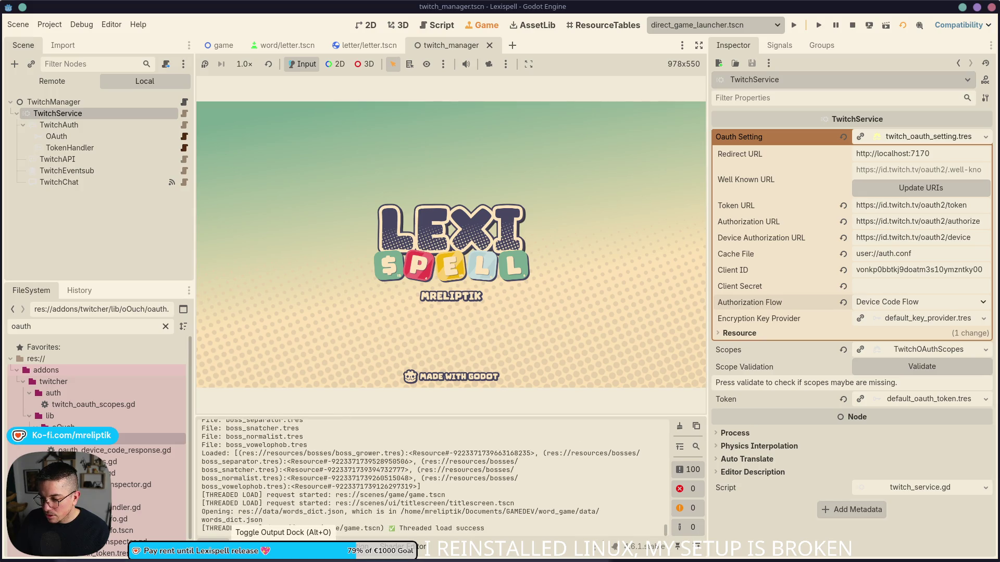
left_click(335, 263)
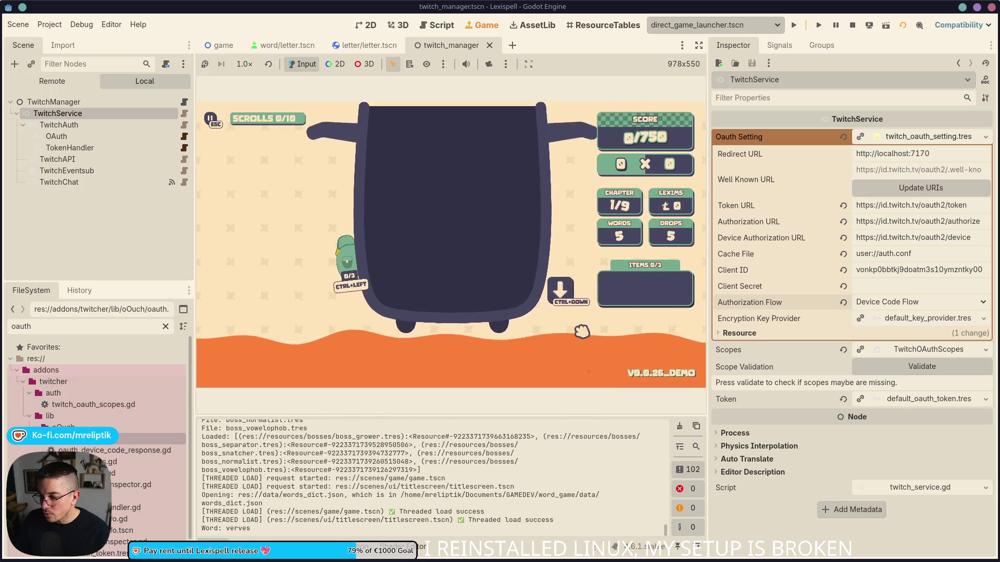
key("Escape")
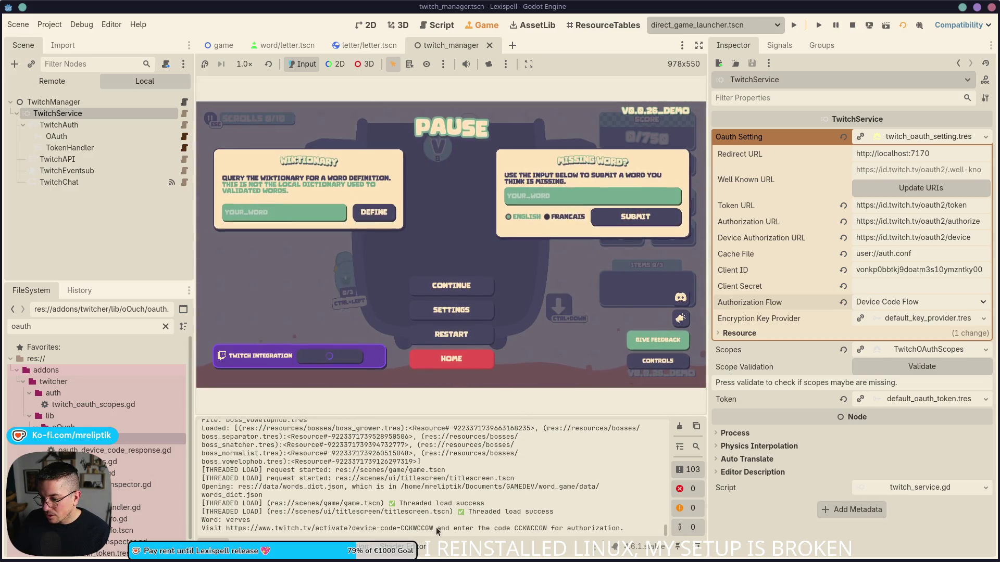
left_click_drag(434, 528, 226, 528)
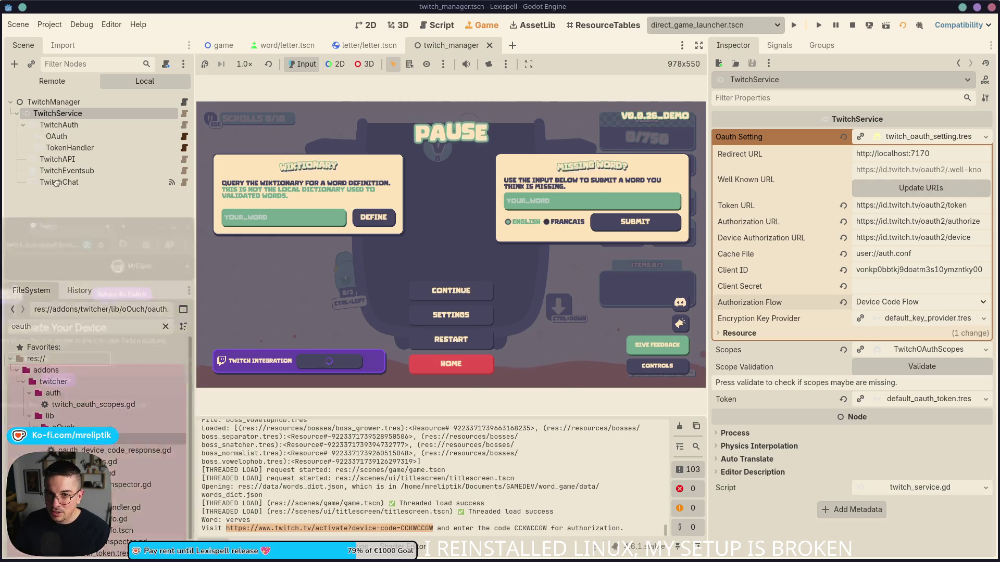
double_click(432, 79)
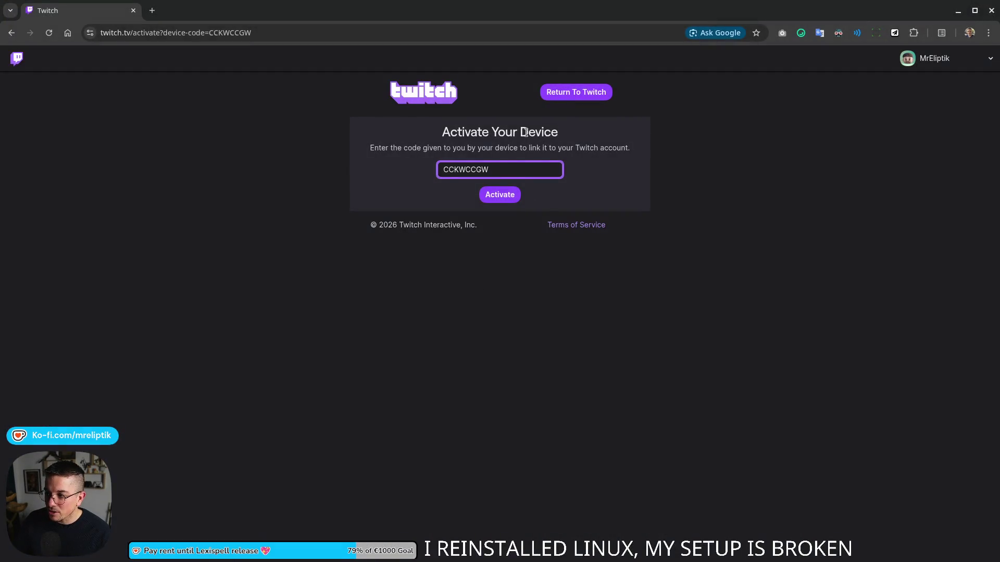
- Activate the device code and authorize Lexispell on Twitch, then return to Godot
left_click(500, 195)
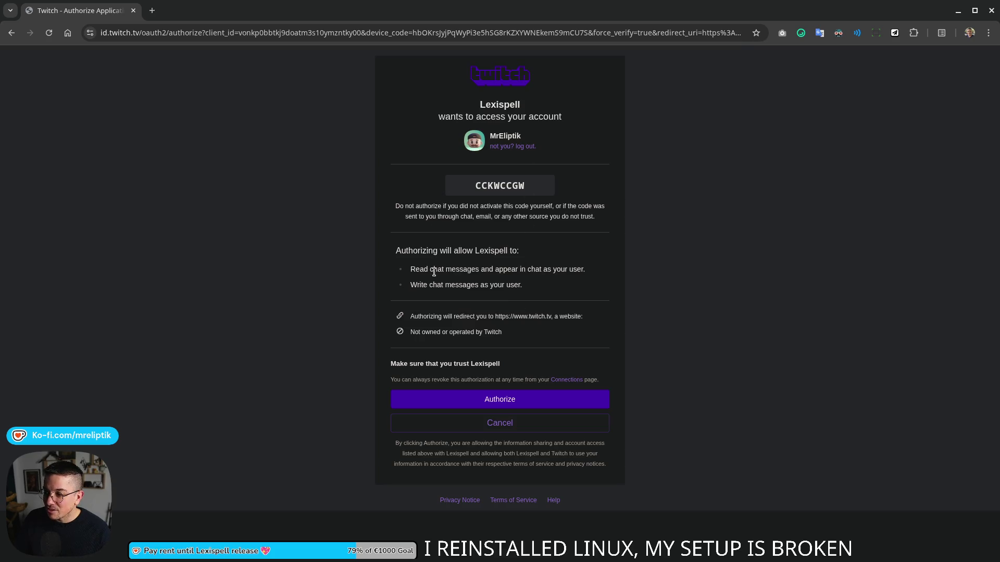
left_click(504, 400)
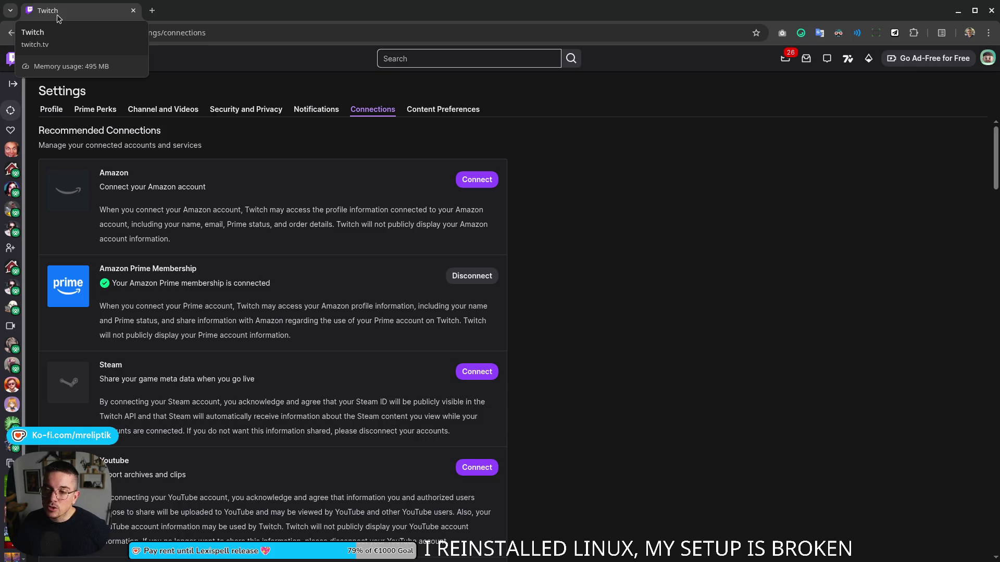
key("alt+Tab")
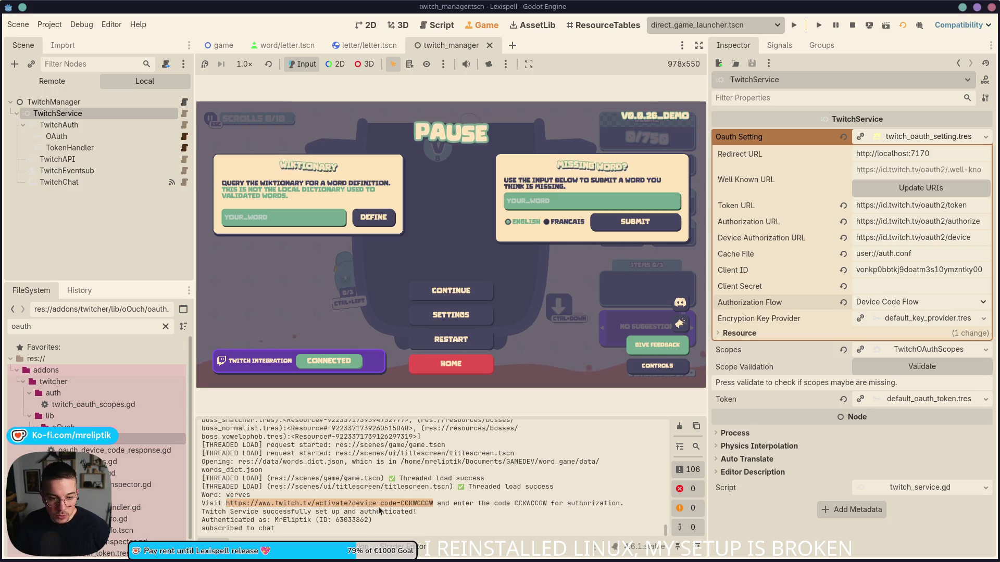
left_click(383, 507)
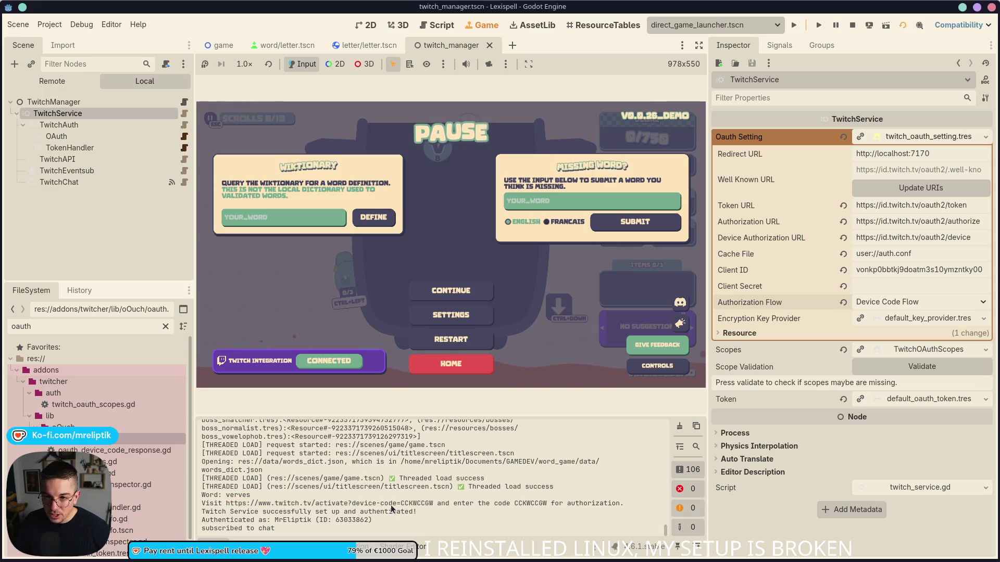
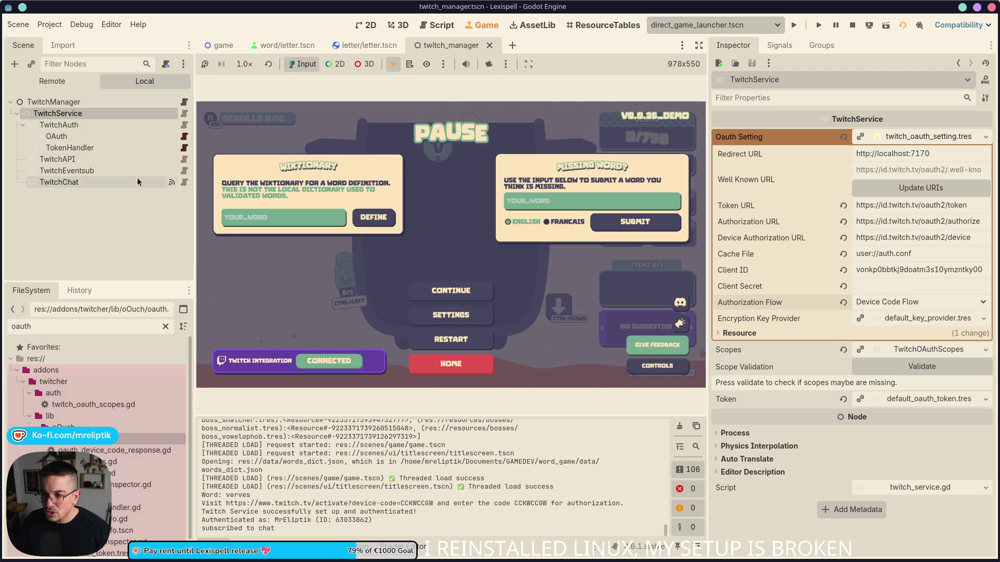
- Hide the Output panel, open the OAuth node's oauth.gd script, and widen the code area
key("ctrl+j")
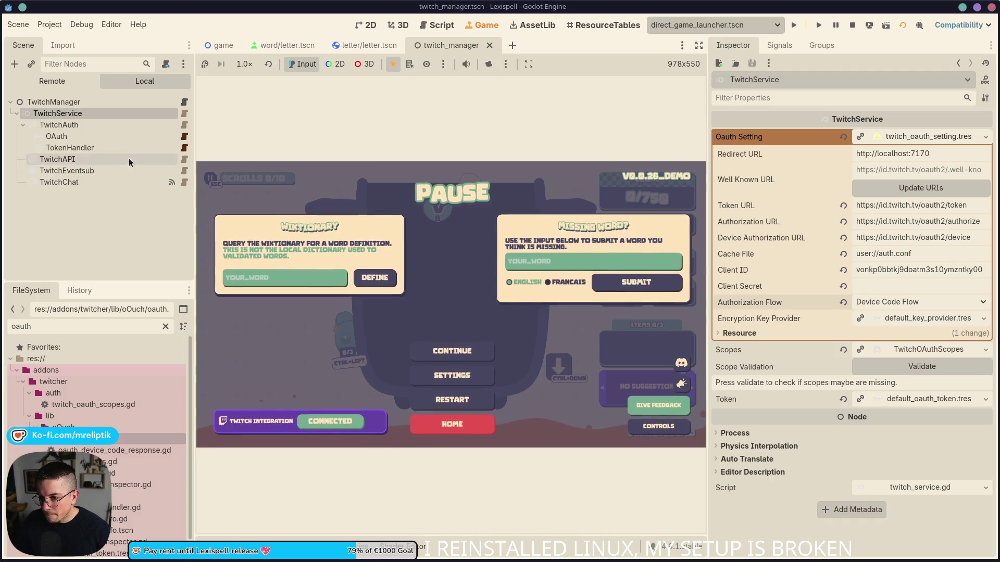
left_click(185, 137)
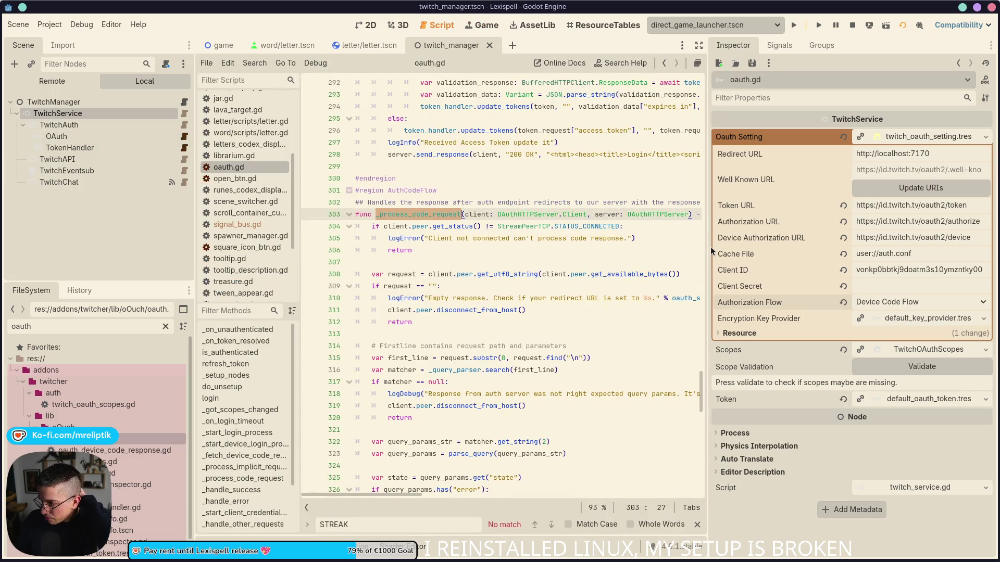
left_click_drag(718, 250, 804, 252)
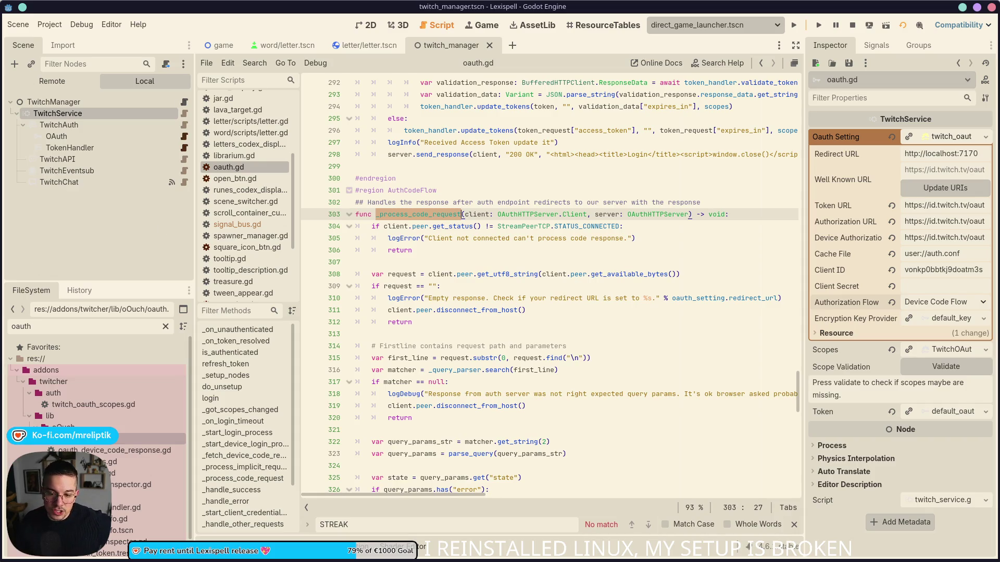
- Review oauth.gd's request-reading code around lines 279–308, highlighting send_response and update_tokens occurrences
key("XF86AudioLowerVolume")
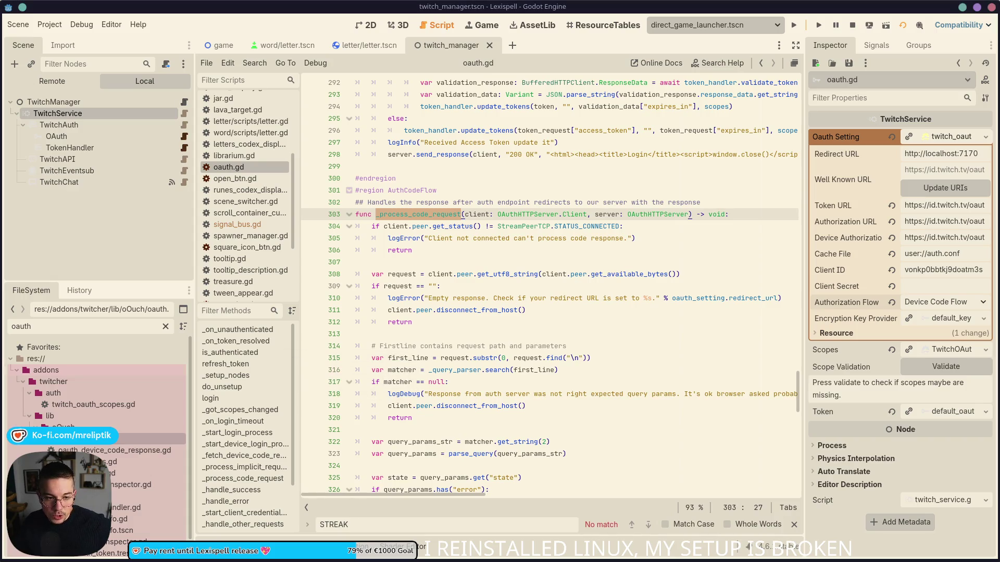
left_click(521, 274)
scroll(479, 310, "up", 4)
scroll(479, 309, "up", 2)
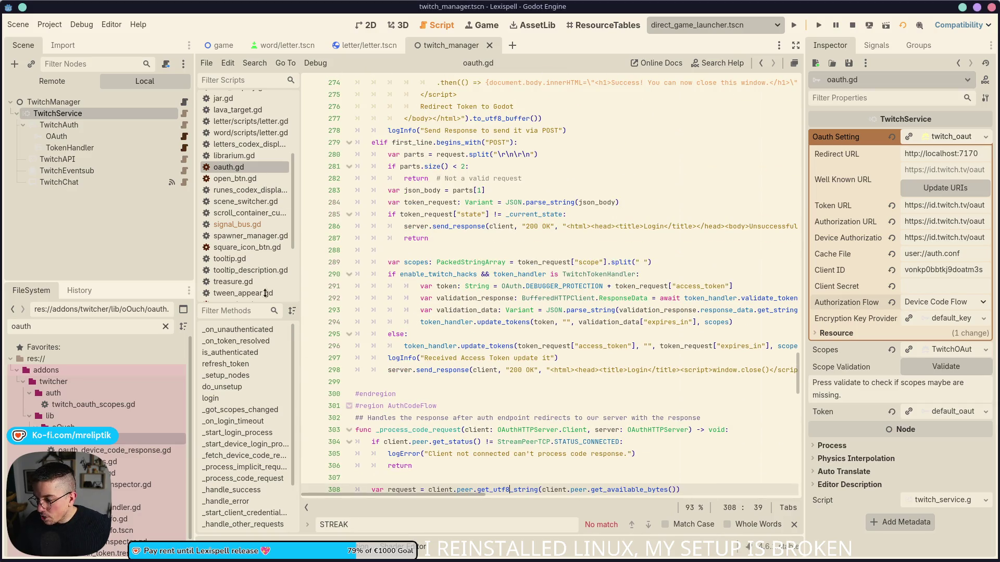
left_click(480, 142)
scroll(485, 263, "up", 6)
scroll(485, 263, "up", 2)
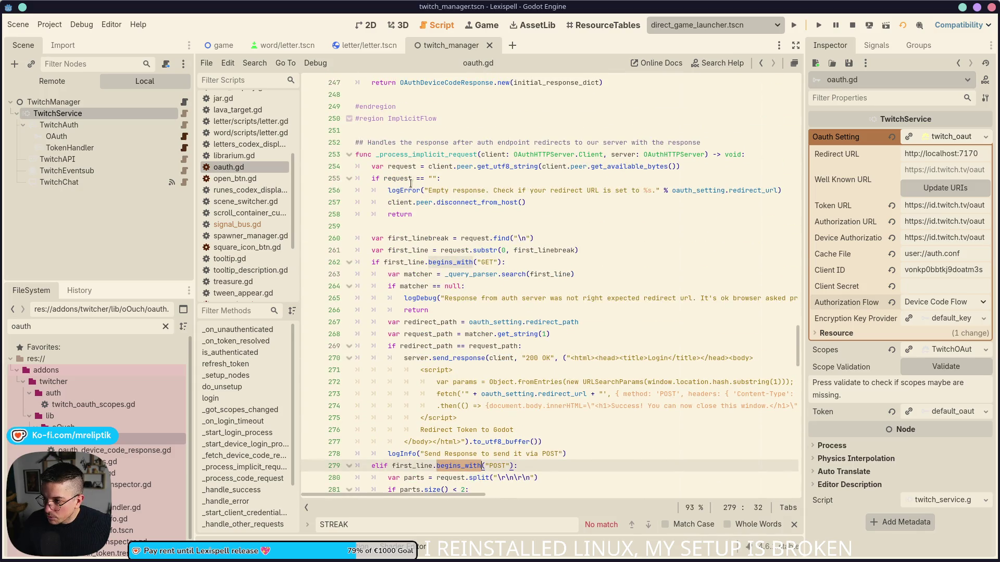
scroll(406, 251, "down", 5)
scroll(407, 251, "down", 3)
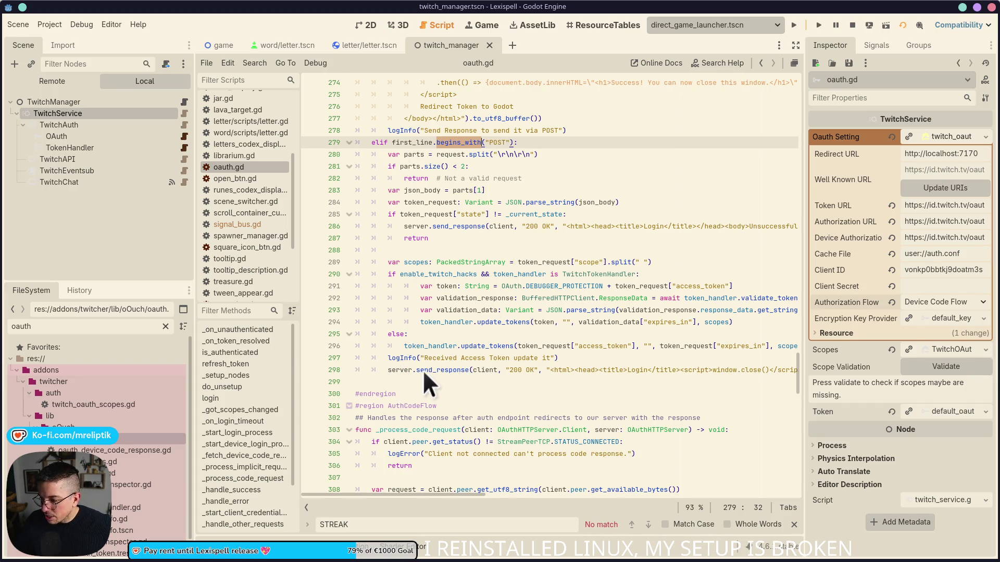
left_click(440, 371)
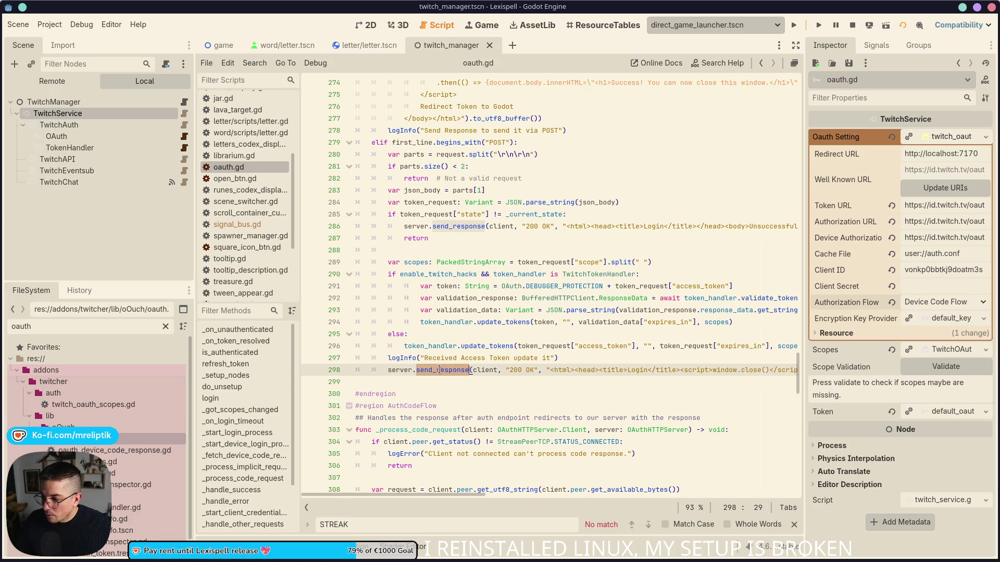
double_click(485, 346)
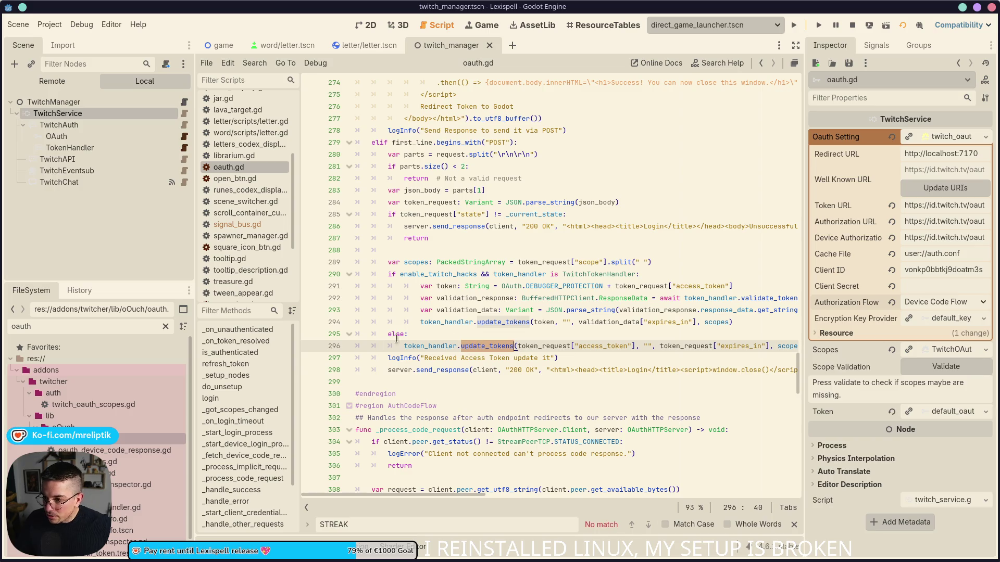
- Jump between _on_token_resolved and refresh_token in the method list and check the is_authenticated return
left_click(237, 342)
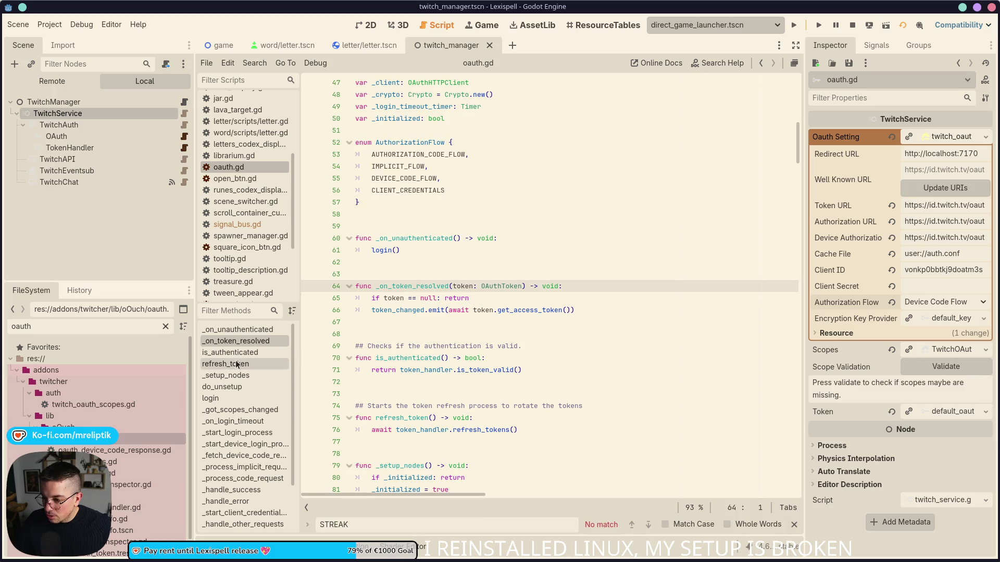
left_click(248, 367)
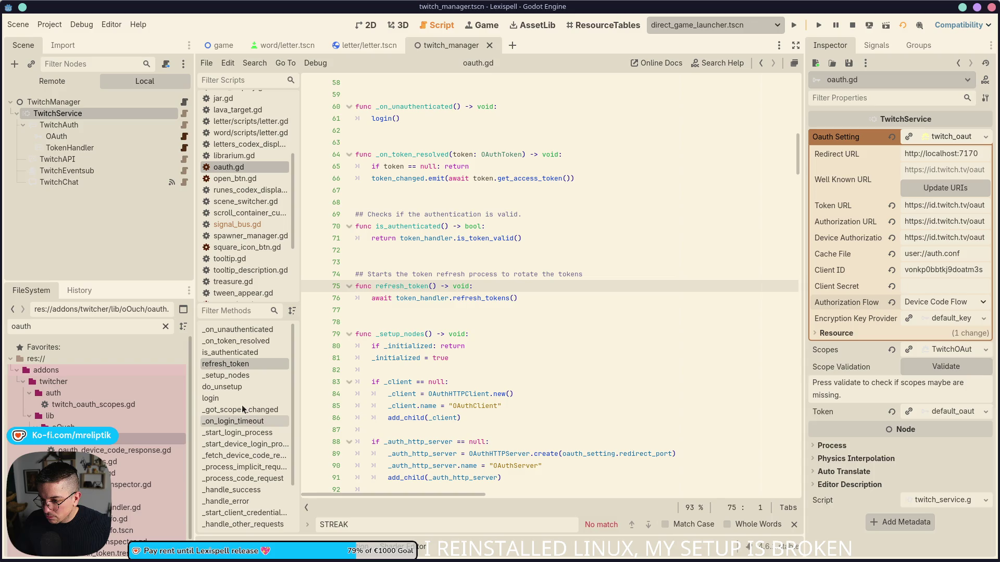
left_click(253, 342)
scroll(249, 448, "down", 3)
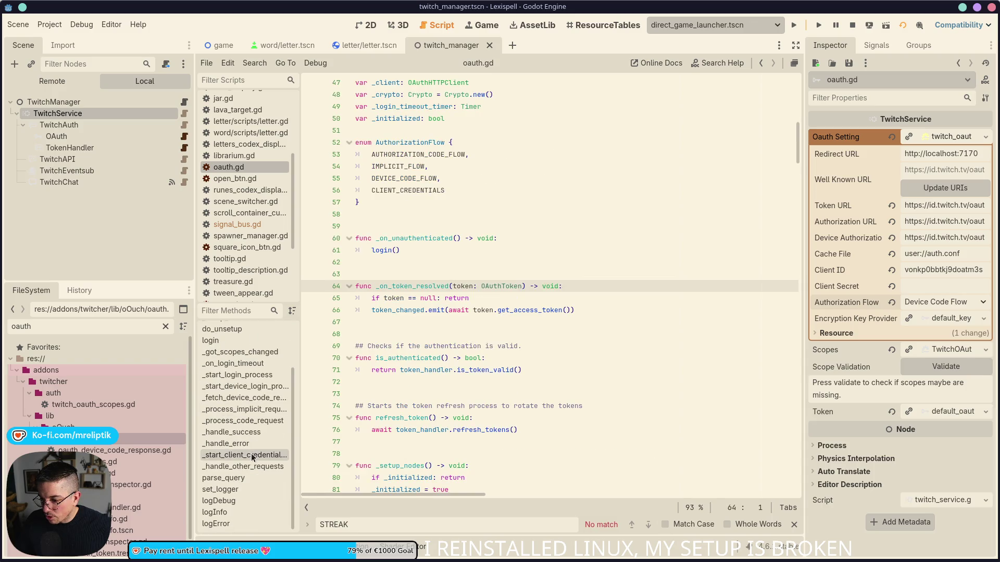
scroll(248, 445, "up", 3)
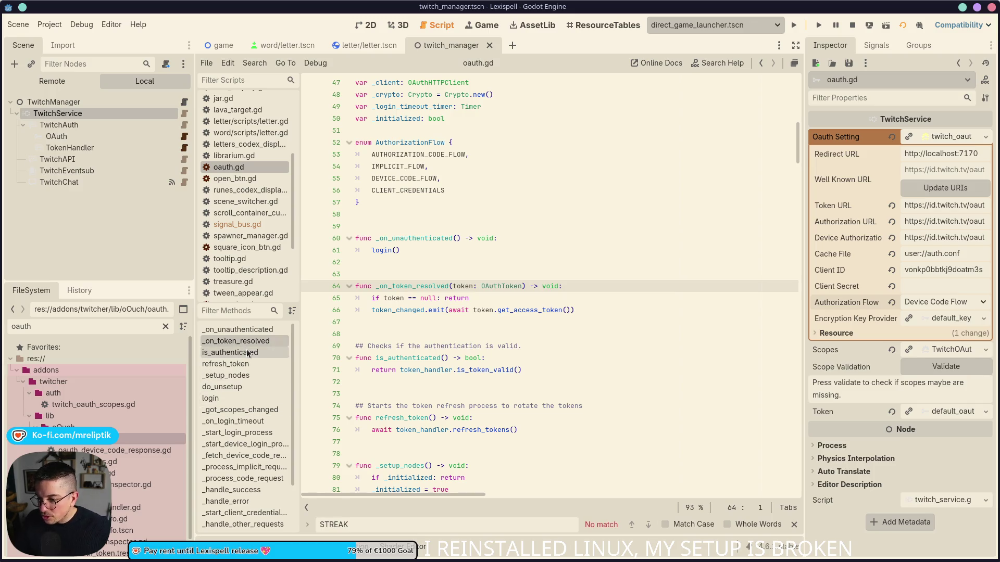
scroll(252, 482, "down", 3)
scroll(253, 483, "up", 3)
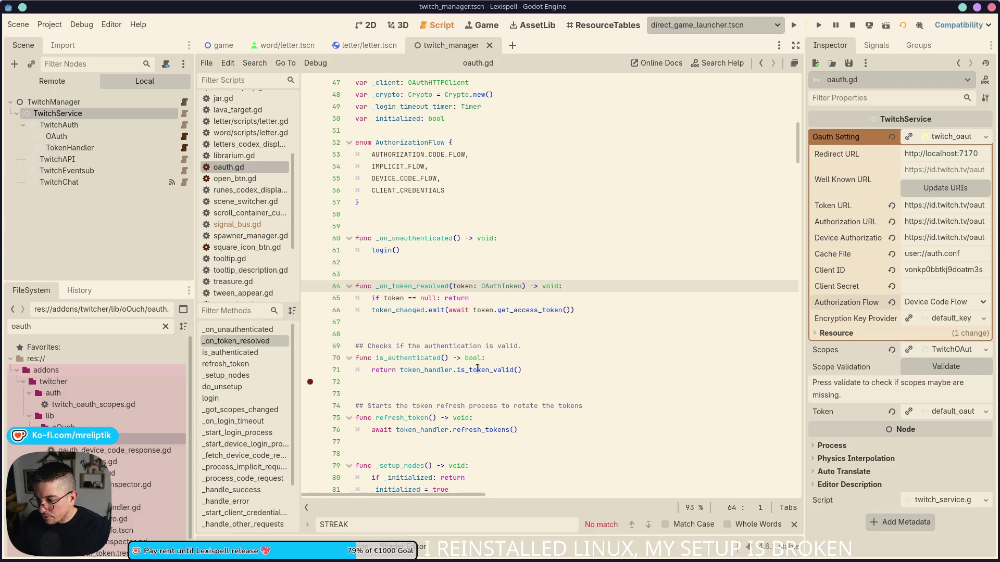
left_click(478, 369)
key("ctrl+f")
- Search oauth.gd for 'server' and scroll through the matching code
type("k")
key("BackSpace")
type("server")
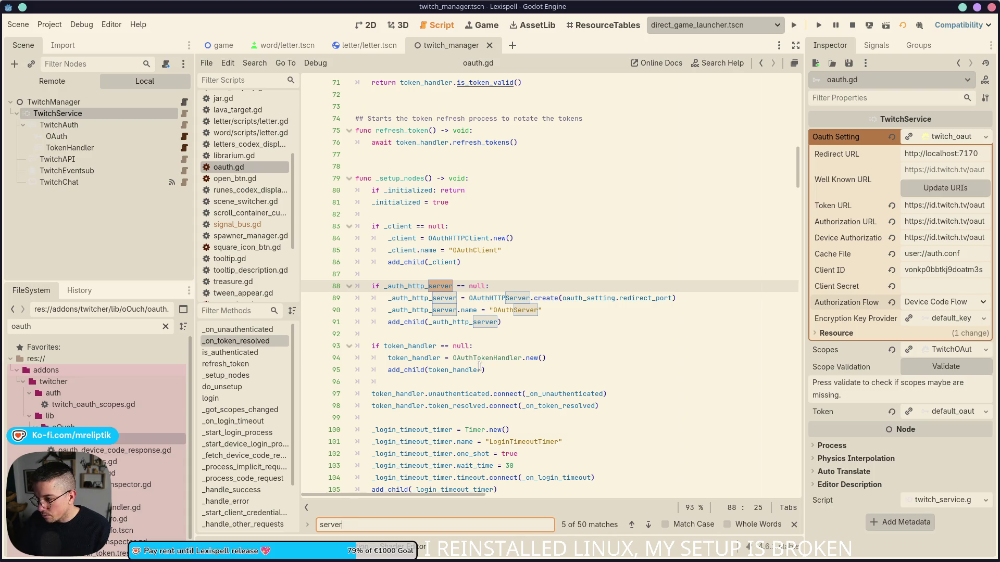
scroll(479, 366, "down", 8)
scroll(501, 339, "down", 9)
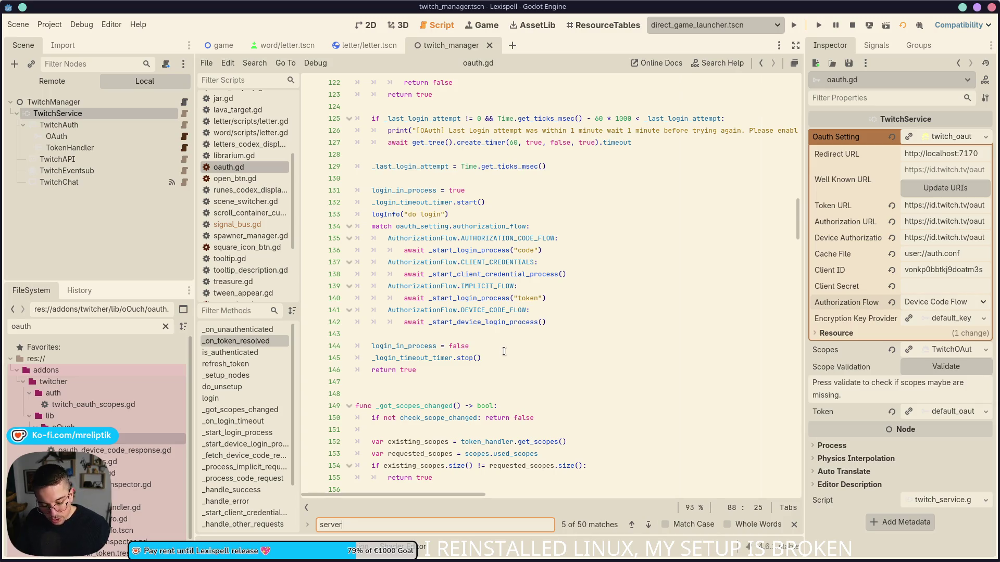
scroll(503, 360, "down", 7)
scroll(462, 384, "down", 9)
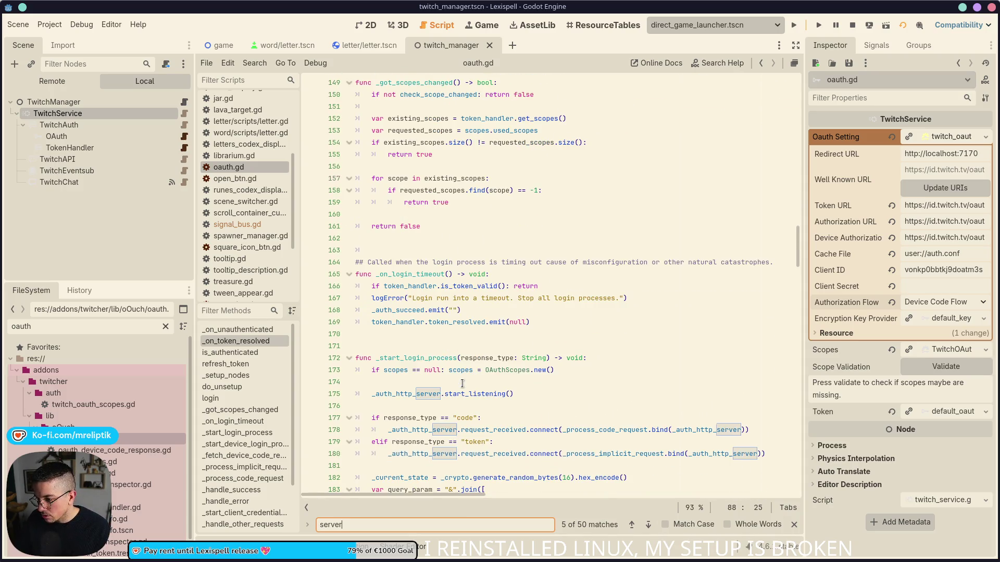
scroll(451, 355, "down", 6)
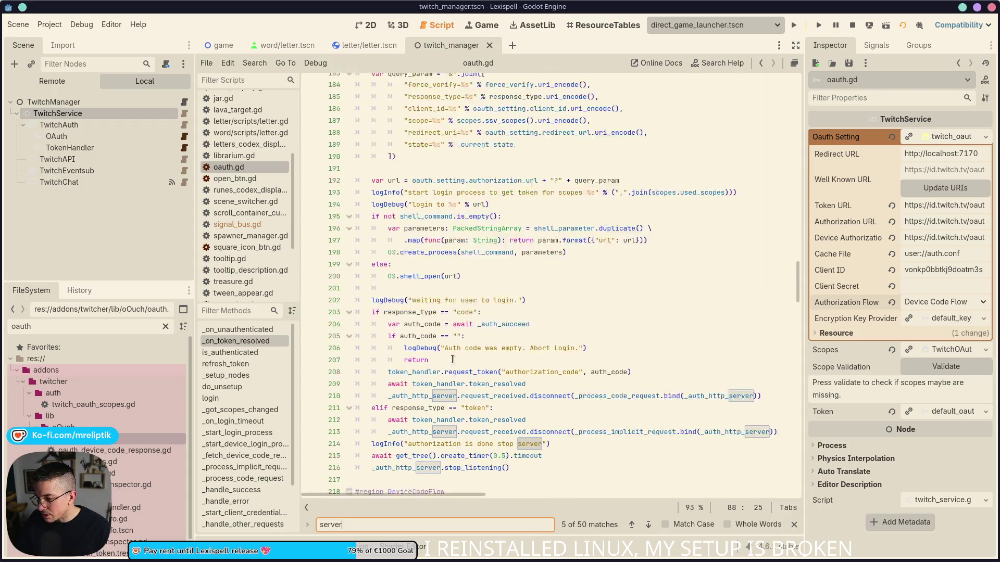
- Inspect _start_login_process lines 212–216: token_resolved, the create_timer await and the stop_listening call
left_click(457, 418)
key("alt+Left")
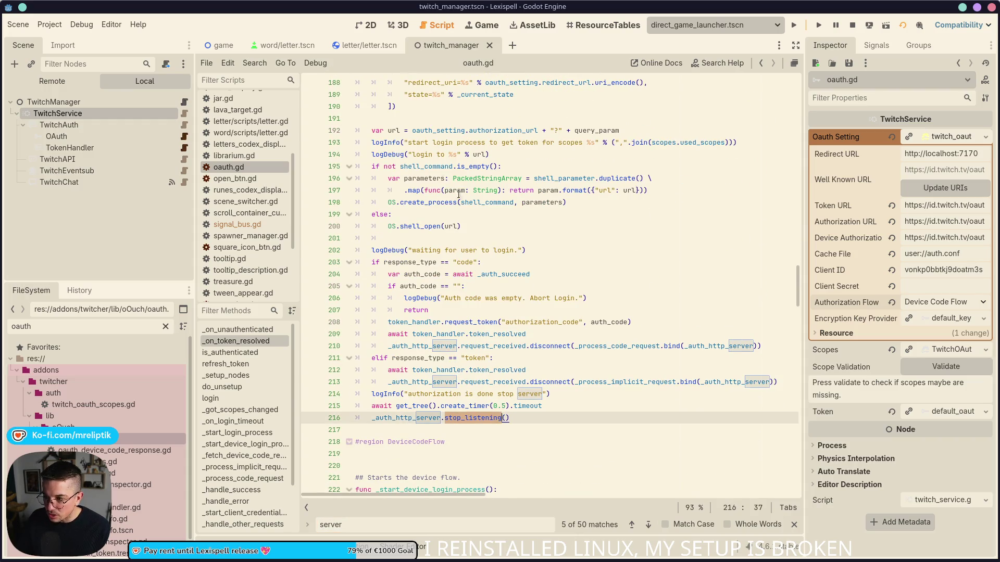
scroll(413, 225, "down", 10)
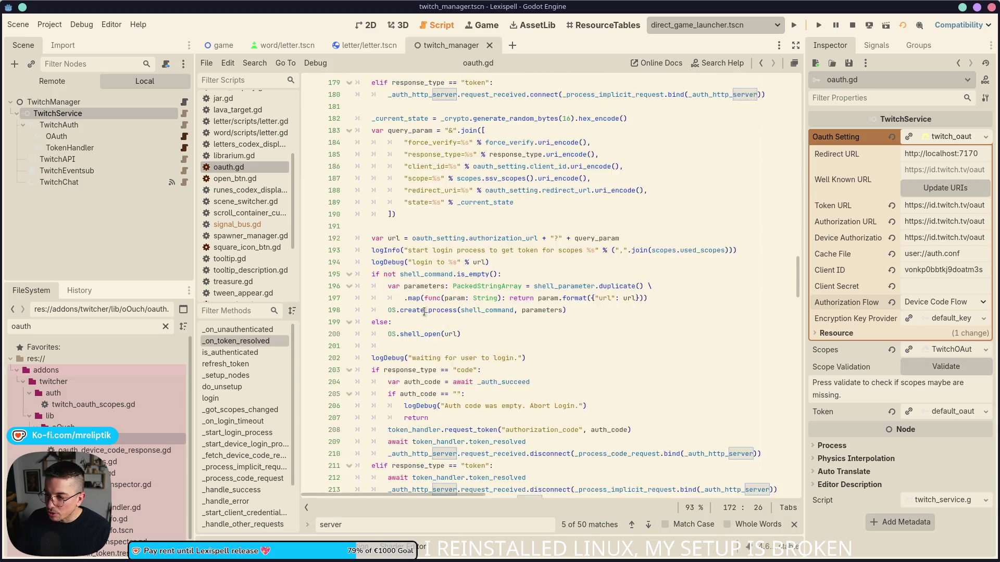
left_click(409, 333)
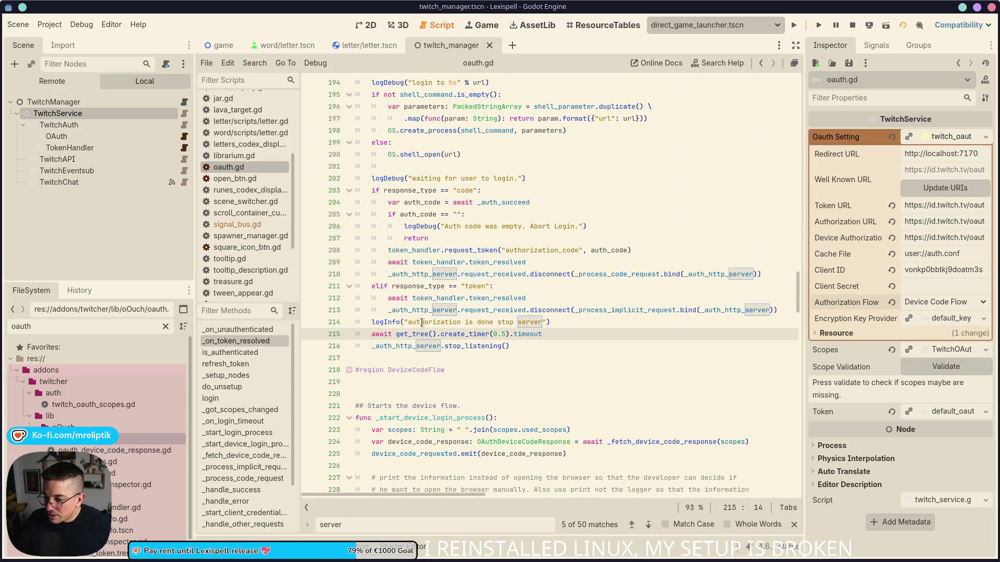
left_click(485, 298)
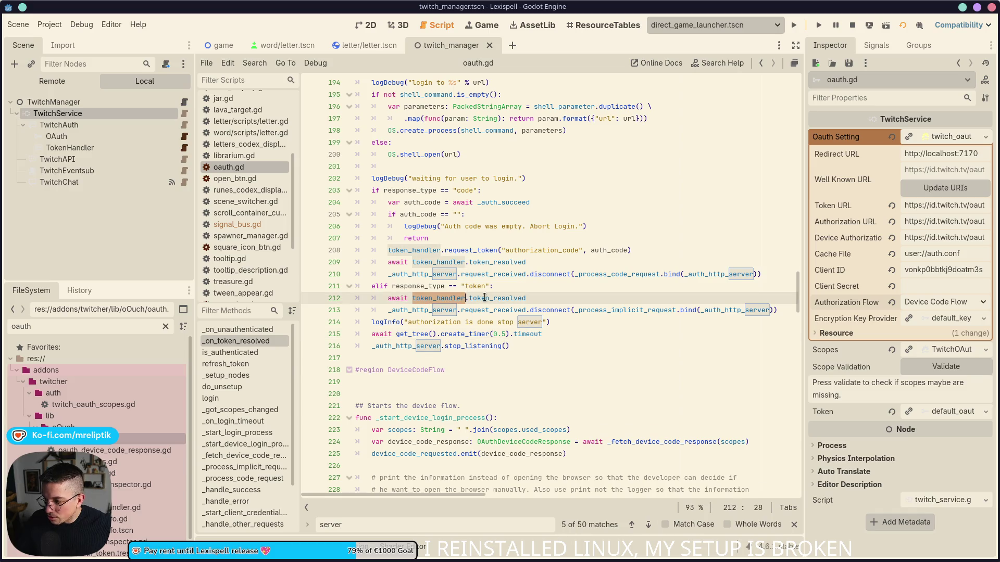
double_click(484, 298)
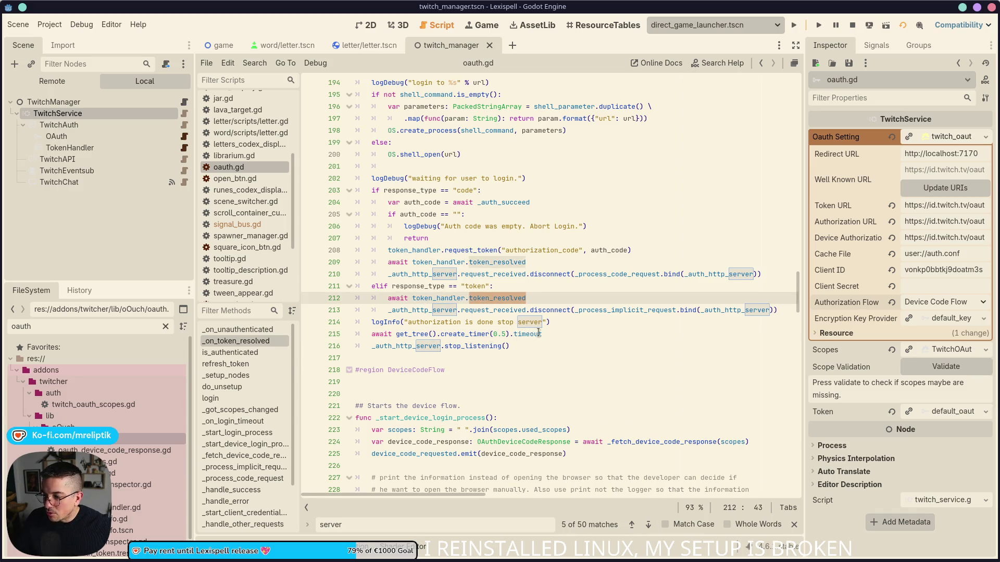
left_click_drag(545, 333, 371, 334)
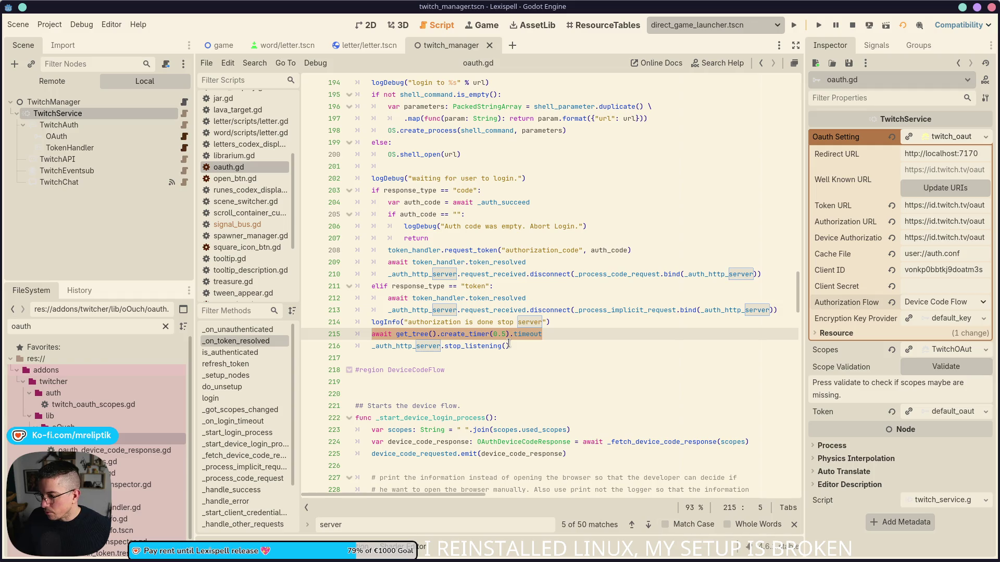
left_click(510, 344)
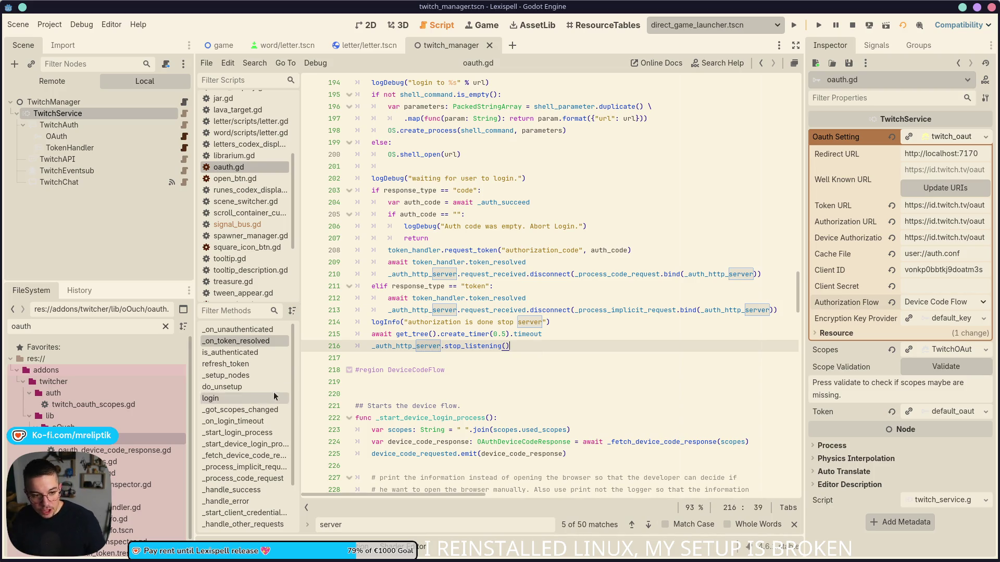
- Click empty space in the Scene dock to deselect TwitchService, clearing the Inspector
left_click(116, 223)
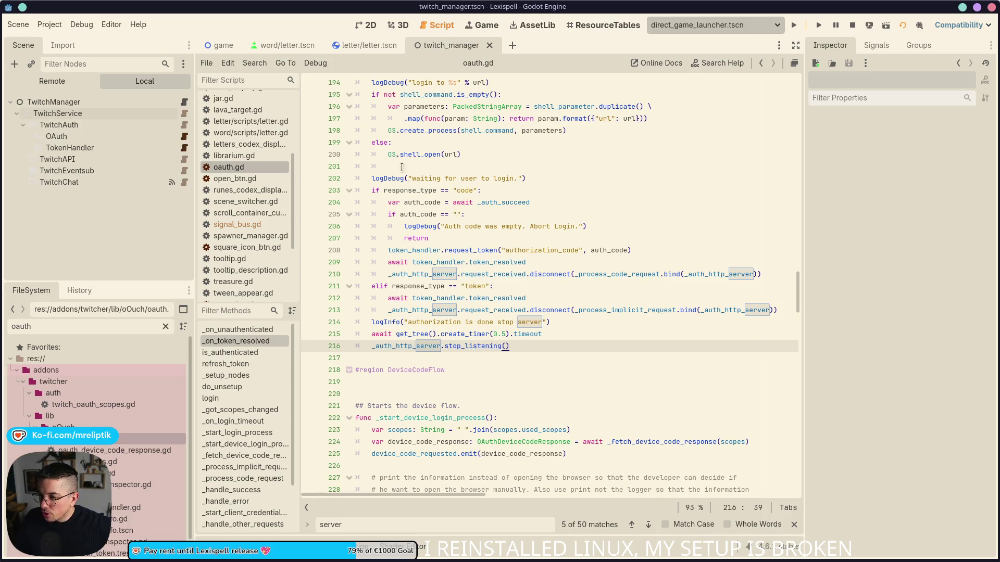
- Scroll through _process_code_request in oauth.gd, checking send_response on line 298
scroll(398, 160, "down", 7)
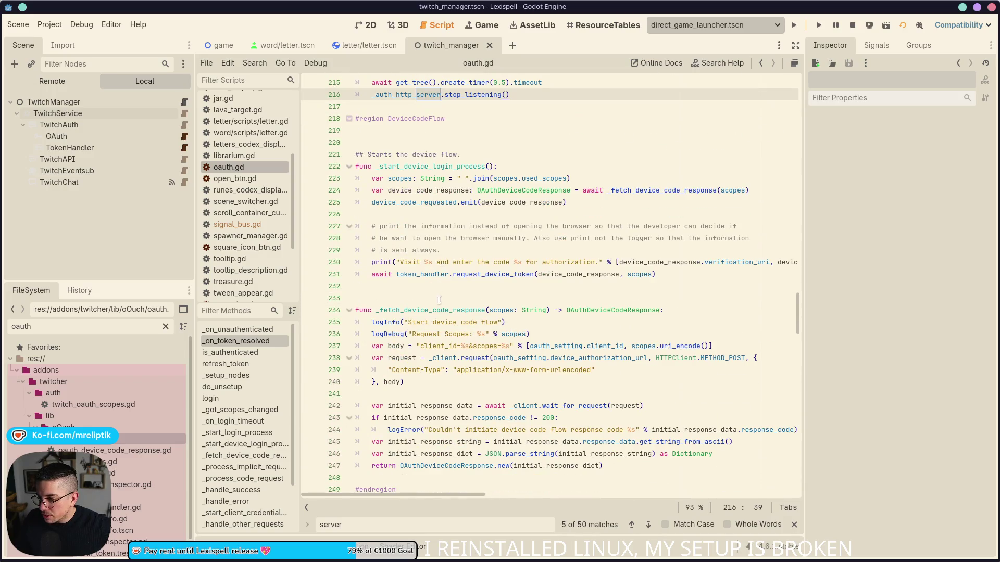
scroll(439, 300, "down", 5)
scroll(439, 310, "down", 6)
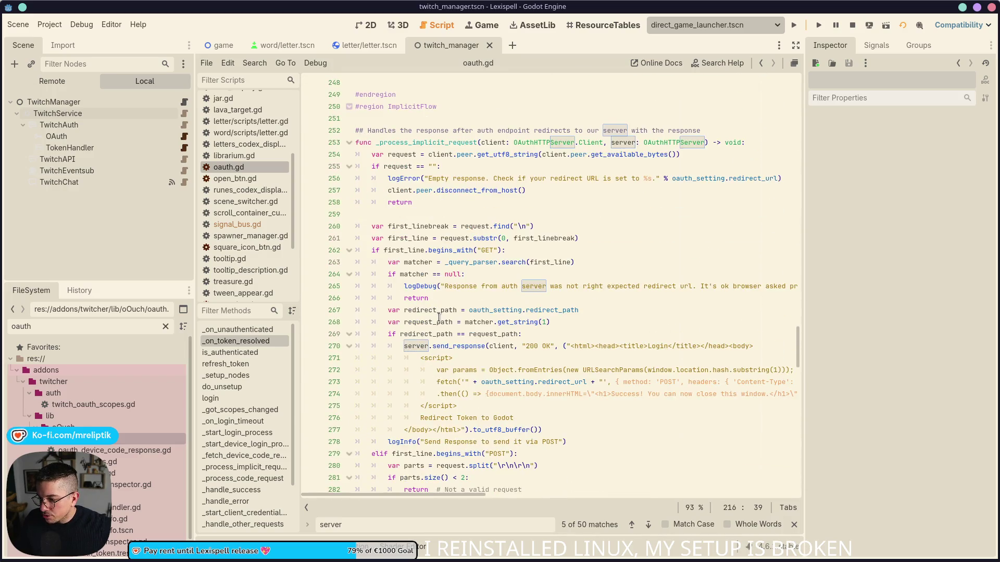
scroll(439, 317, "down", 5)
scroll(437, 292, "up", 8)
scroll(440, 324, "up", 1)
scroll(432, 308, "down", 15)
double_click(422, 286)
scroll(424, 260, "down", 3)
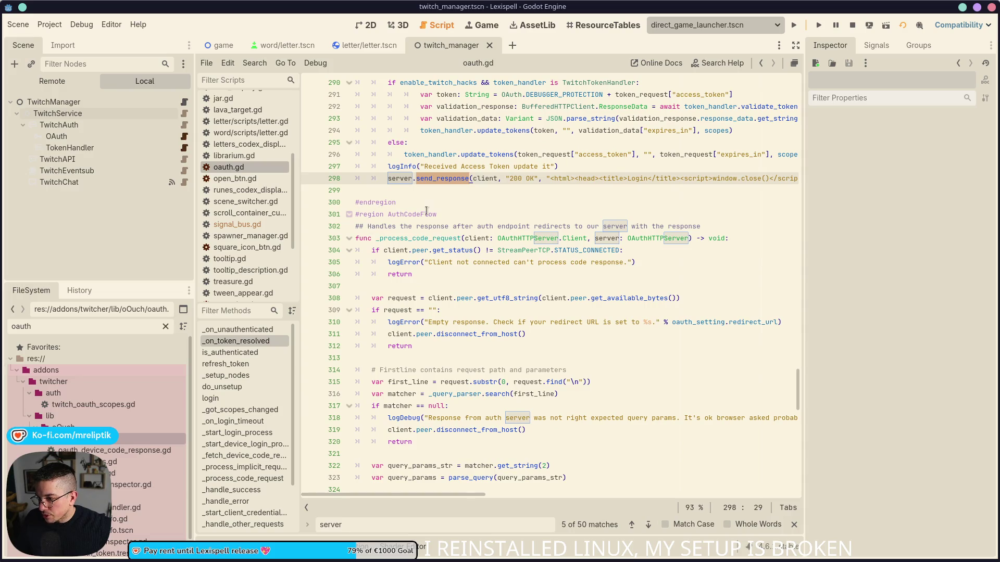
scroll(426, 211, "down", 6)
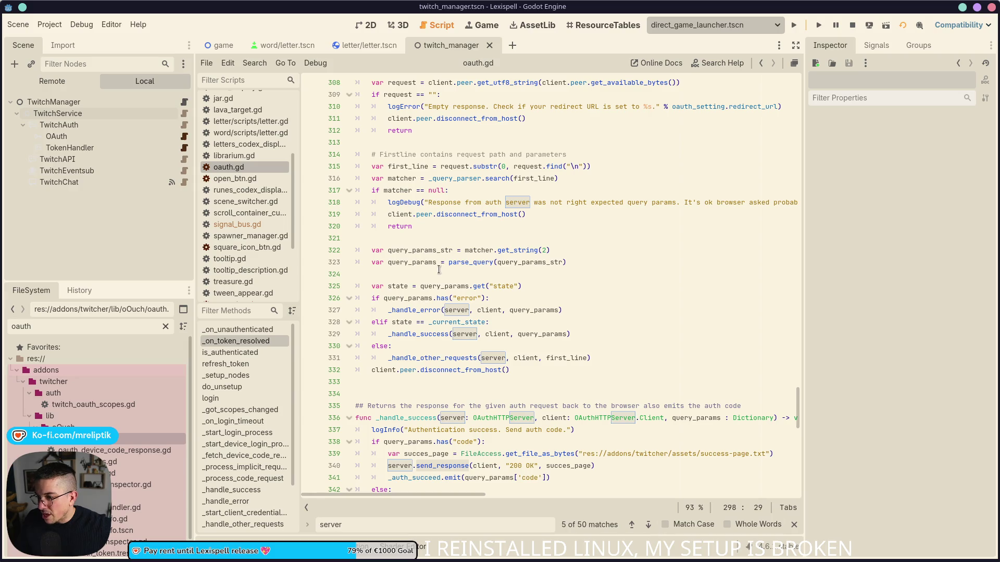
scroll(589, 281, "up", 9)
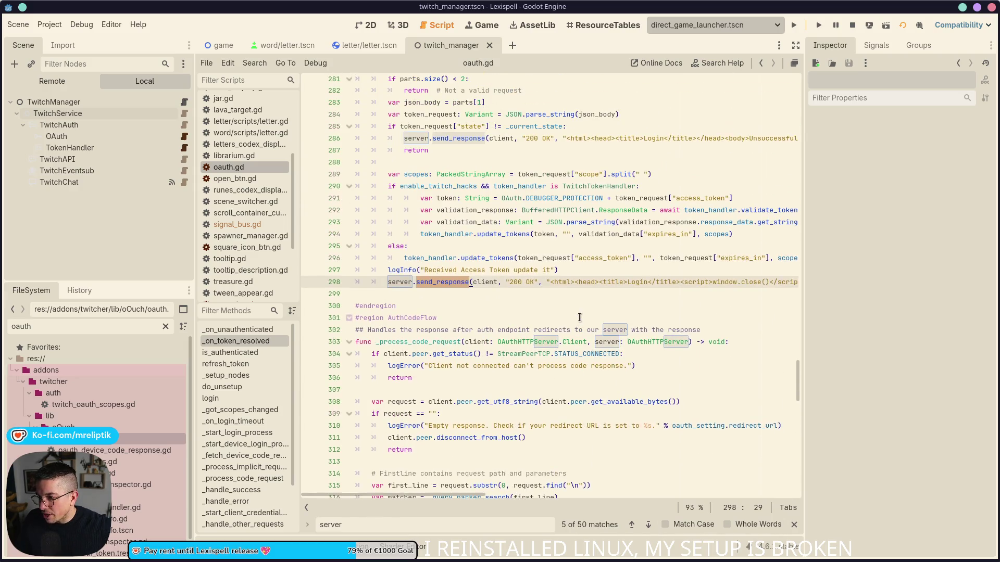
scroll(579, 317, "down", 7)
scroll(579, 317, "down", 3)
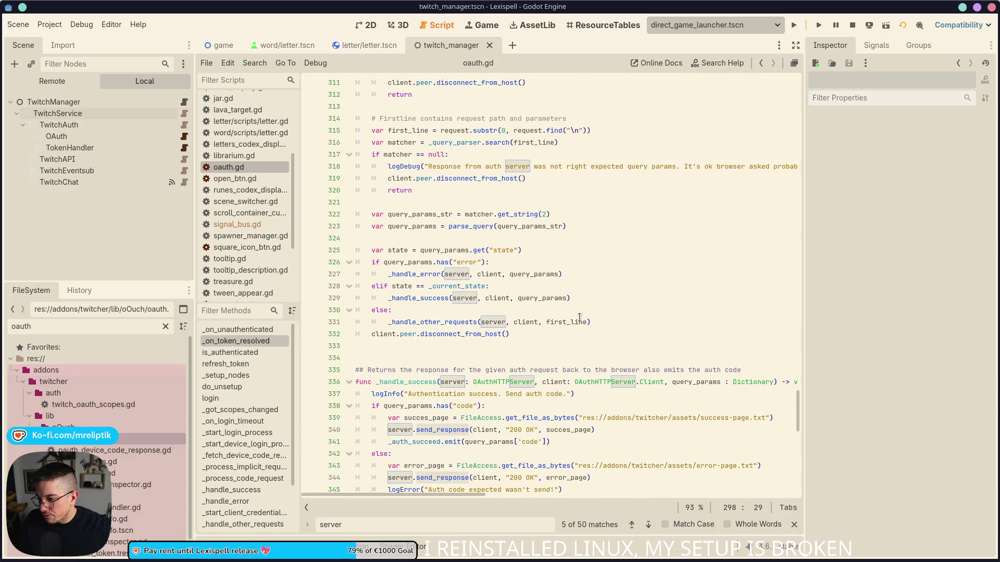
mouse_move(579, 324)
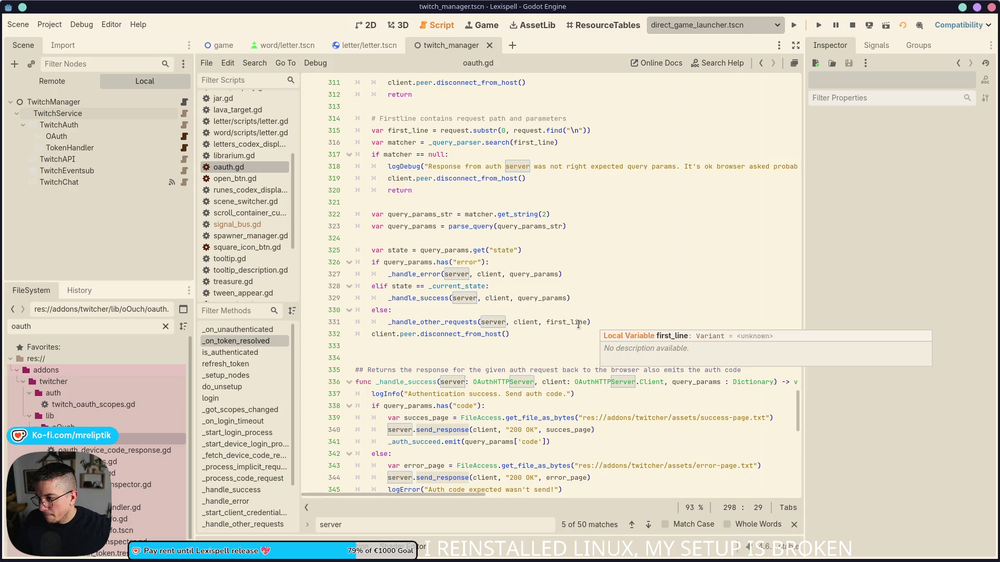
scroll(579, 320, "down", 7)
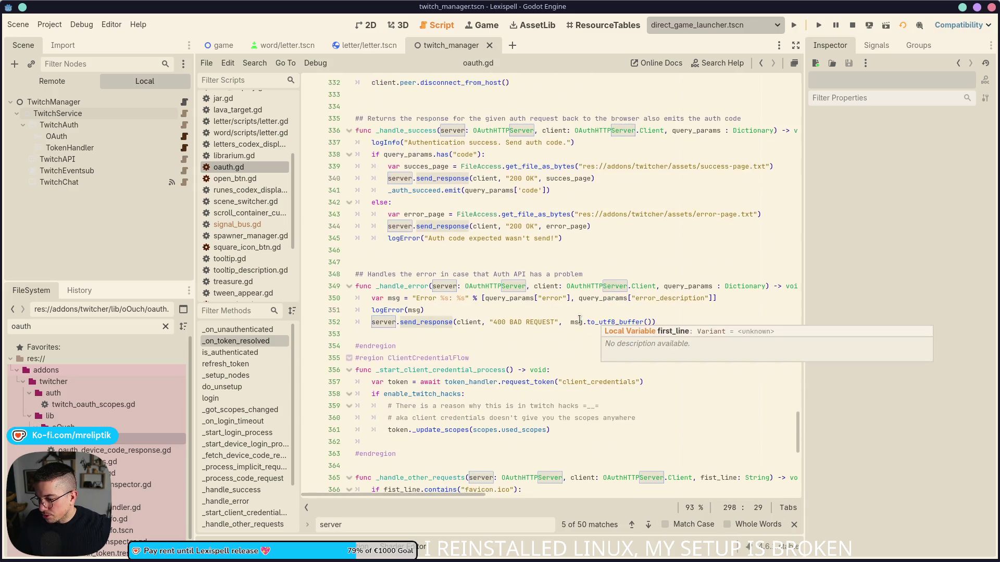
scroll(579, 320, "down", 4)
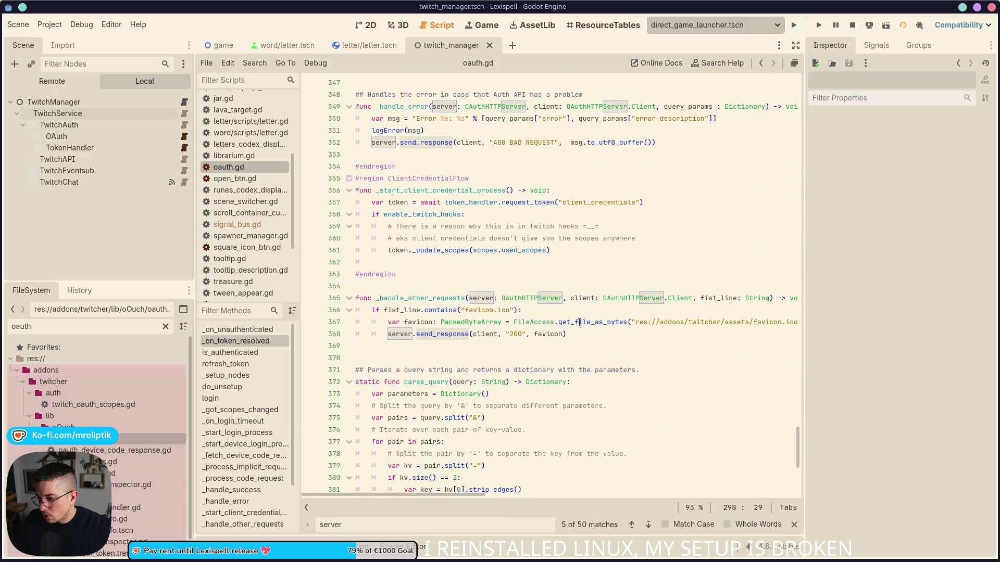
scroll(579, 320, "up", 1)
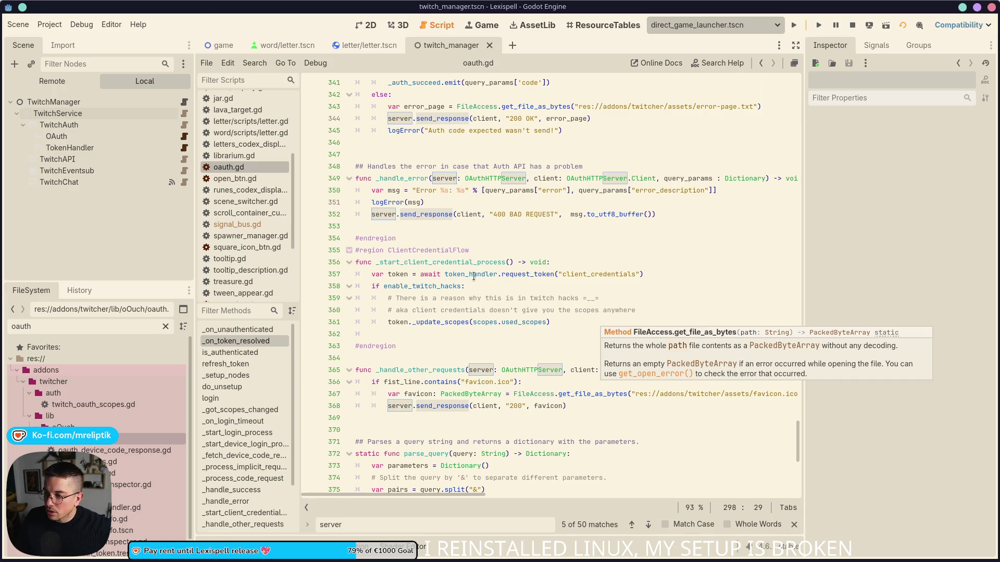
- Check the ClientCredentialFlow region around line 333 and drag the splitter to widen the script editor
left_click(474, 250)
scroll(503, 313, "up", 3)
scroll(507, 354, "up", 2)
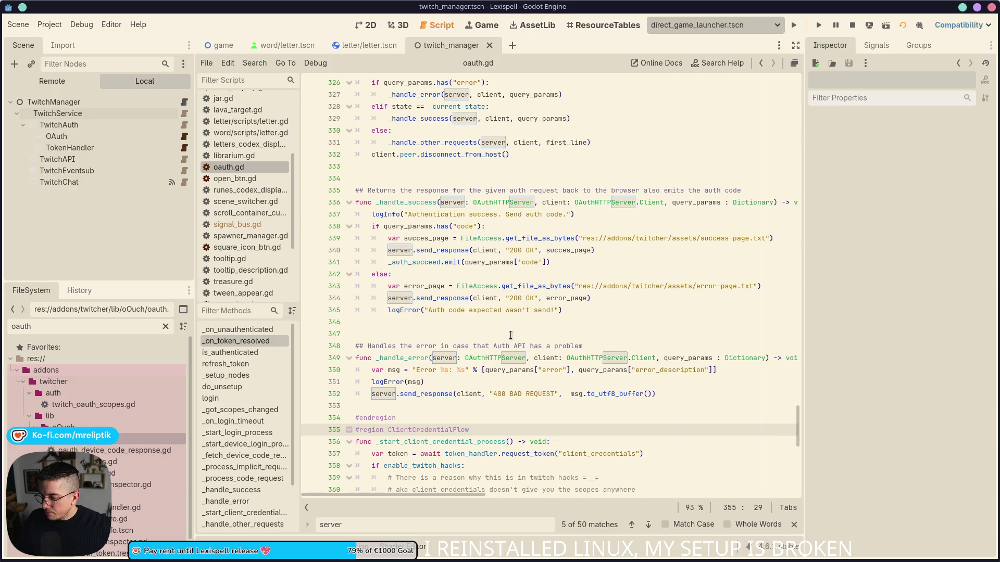
mouse_move(510, 262)
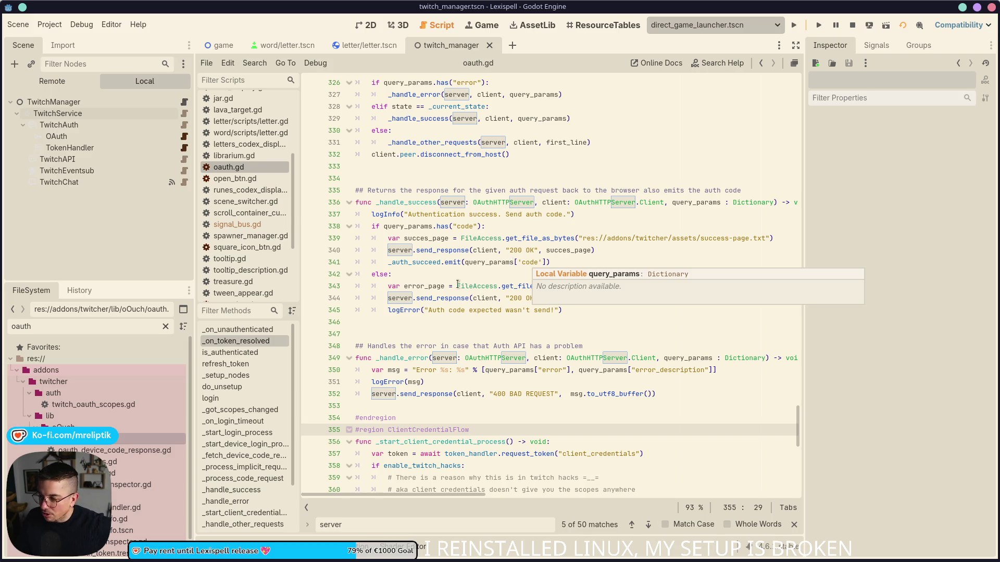
scroll(513, 263, "up", 3)
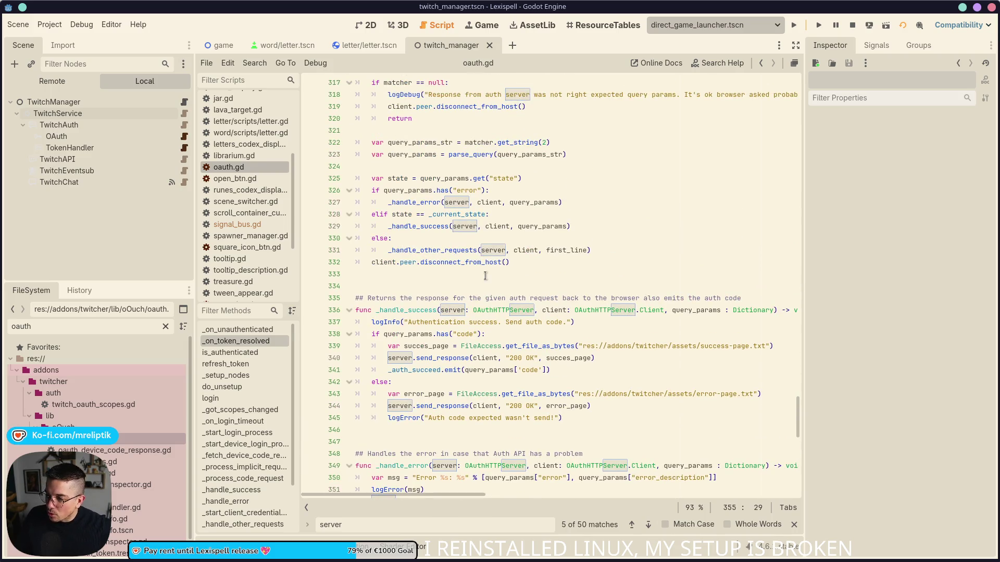
left_click(526, 270)
scroll(532, 261, "up", 5)
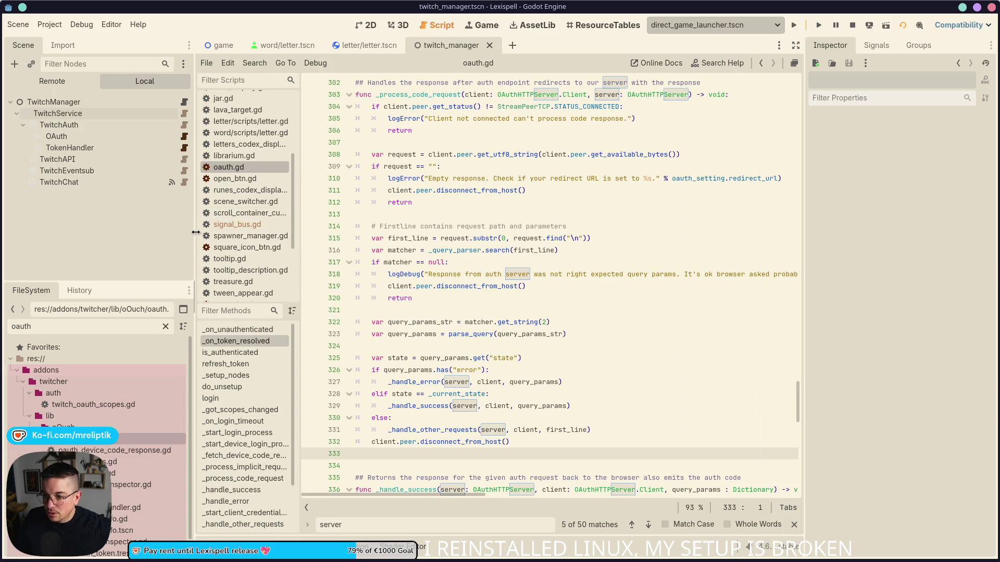
left_click_drag(197, 235, 179, 240)
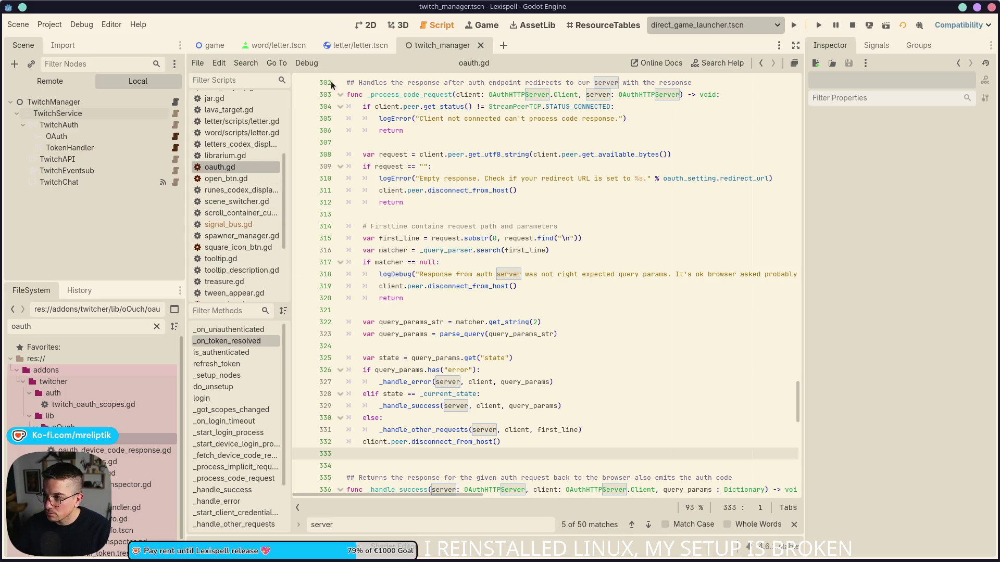
- Close the twitch_manager scene tab, leaving letter.tscn open, and review oauth.gd near line 321
middle_click(442, 45)
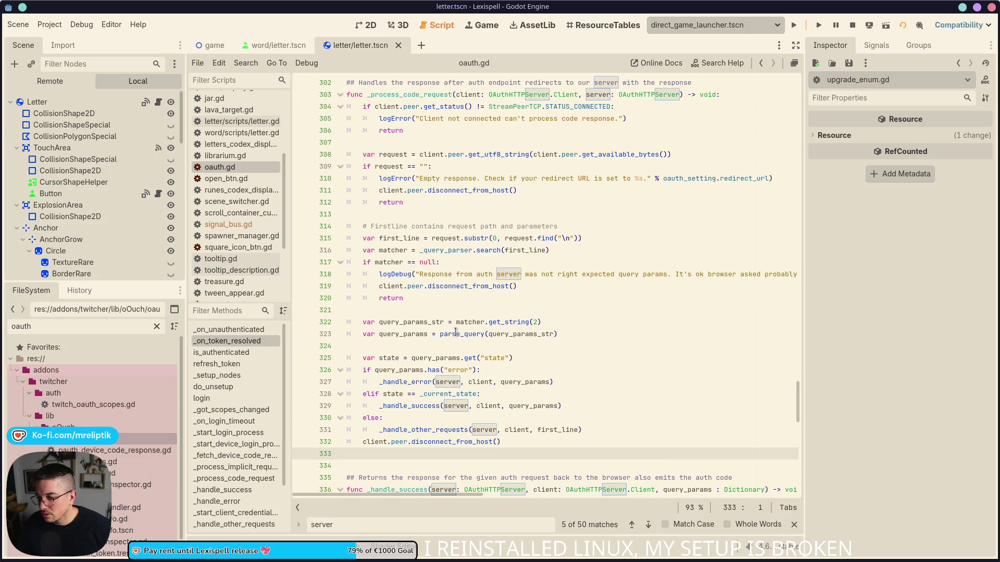
left_click(561, 314)
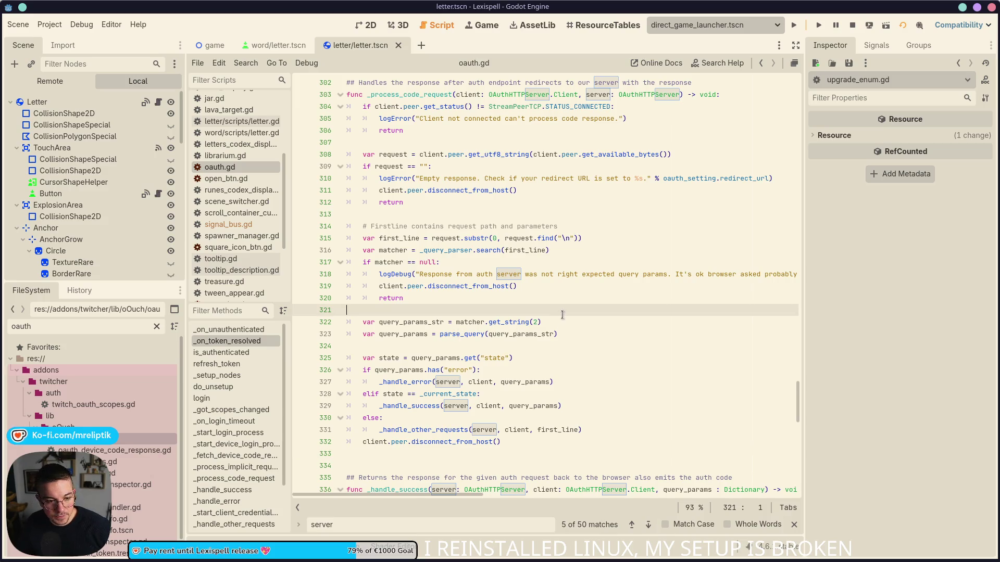
scroll(563, 315, "down", 3)
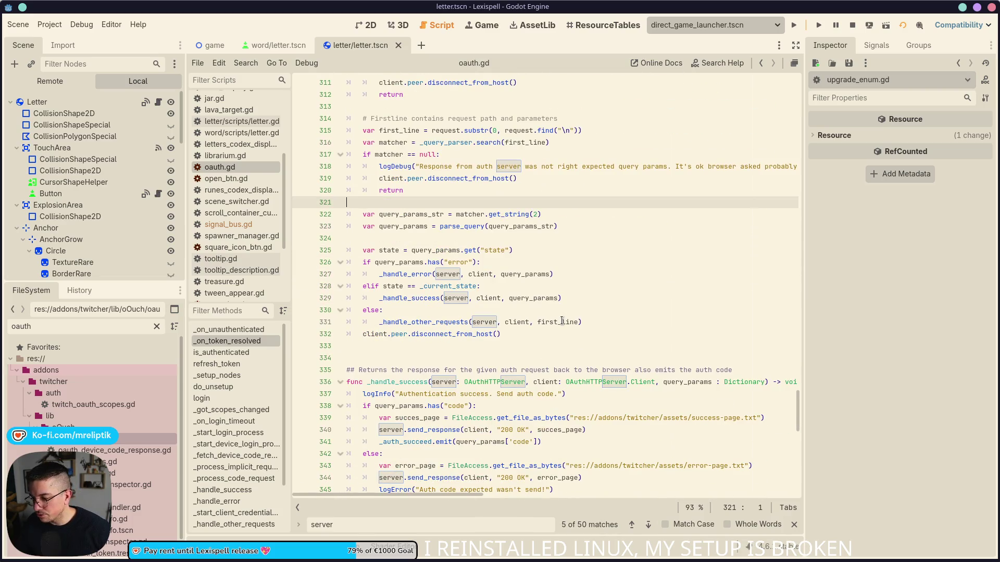
scroll(562, 321, "down", 3)
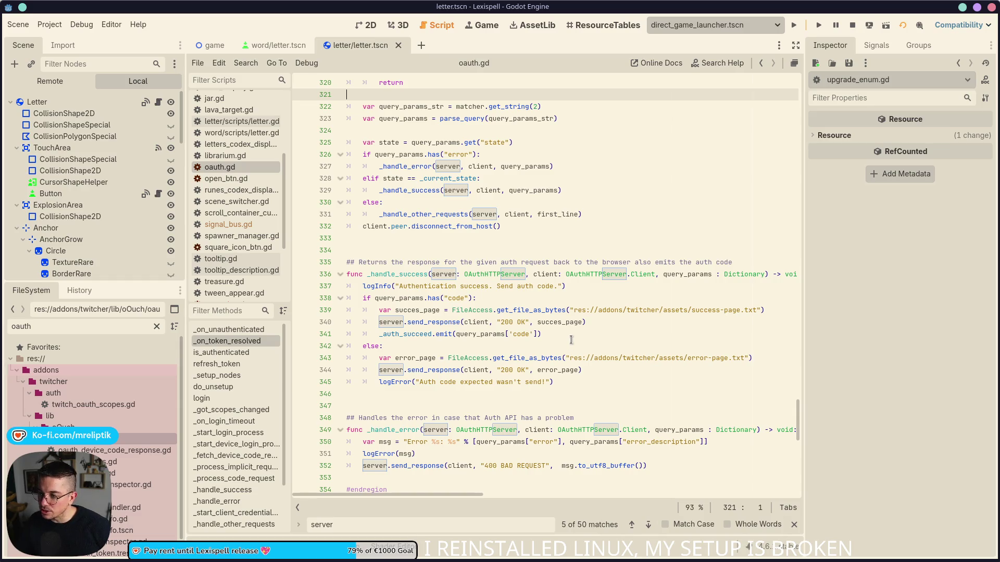
- Clear the oauth filter in FileSystem and review oauth.gd lines 334–358
left_click(157, 327)
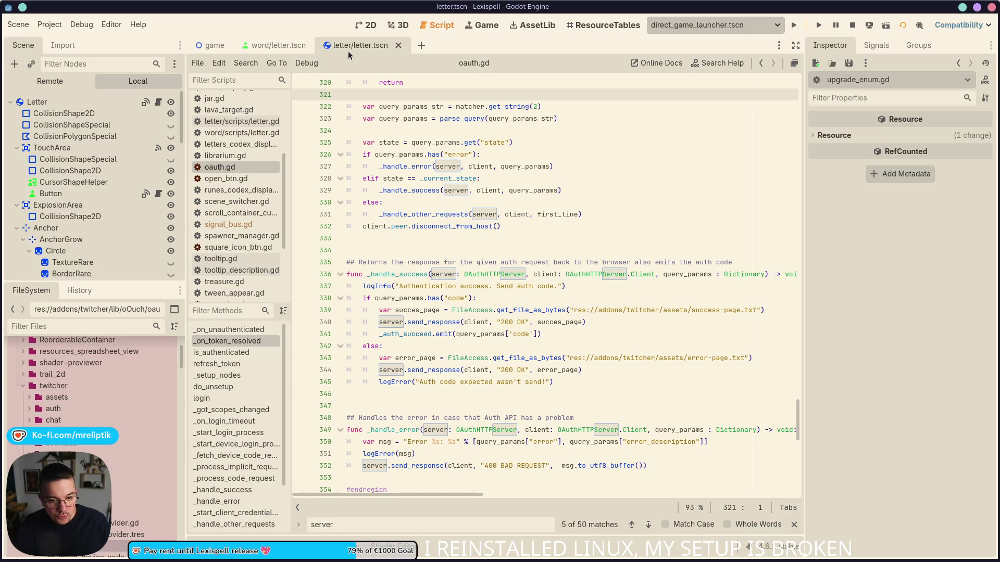
left_click(350, 251)
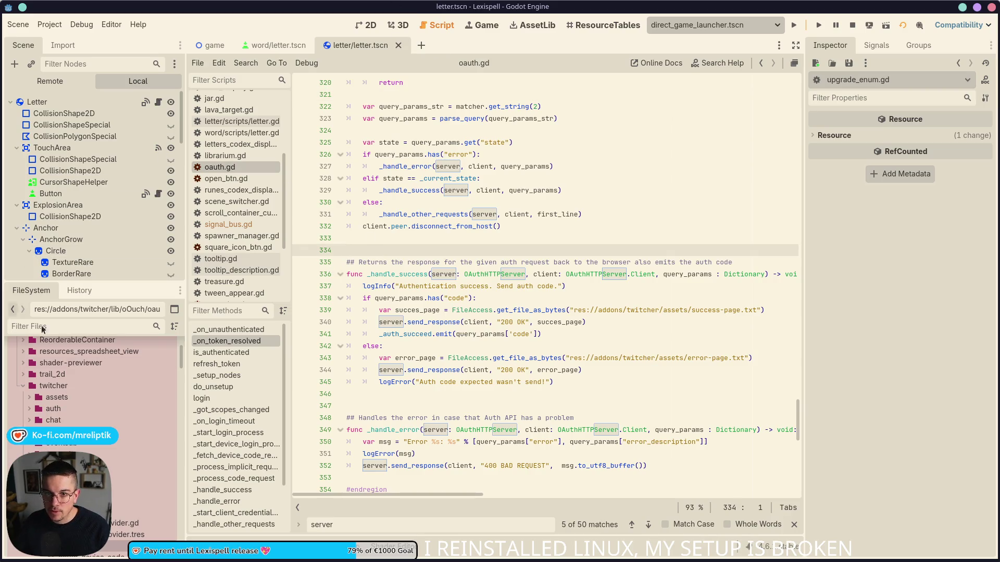
scroll(496, 363, "down", 4)
left_click(497, 358)
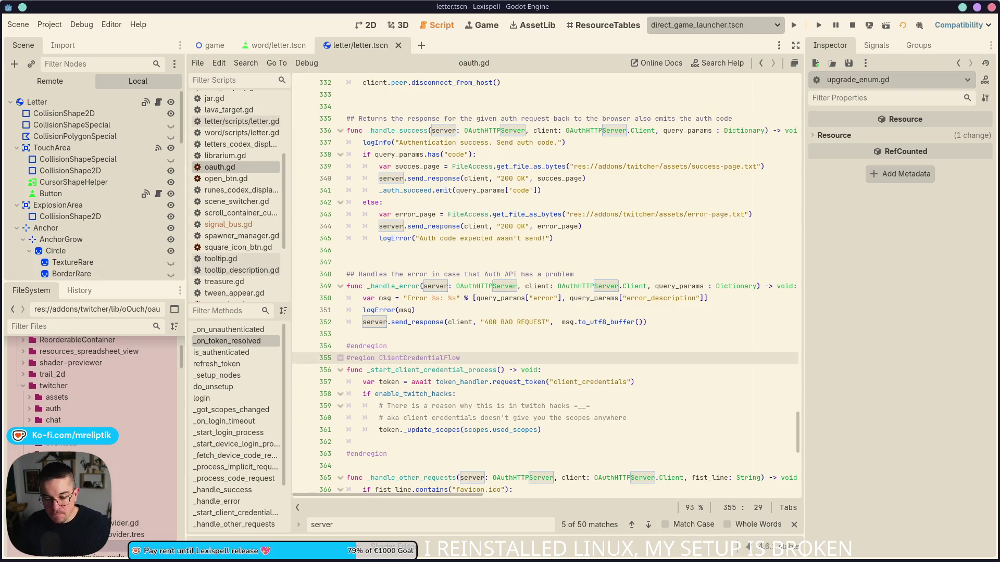
key("Down")
key("Down")
key("Down")
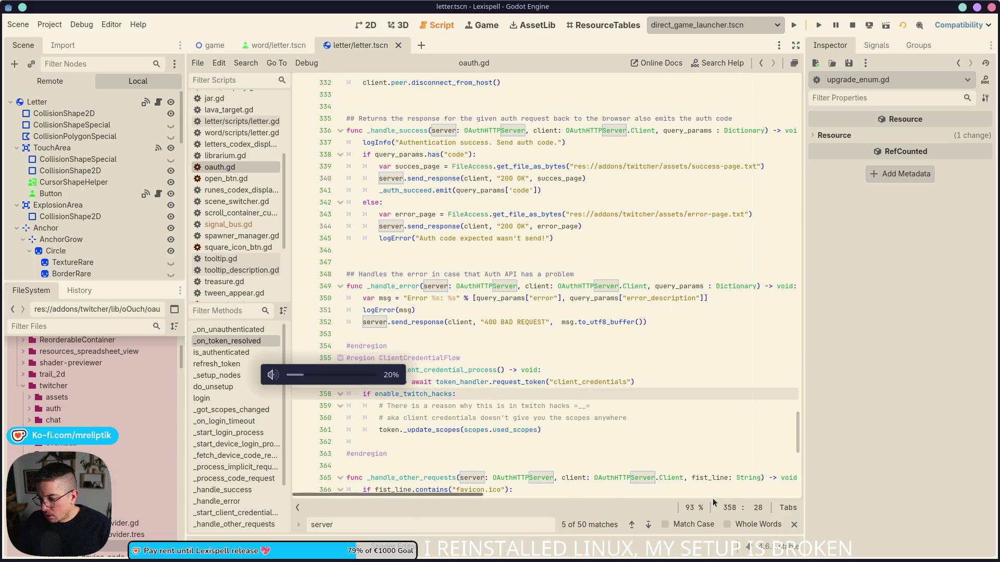
left_click(367, 24)
- Open upgrade.gd via Quick Open Script, then bring up Editor > Editor Settings
key("ctrl+shift+o")
type("upgrade")
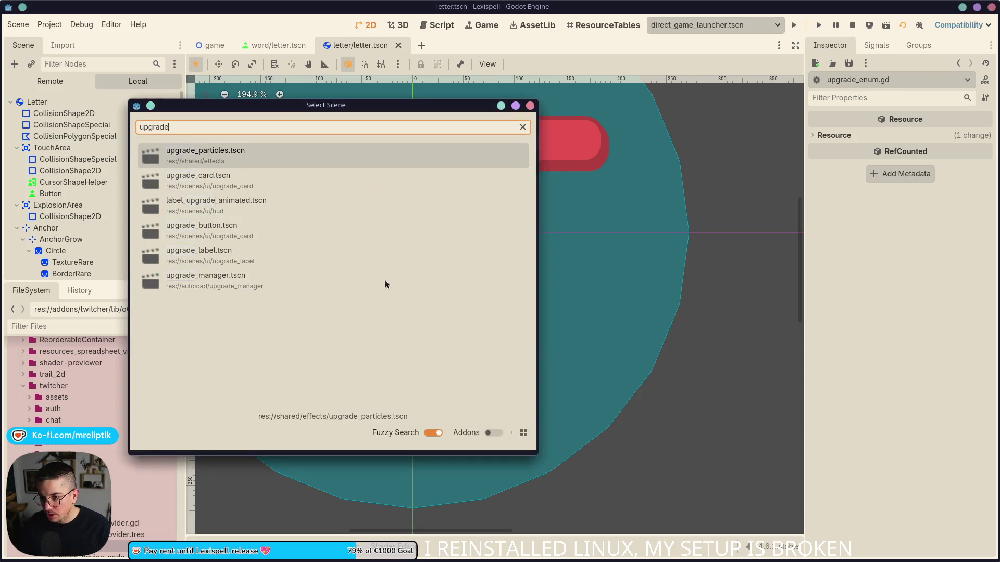
key("Return")
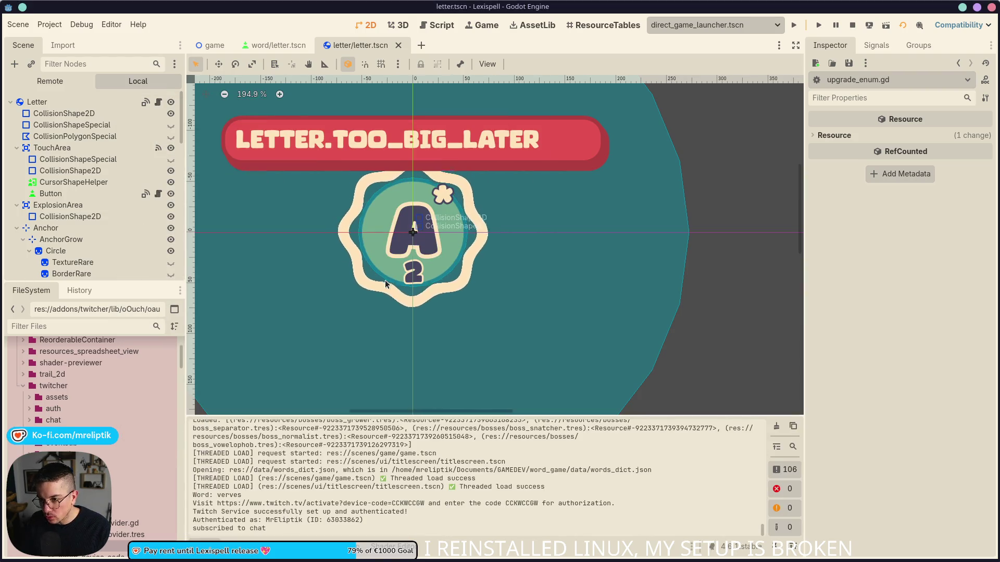
key("ctrl+alt+o")
type("ugprazde")
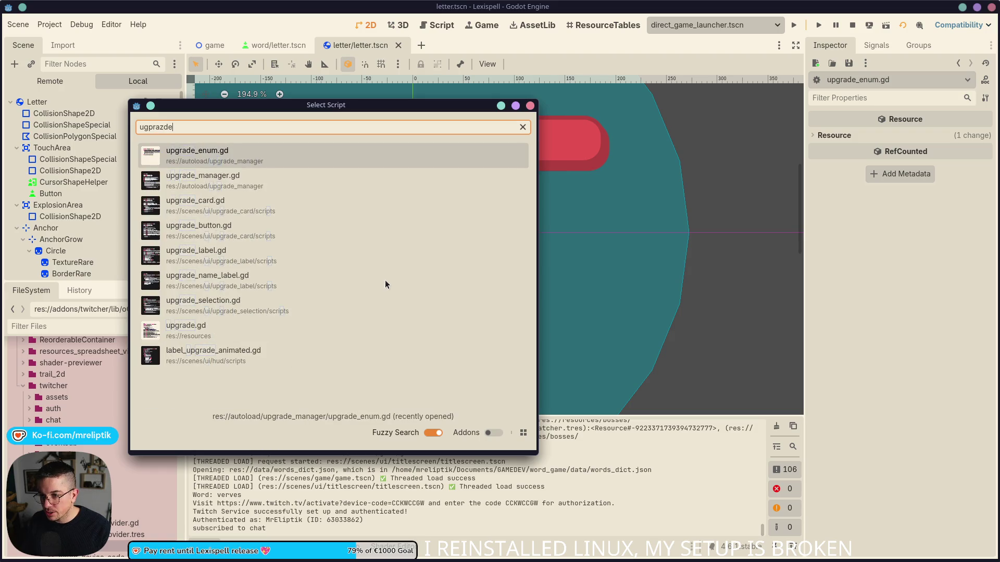
key("Down")
key("Down")
key("Down")
key("Return")
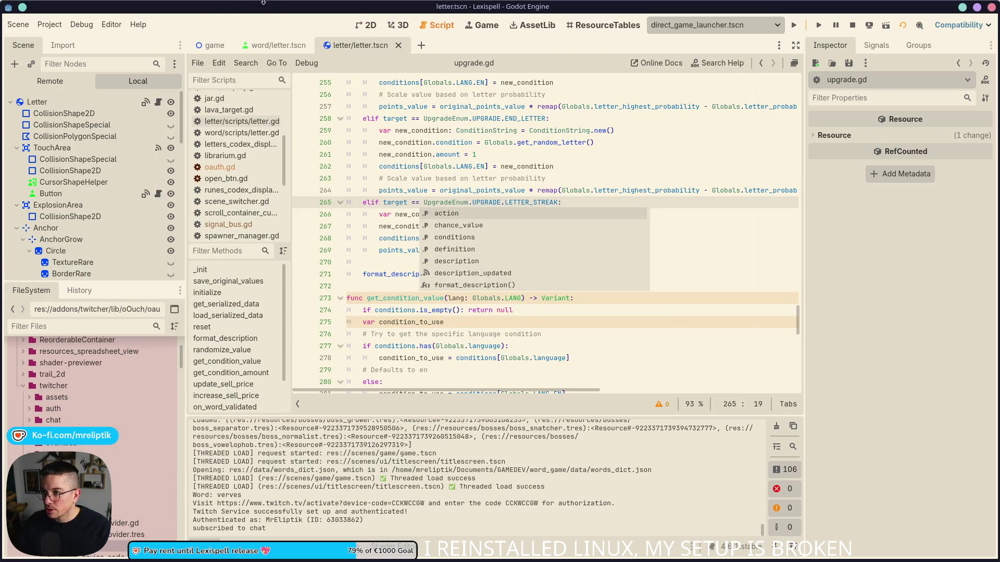
left_click(108, 23)
left_click(136, 50)
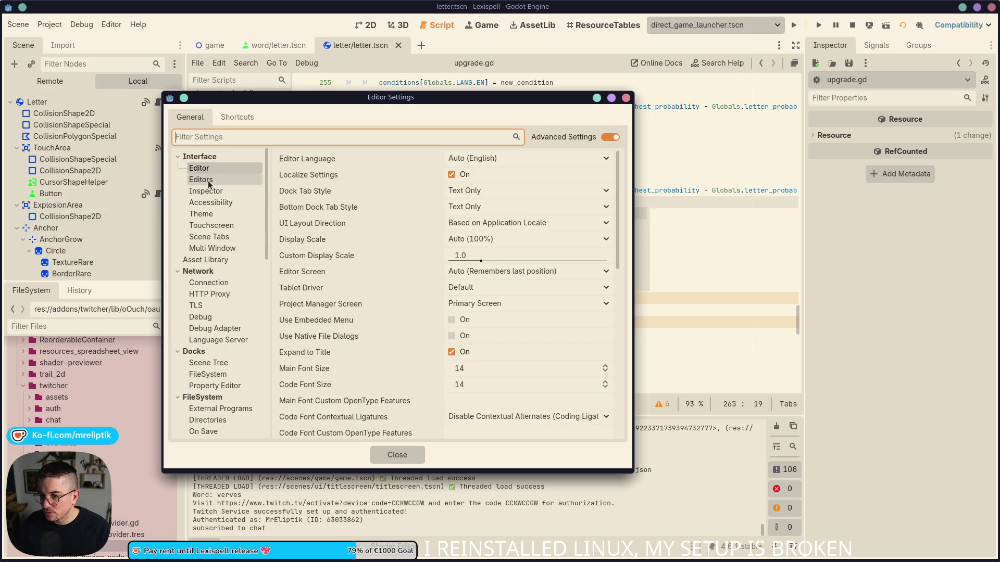
- After trying Breeze Dark, keep the Custom theme preset with orange accent fa7900 and close settings
left_click(212, 218)
left_click(473, 191)
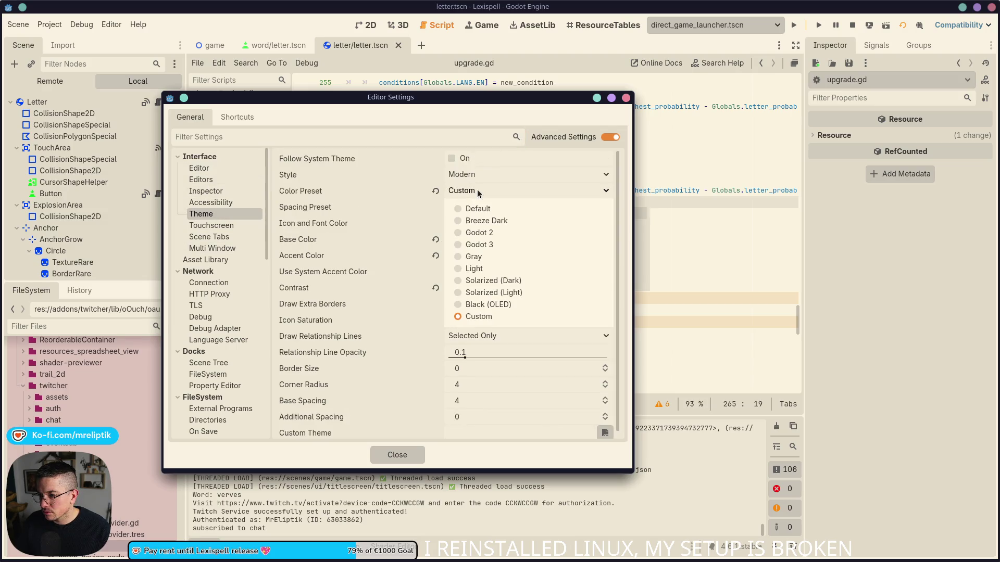
key("Escape")
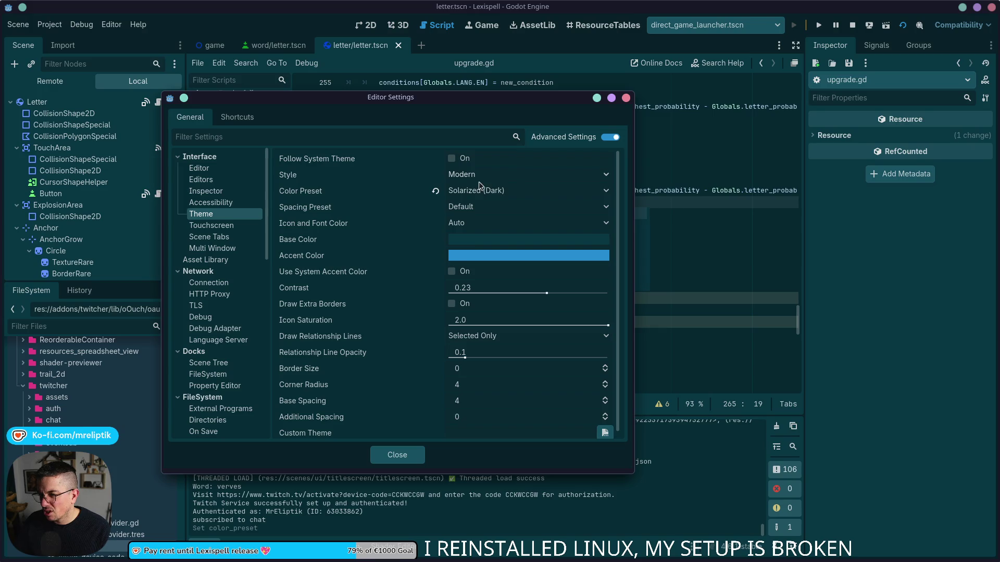
left_click(480, 187)
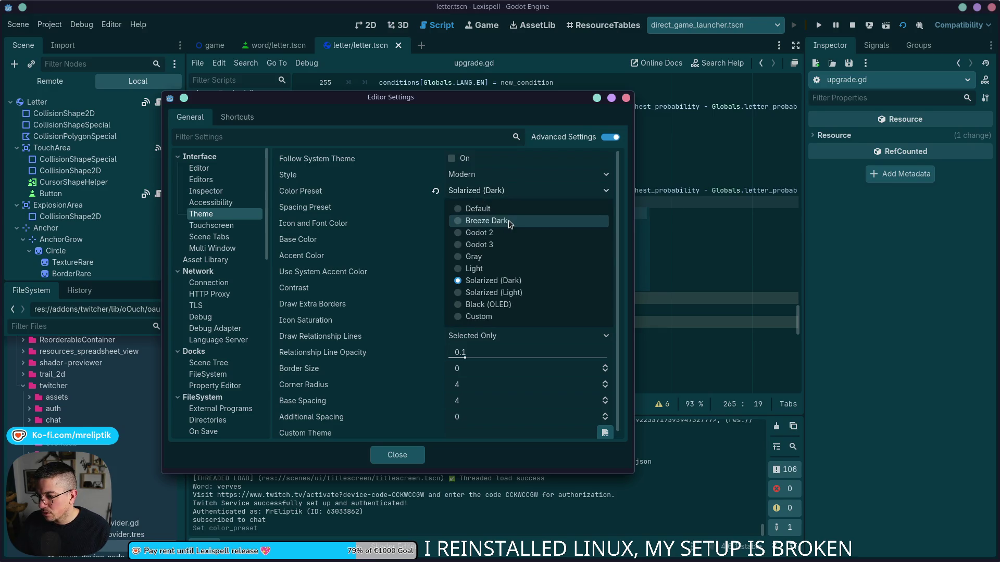
left_click(509, 223)
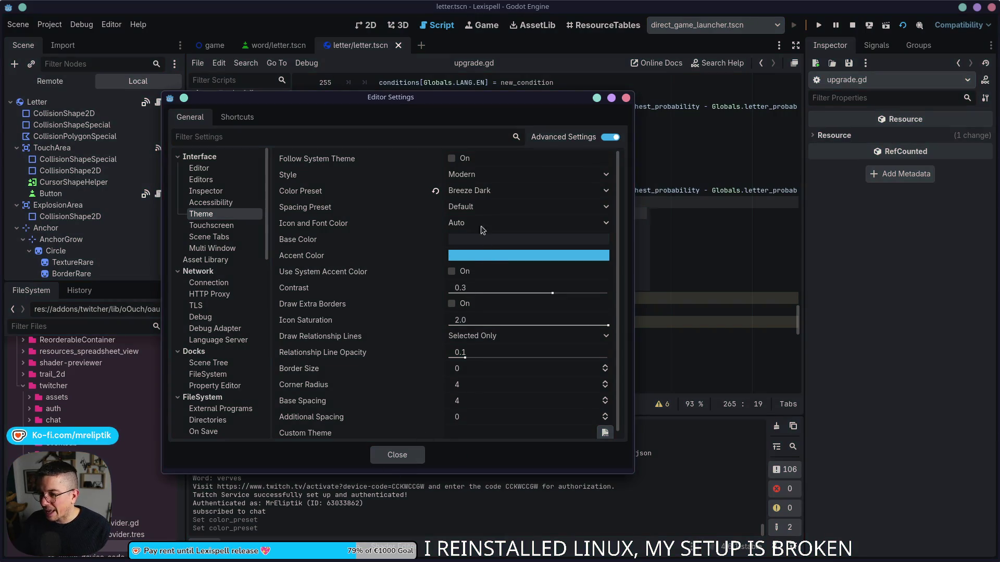
left_click(480, 192)
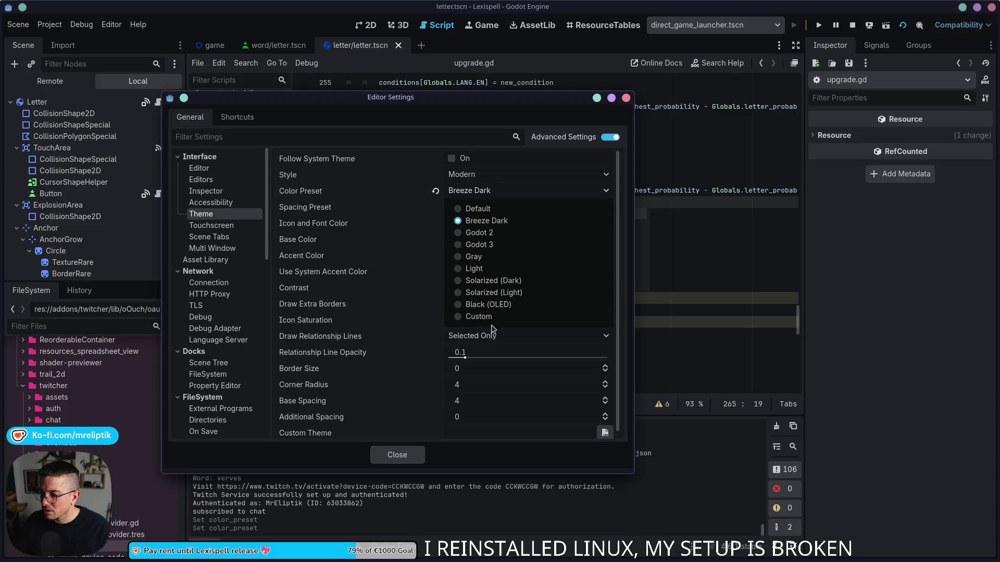
left_click(479, 316)
left_click(482, 256)
left_click(561, 362)
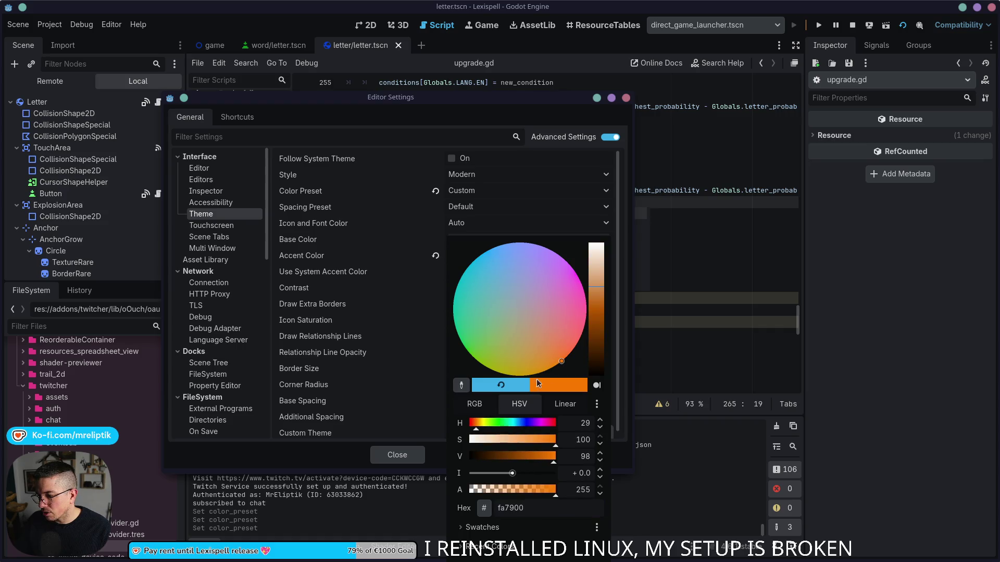
left_click(355, 464)
left_click(388, 459)
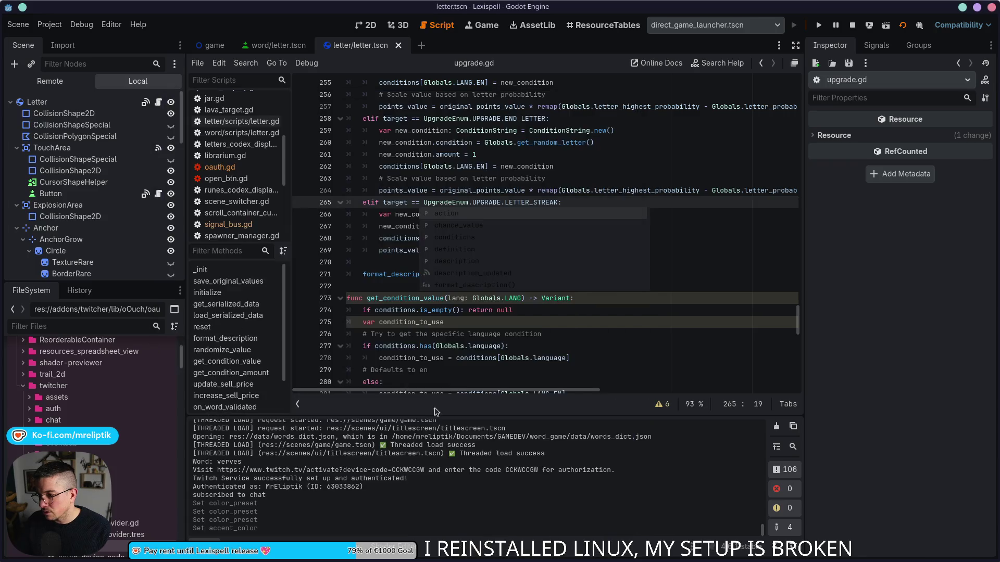
- Dismiss the autocomplete and documentation popups and collapse the Output panel to enlarge upgrade.gd
left_click(443, 350)
left_click(398, 202)
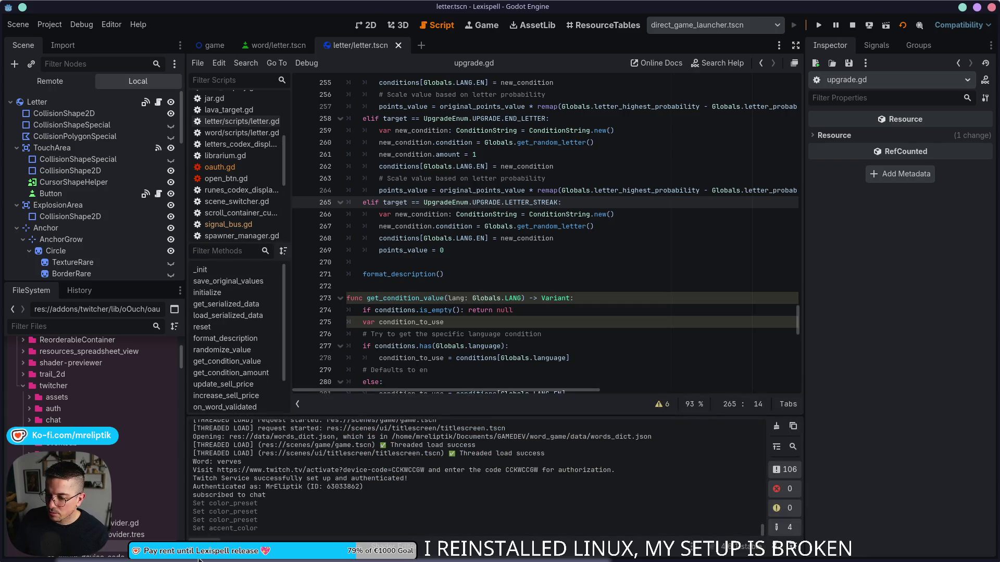
left_click(218, 542)
mouse_move(541, 298)
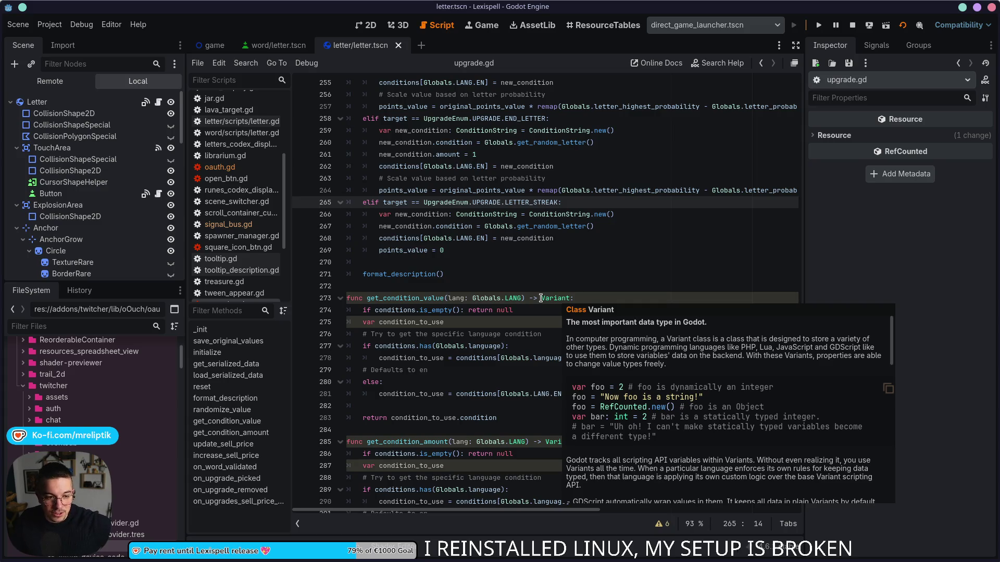
left_click(465, 274)
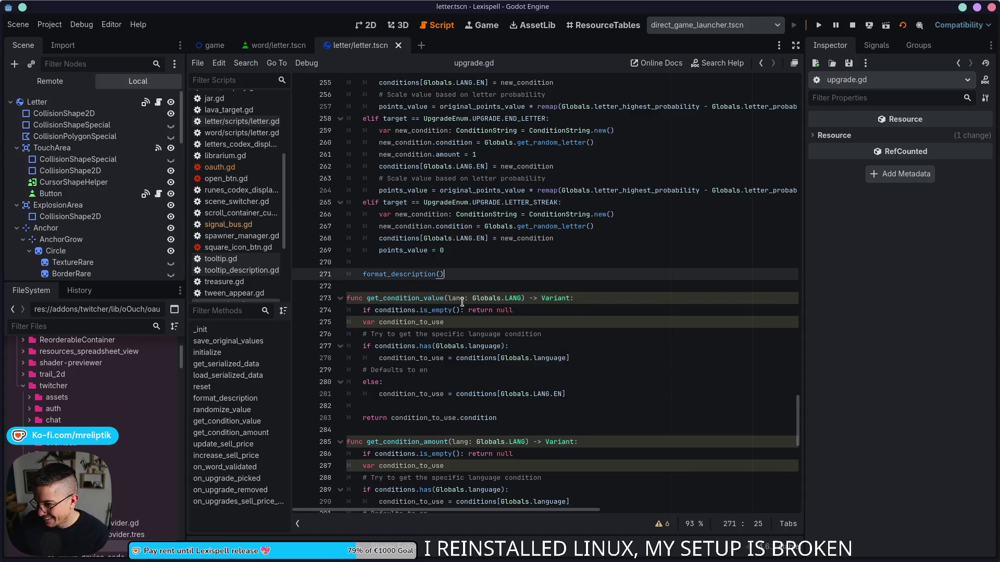
scroll(462, 302, "up", 2)
- Inspect the LETTER_STREAK and END_LETTER branches and the original_points_value formula on line 257
double_click(520, 274)
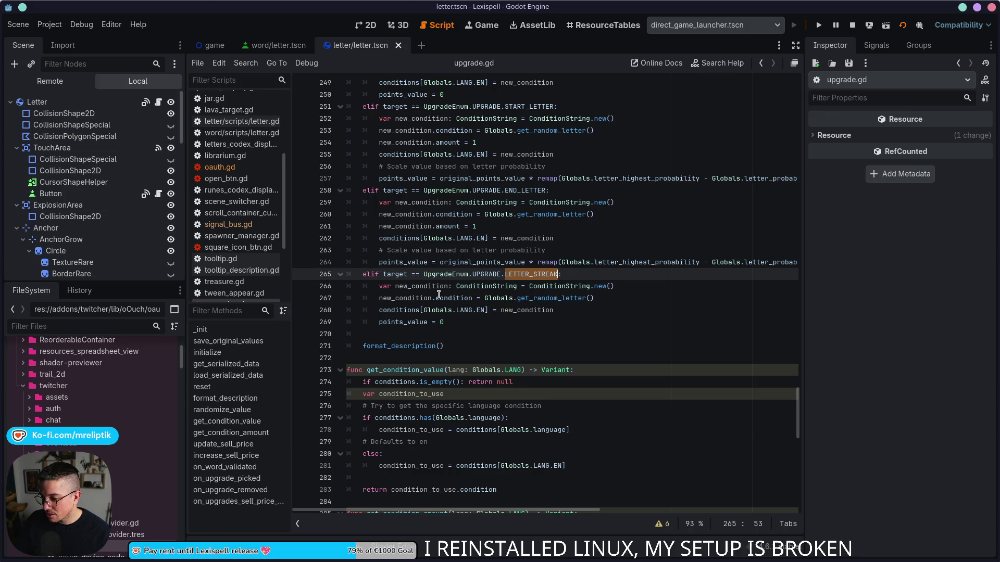
double_click(547, 288)
double_click(551, 298)
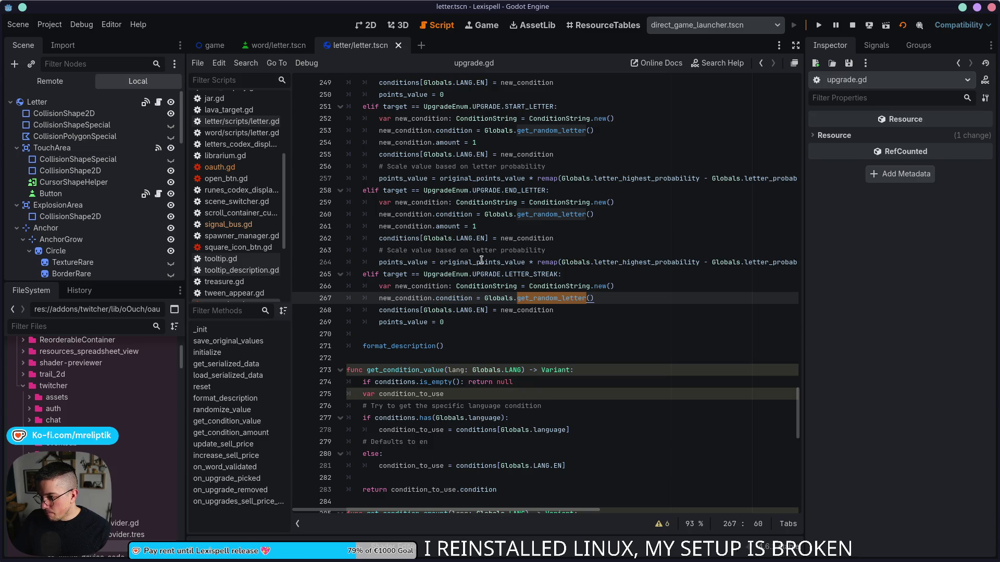
double_click(524, 189)
scroll(529, 234, "up", 5)
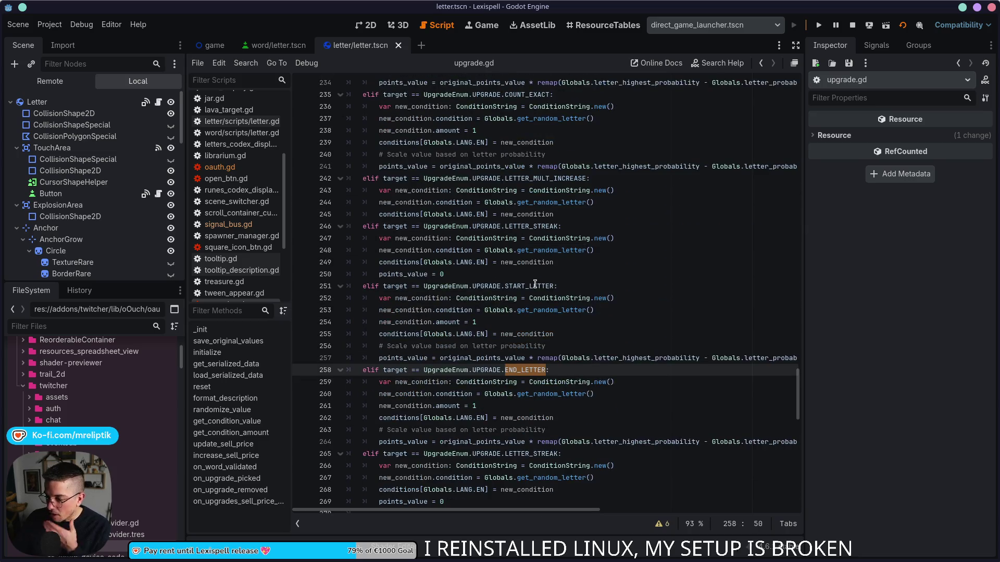
double_click(542, 227)
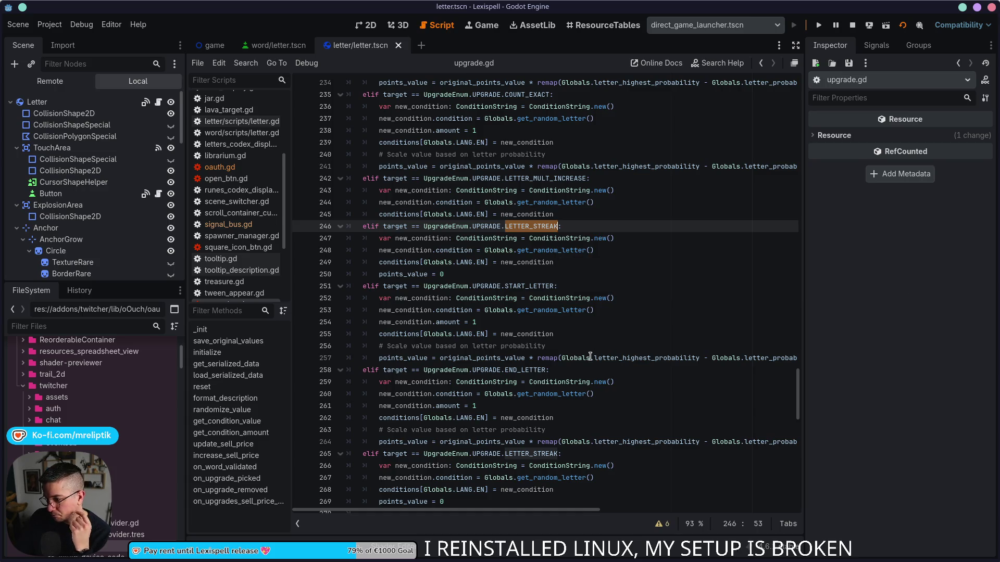
double_click(466, 359)
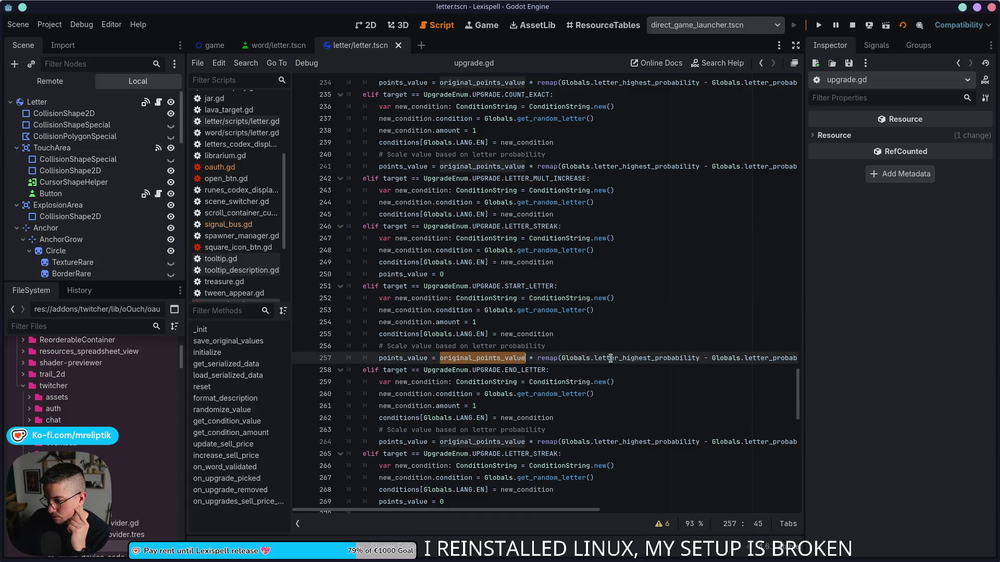
left_click(442, 359)
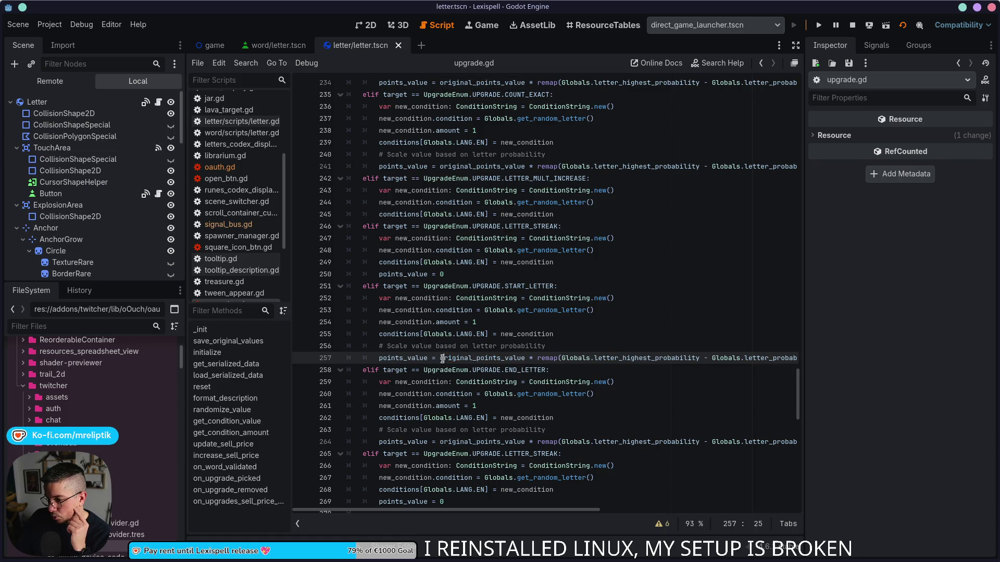
- Select the original_points_value * remap(...) formula on line 257 and review LETTER_STREAK lines 246–251
left_click_drag(442, 360, 860, 355)
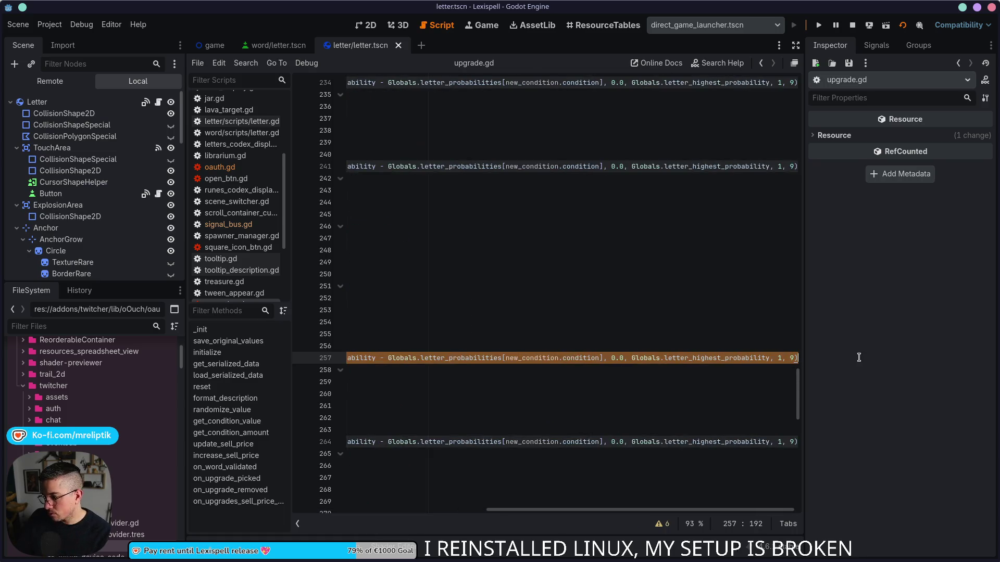
scroll(474, 433, "left", 5)
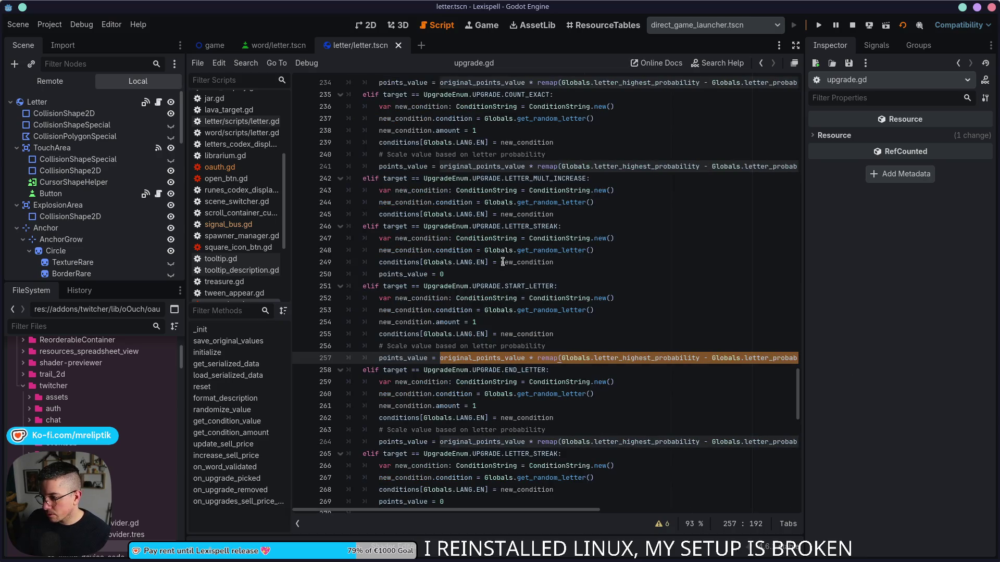
double_click(530, 227)
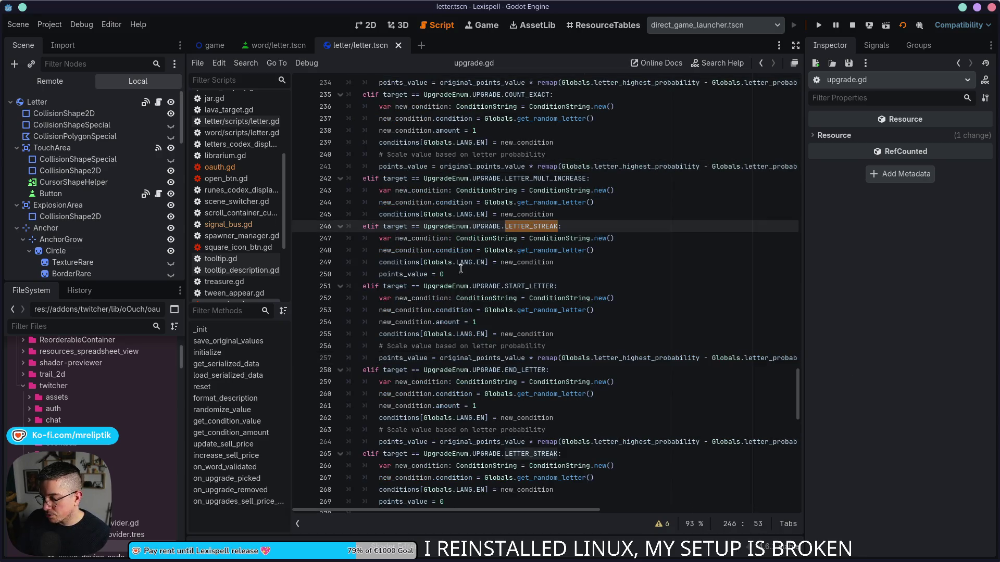
left_click(593, 264)
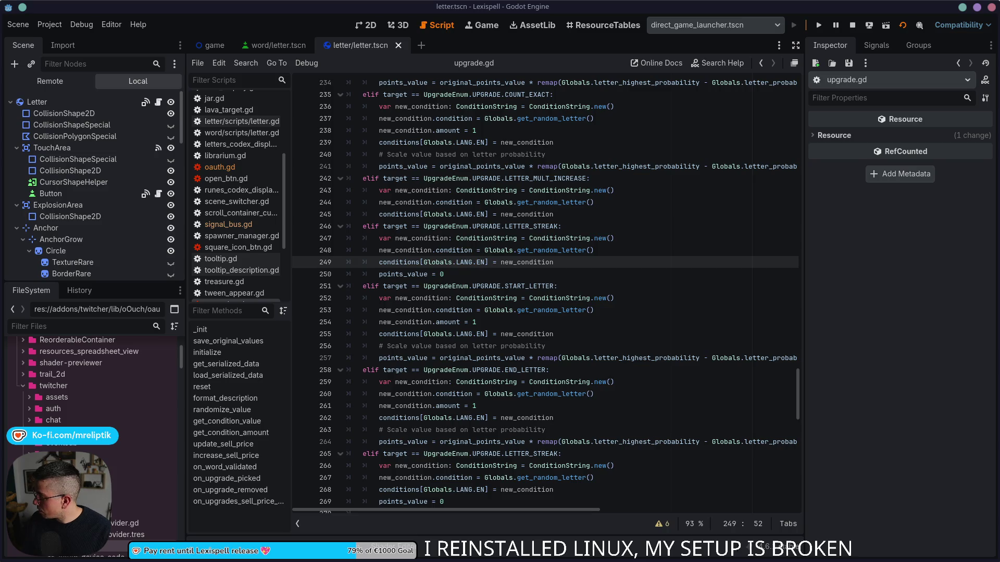
left_click(528, 273)
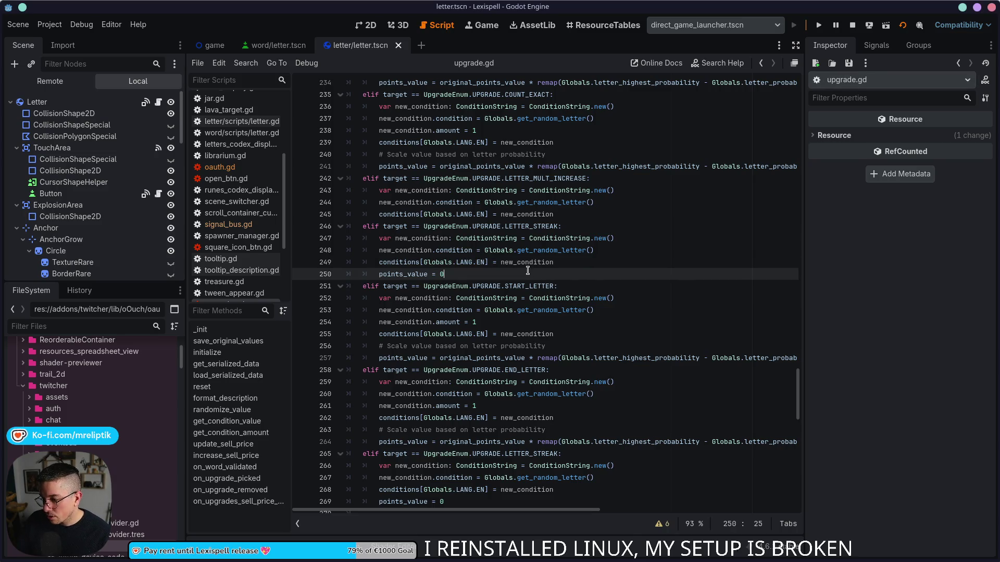
double_click(412, 261)
double_click(521, 263)
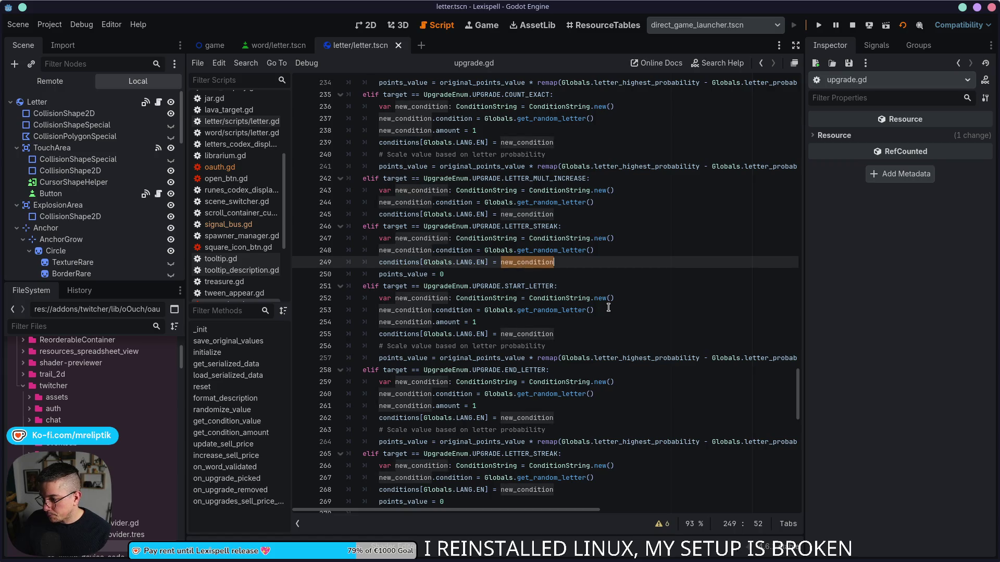
double_click(523, 284)
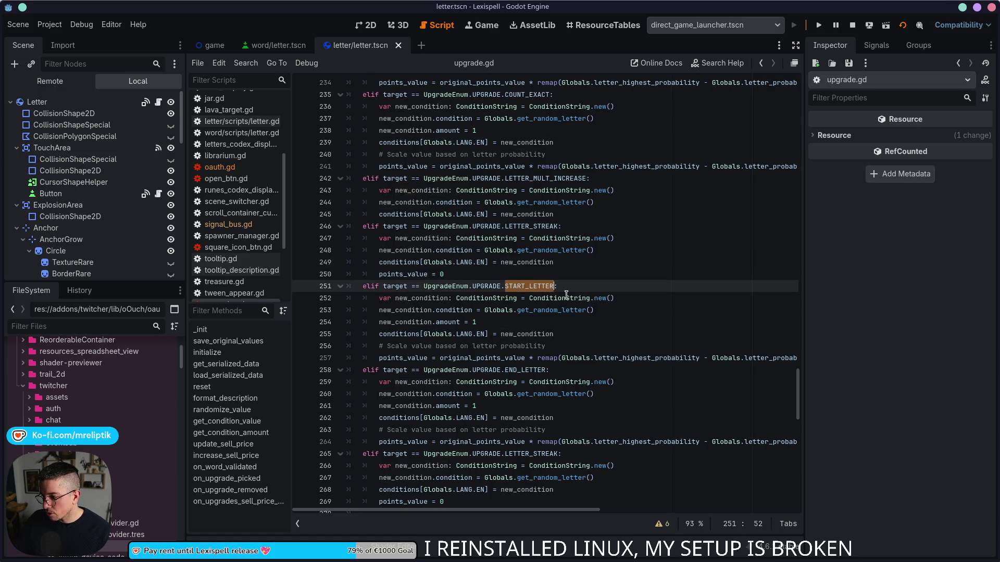
double_click(536, 225)
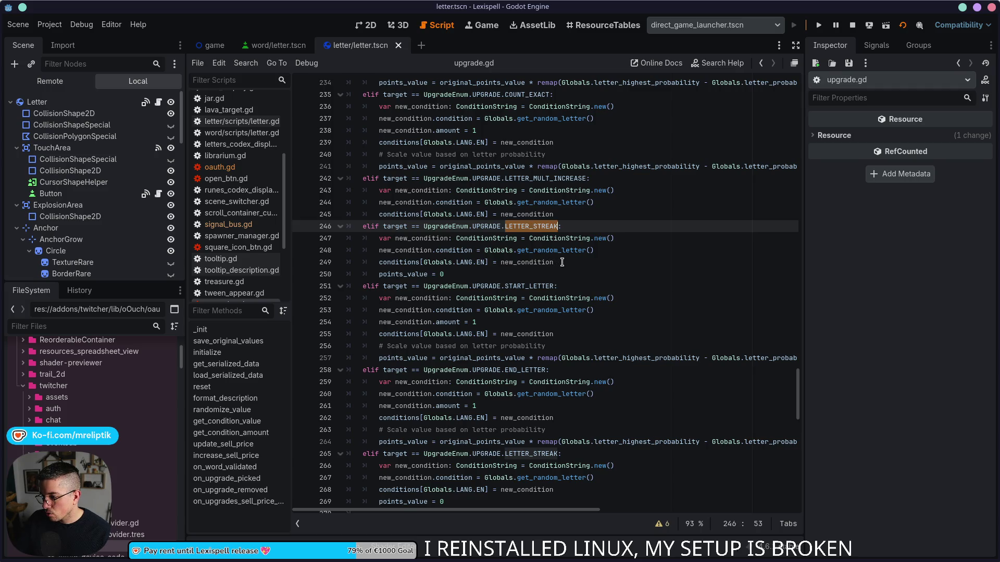
- Paste the rarity-scaling formula as a new line 250 below line 249
left_click(562, 262)
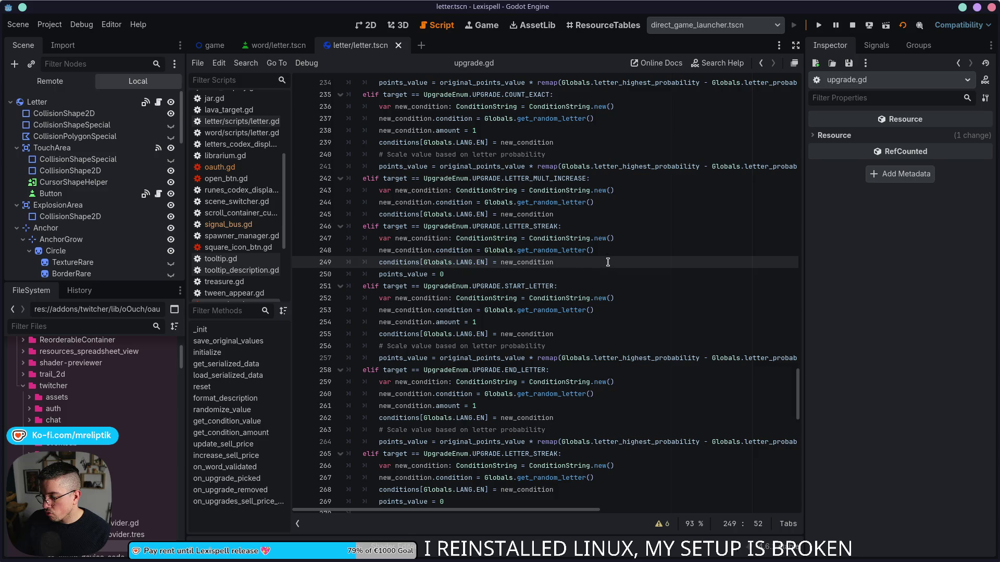
key("Return")
type("original_points_value * remap(Globals.letter_highest_probability - Globals.letter_probabilities[new_condition.condition], 0.0, Globals.letter_highest_probability, 1, 9)")
scroll(495, 280, "left", 5)
double_click(434, 276)
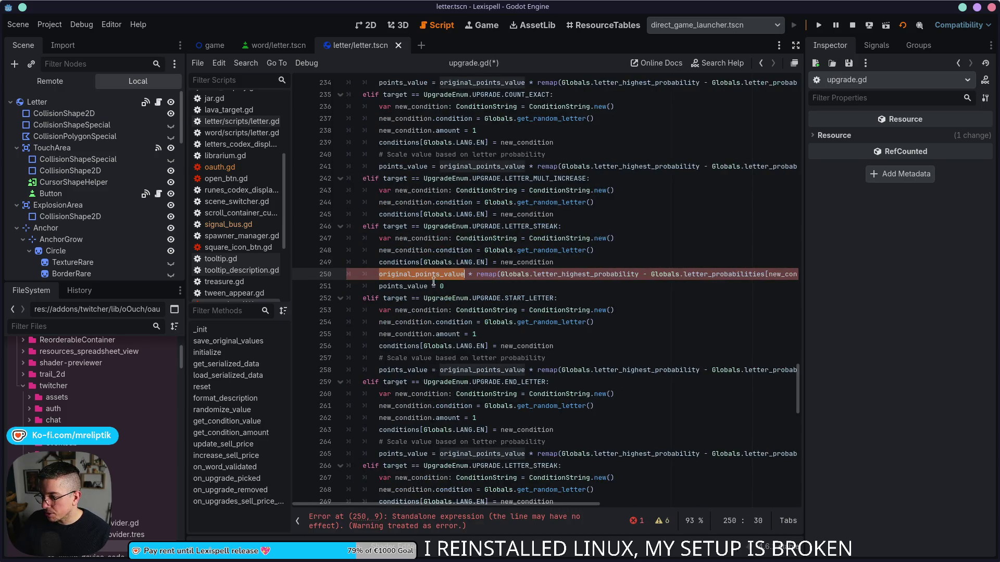
- Start line 250 with 'points_value_increase = ' in front of the rarity remap formula
left_click(377, 274)
type("points")
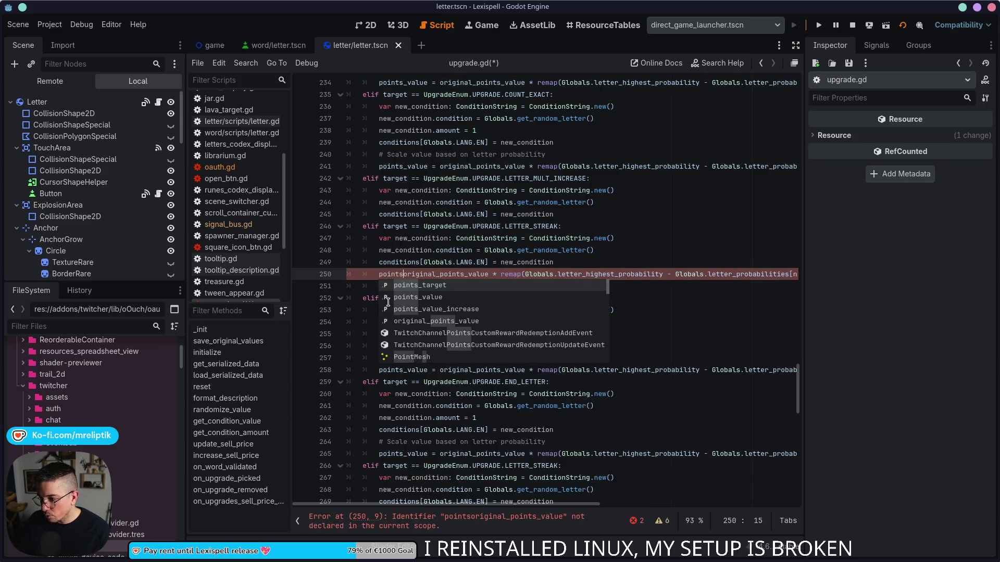
key("Tab")
type("= or")
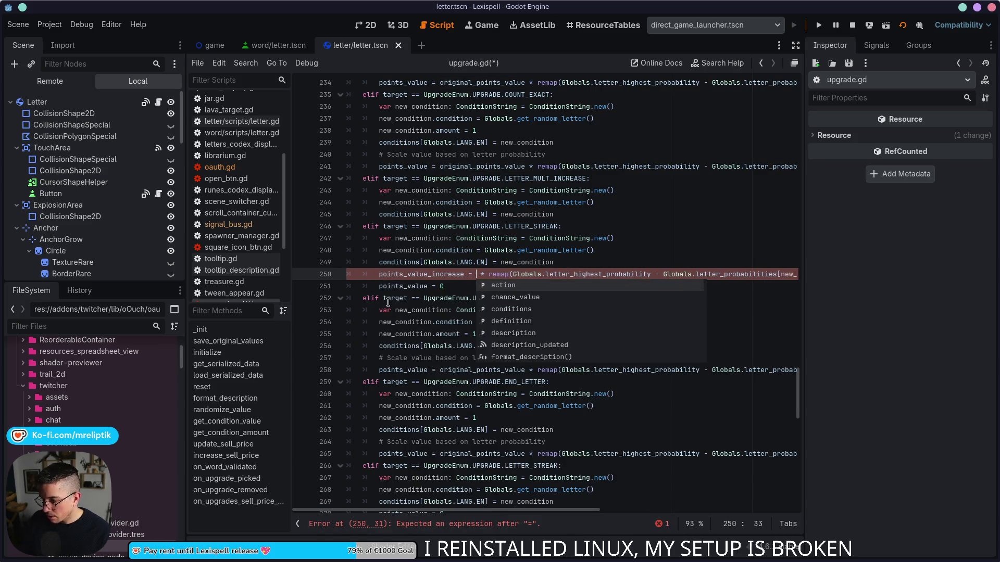
type("ig")
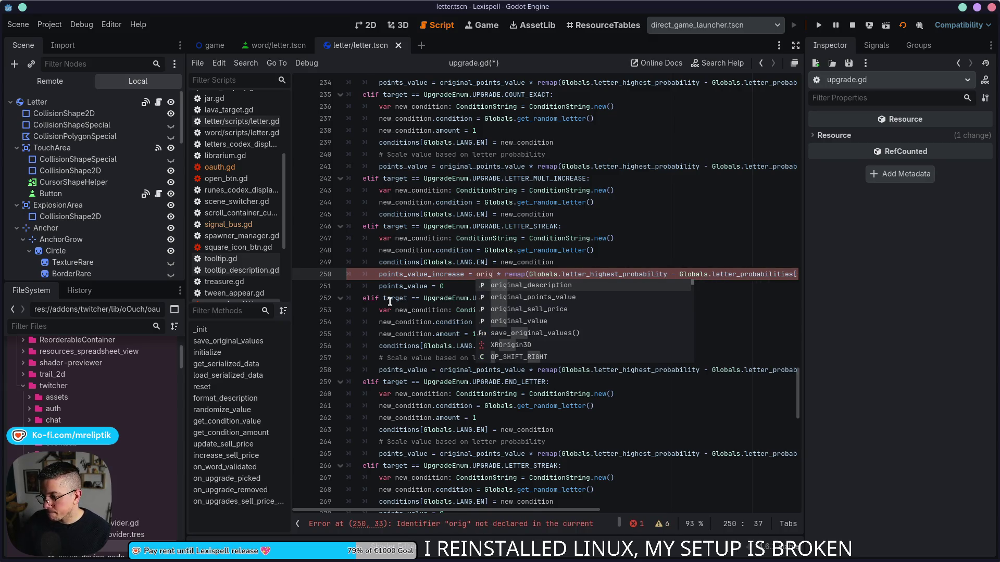
- Replace the placeholder 'orig' with points_value_increase and save upgrade.gd
double_click(430, 274)
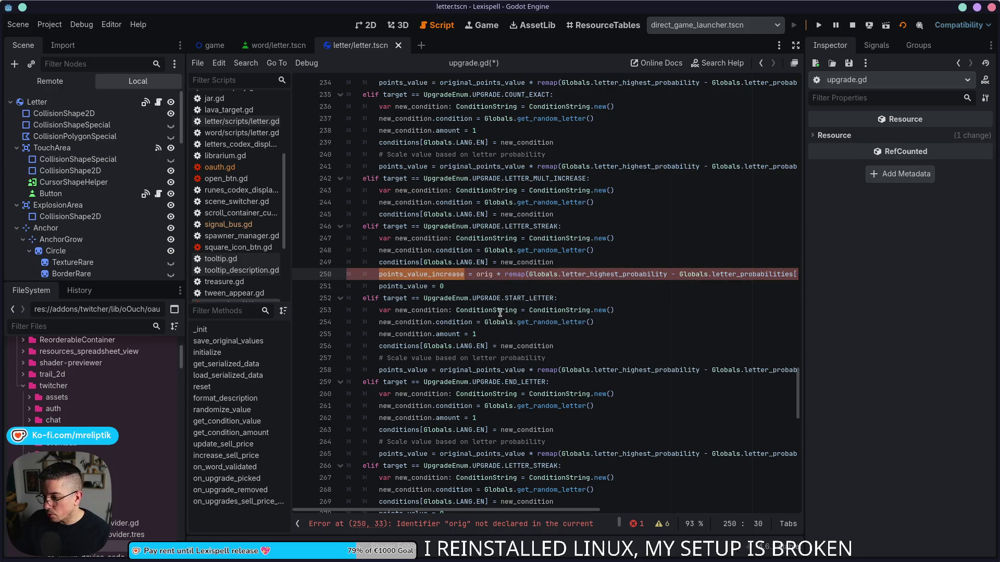
key("ctrl+c")
double_click(485, 275)
key("ctrl+v")
key("ctrl+s")
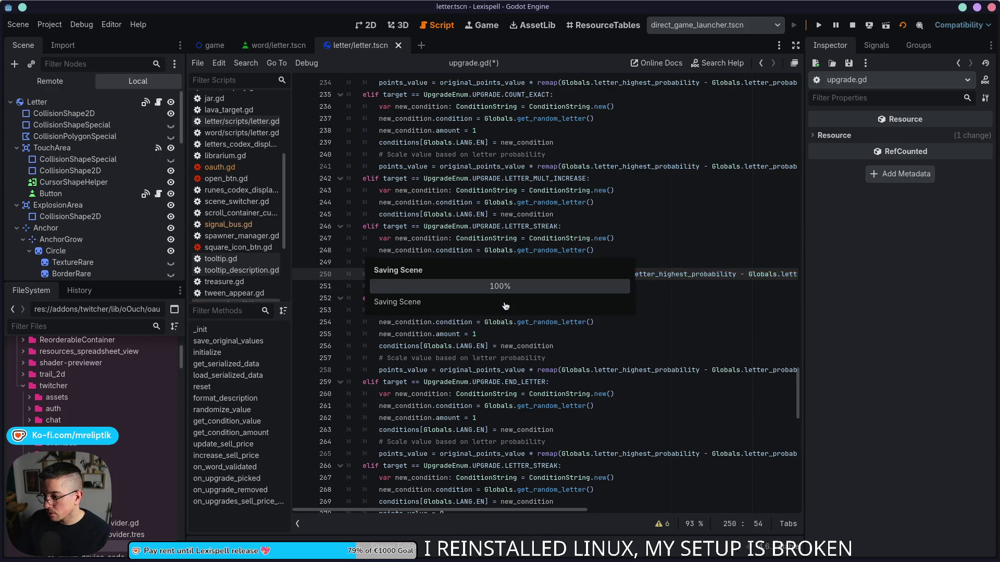
scroll(423, 226, "up", 5)
double_click(402, 179)
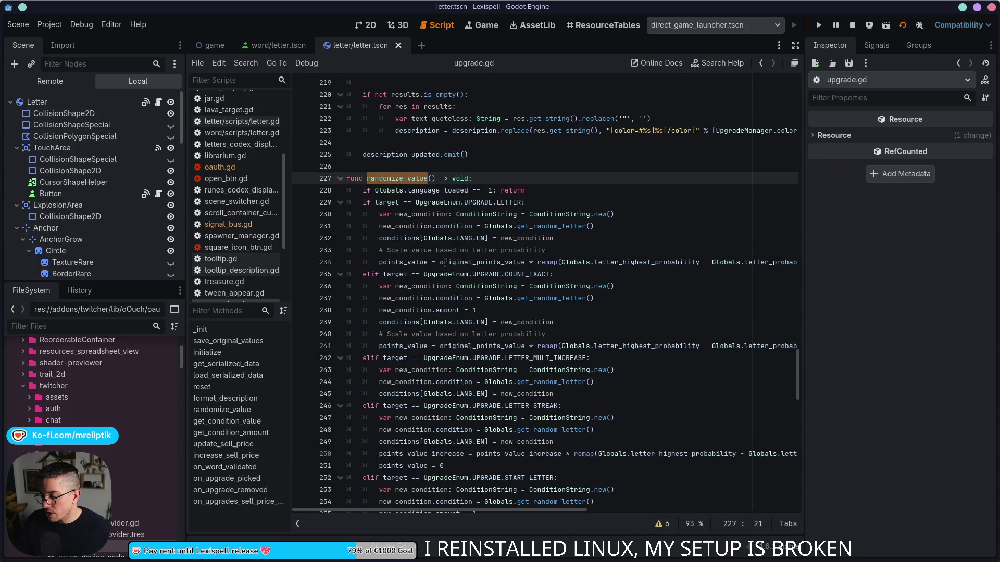
- Duplicate the line 30 declaration as original_points_value_increase and save the script
scroll(443, 260, "down", 4)
double_click(434, 310)
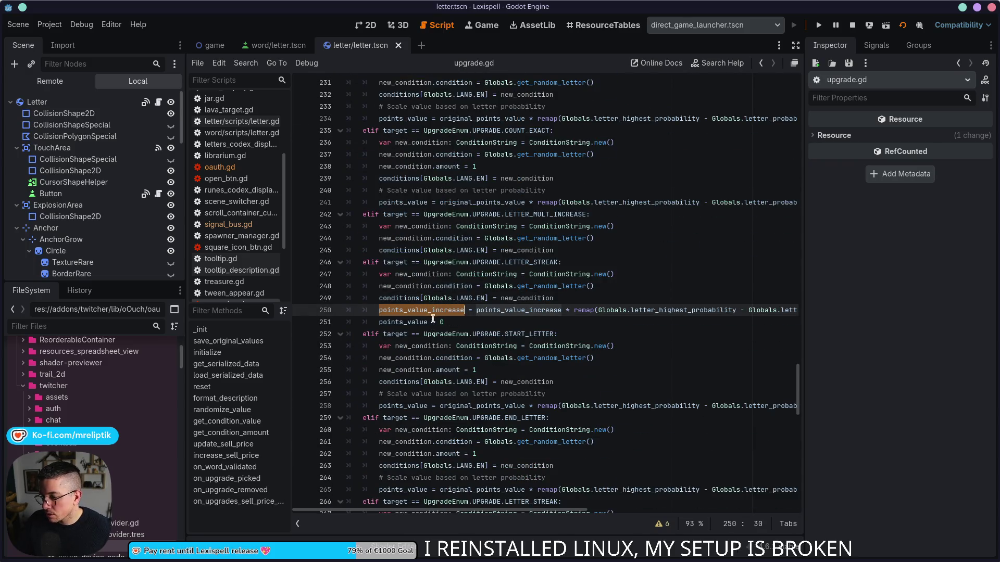
left_click(437, 310, "ctrl")
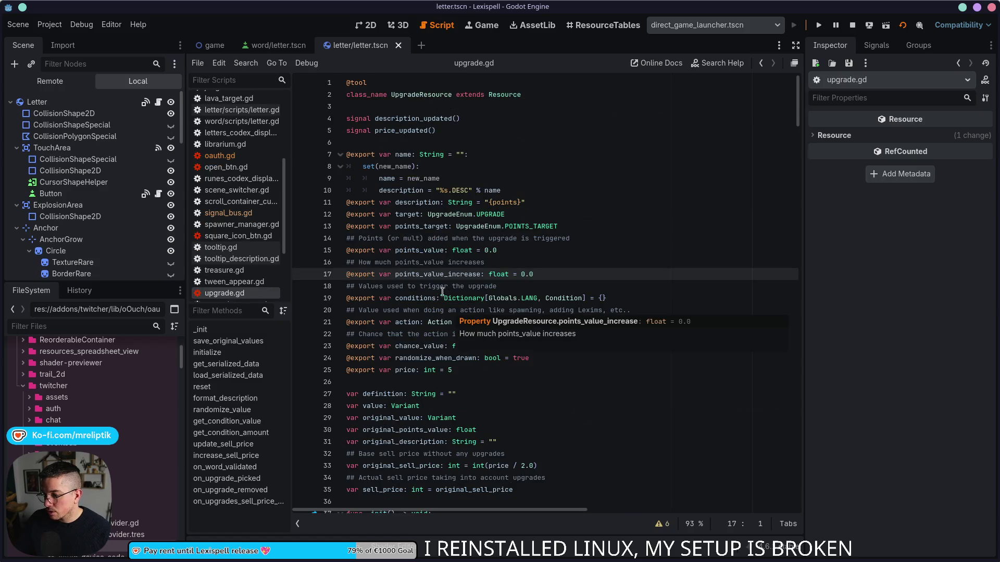
scroll(451, 323, "down", 3)
left_click(409, 333)
double_click(405, 322)
scroll(405, 322, "down", 2)
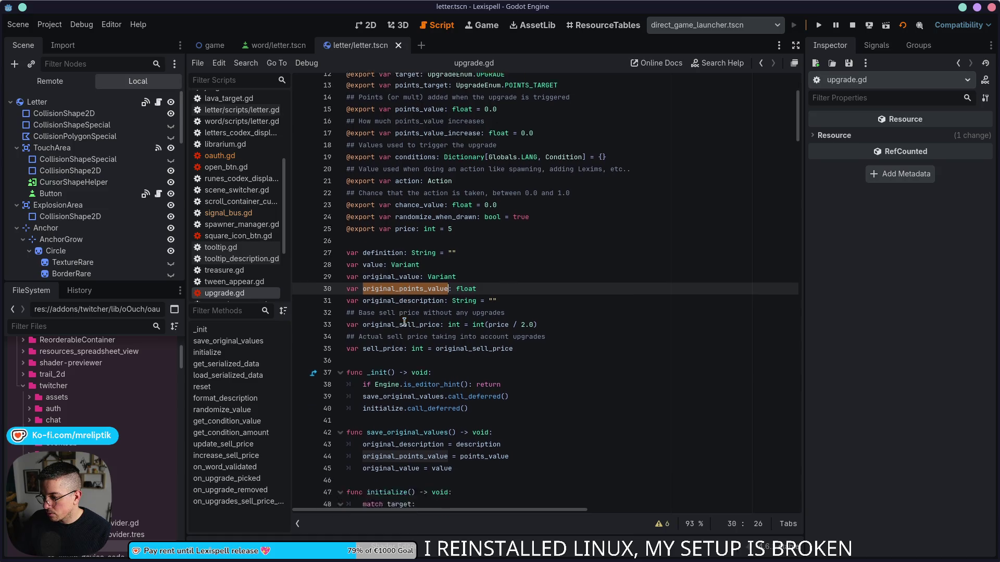
key("ctrl+shift+d")
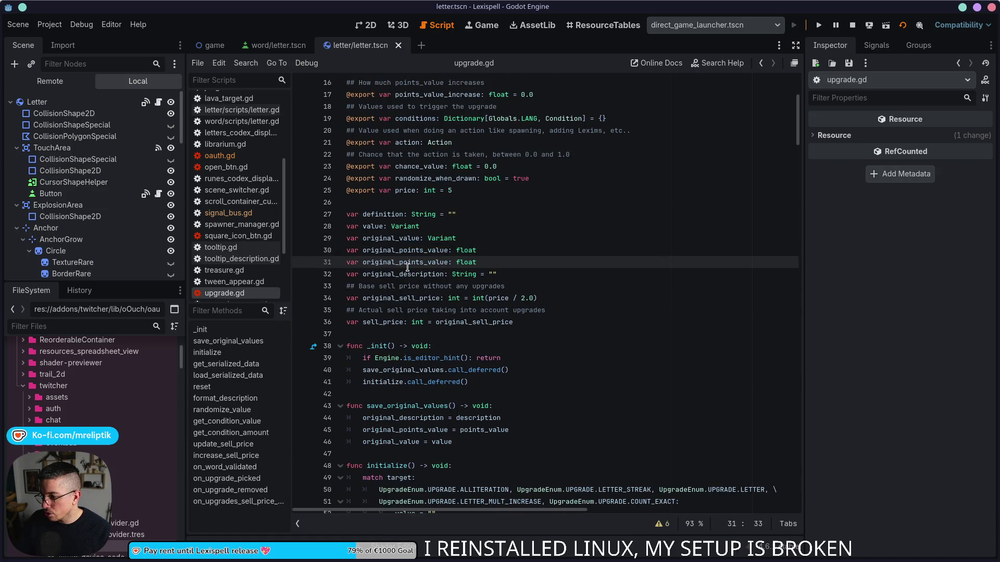
key("ctrl+d")
type("origi")
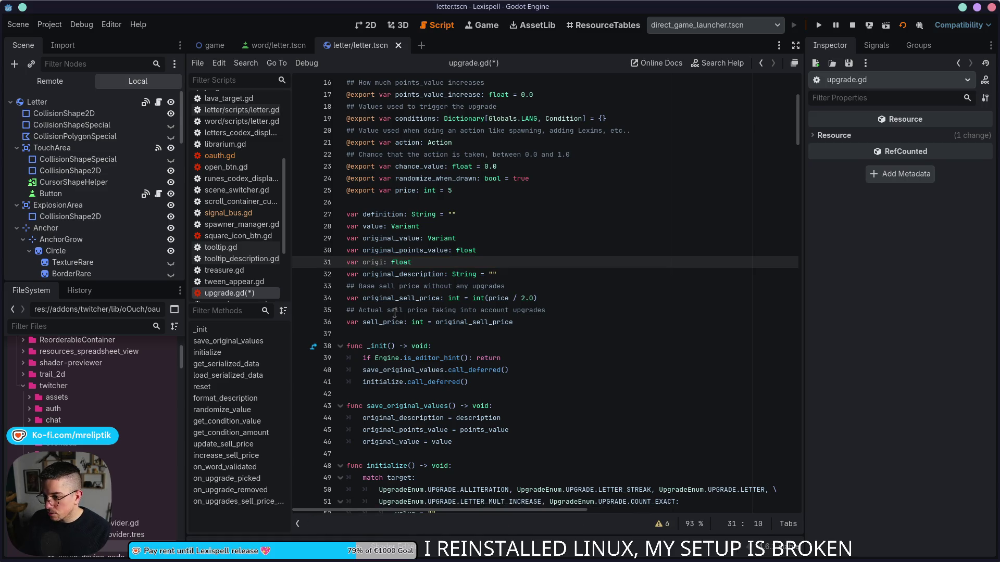
type("nal_points_value")
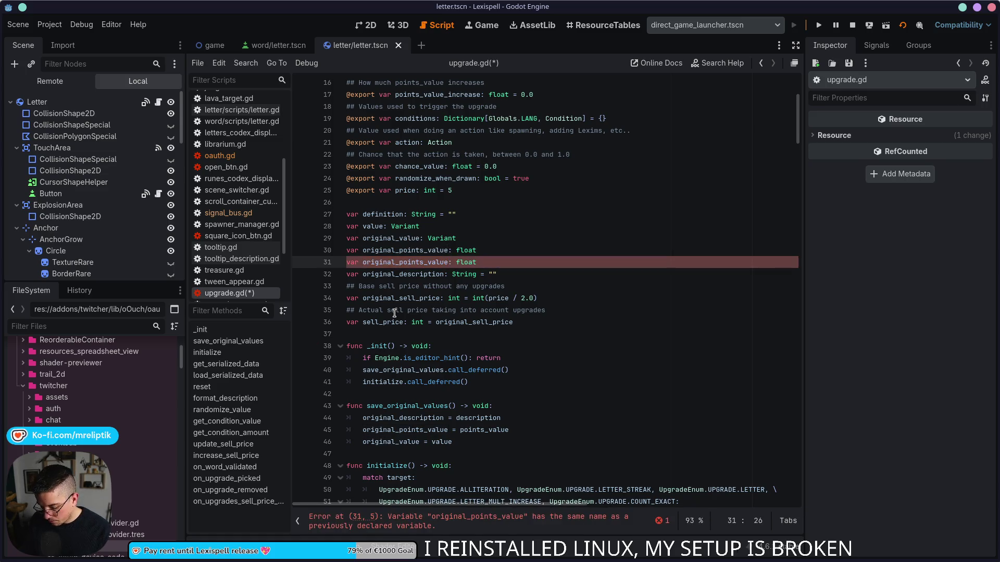
type("_increase")
key("ctrl+s")
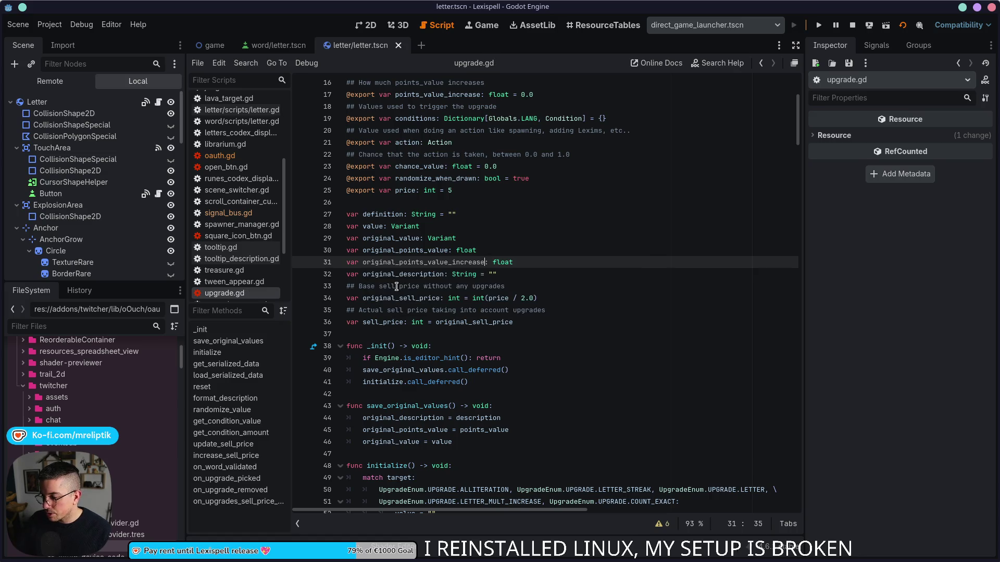
- Add 'original_points_value_increase = points_value_increase' in save_original_values and save
double_click(421, 262)
left_click(541, 430)
key("ctrl+shift+d")
double_click(423, 440)
type("original_points_value_increase = points_value")
key("End")
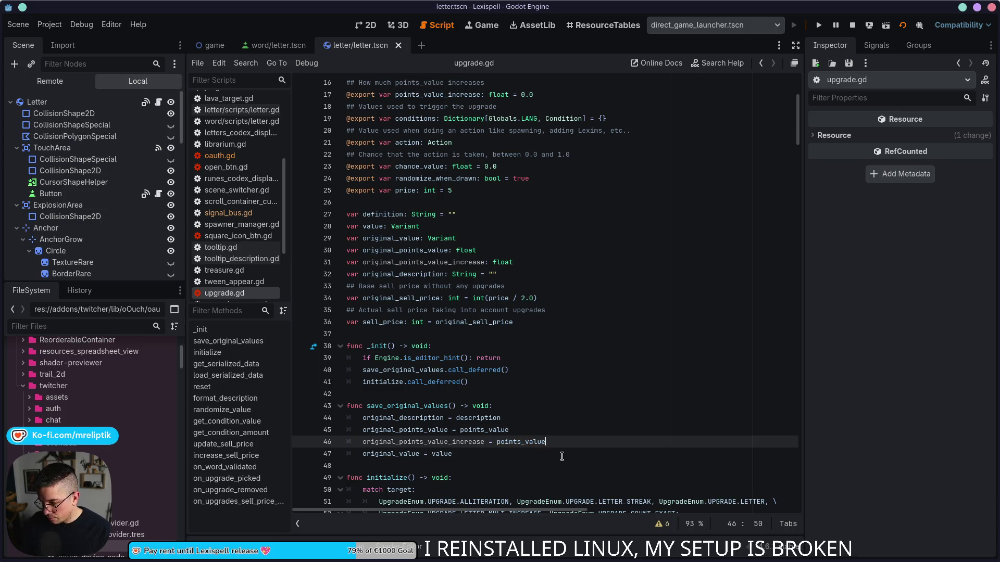
type("_increase")
key("ctrl+s")
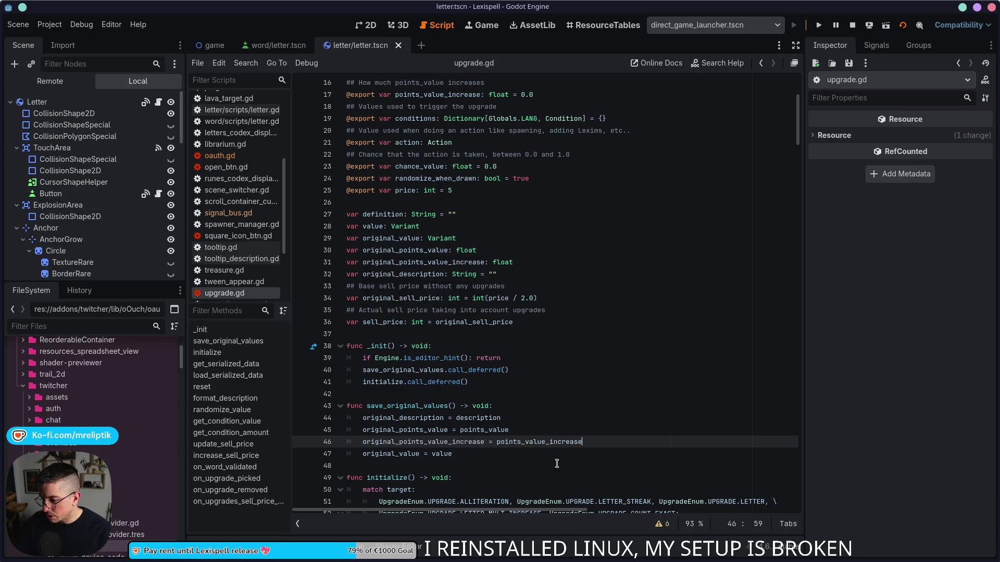
left_click(485, 442)
scroll(516, 356, "down", 15)
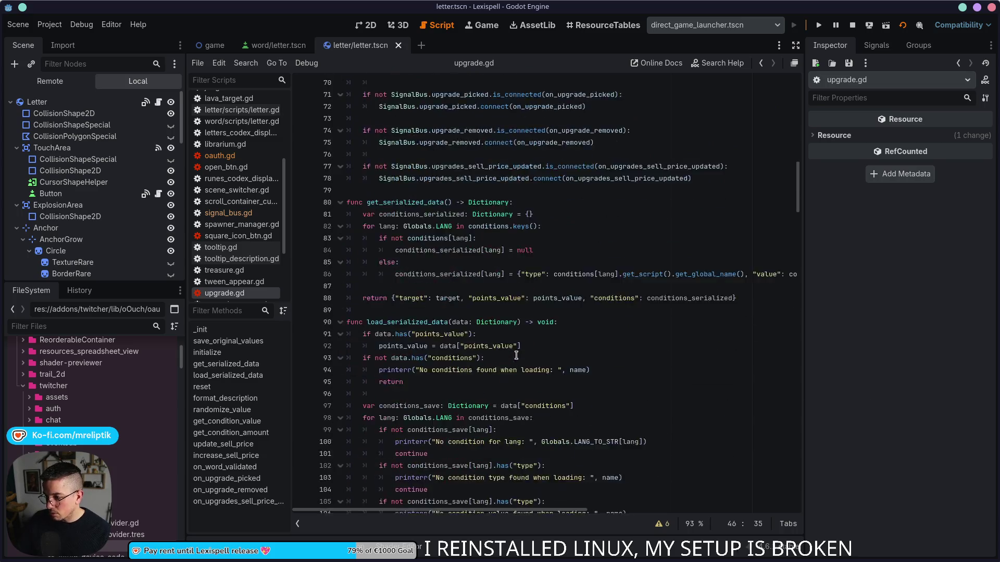
- Go to randomize_value and fold the LETTER, COUNT_EXACT, LETTER_MULT_INCREASE, START_LETTER and END_LETTER branches
scroll(516, 355, "down", 10)
left_click(222, 410)
scroll(472, 372, "down", 10)
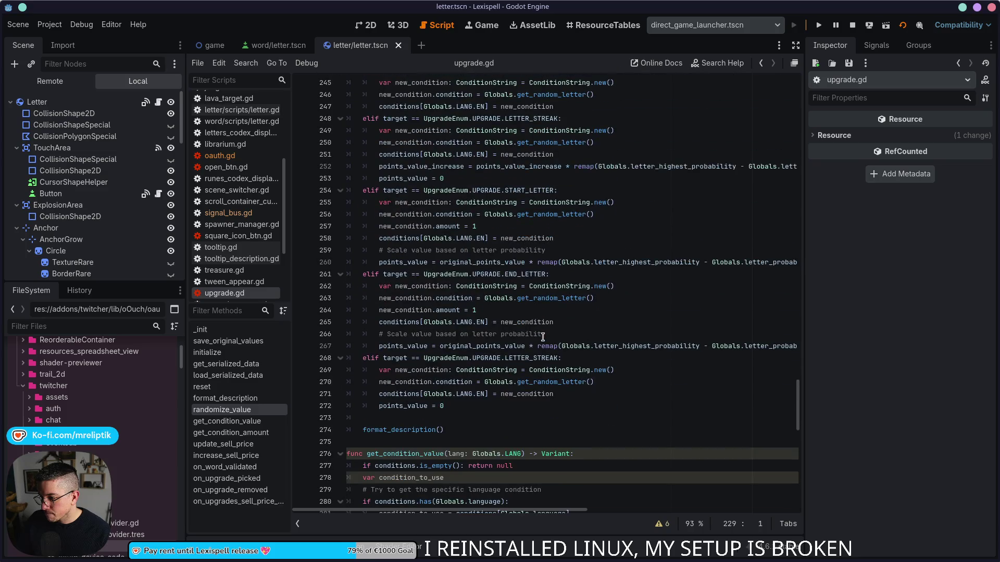
scroll(542, 240, "up", 2)
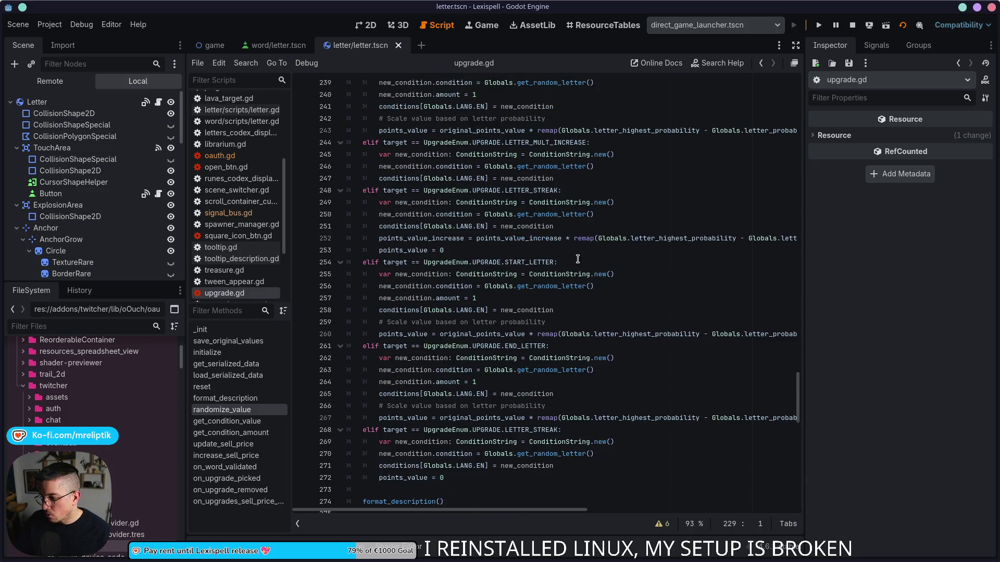
left_click(340, 262)
left_click(339, 274)
scroll(339, 274, "up", 2)
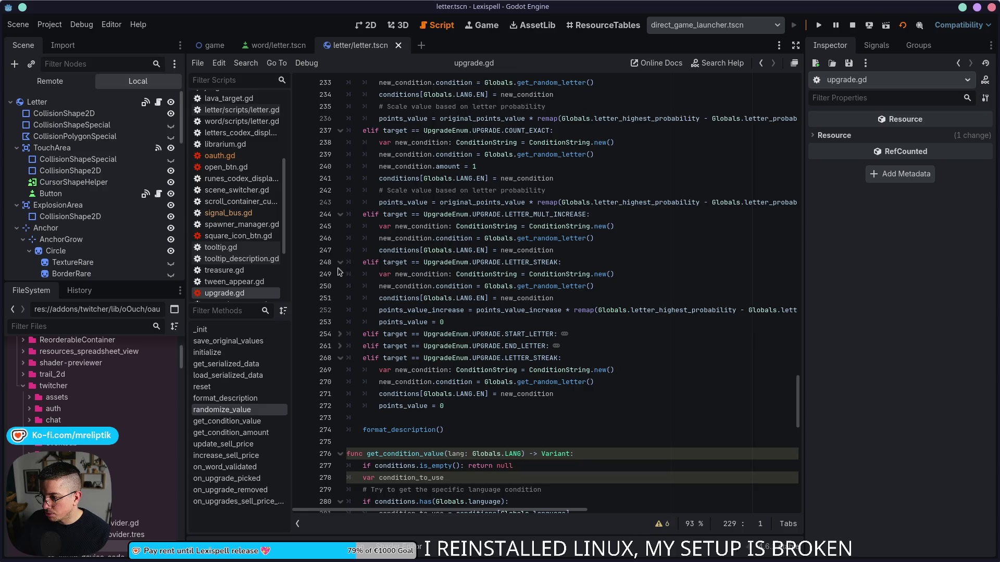
left_click(339, 214)
scroll(340, 215, "up", 3)
left_click(339, 238)
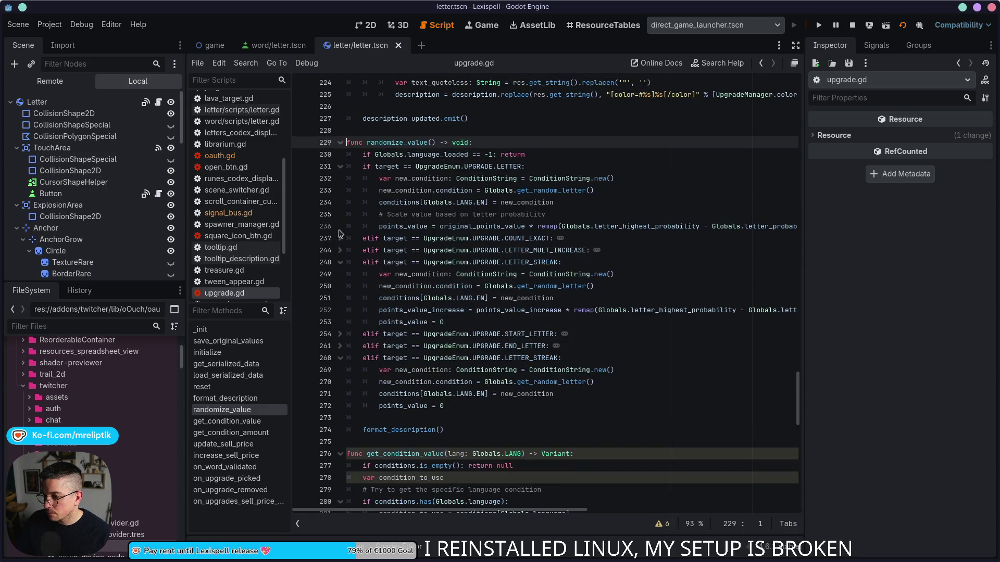
left_click(340, 167)
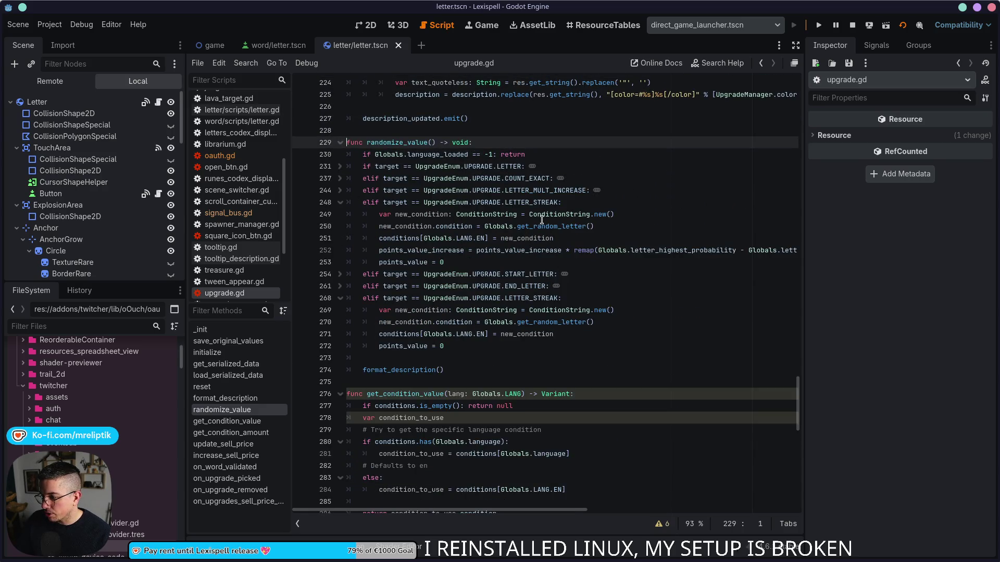
- Change line 252's right-hand points_value_increase to original_points_value_increase, save, and check the remap bounds
double_click(520, 250)
type("original_points_value_increase")
key("ctrl+s")
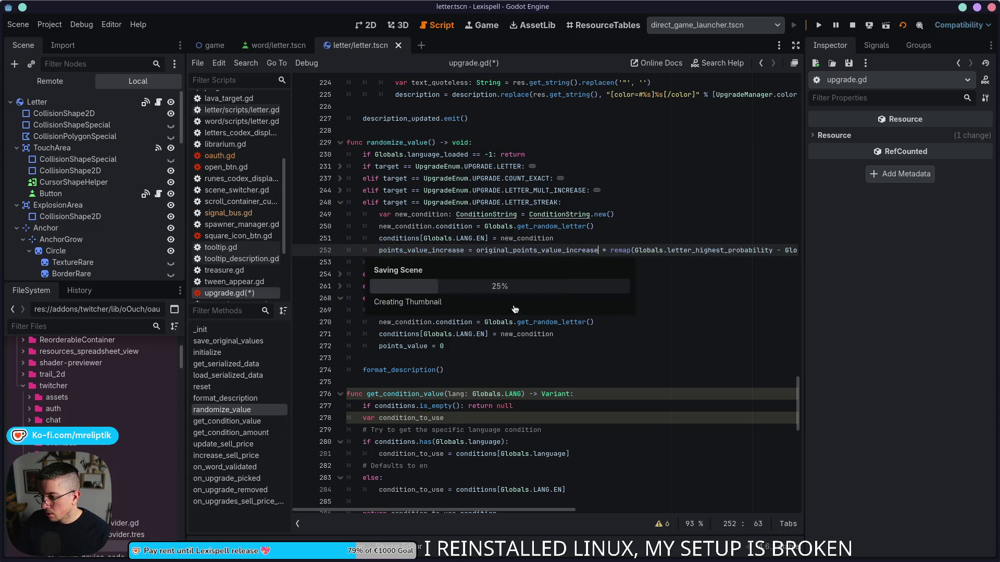
scroll(491, 261, "right", 5)
scroll(466, 253, "right", 5)
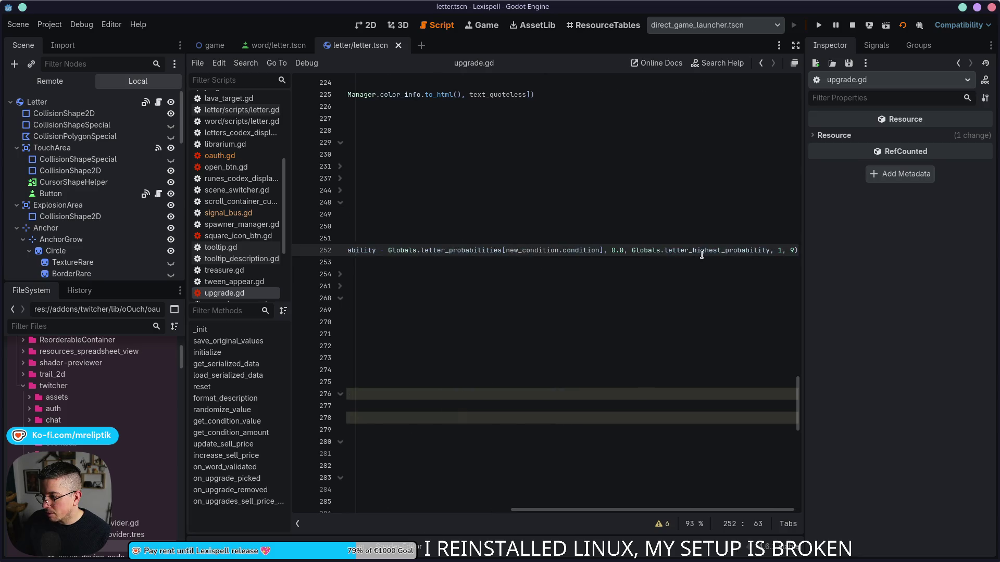
double_click(698, 251)
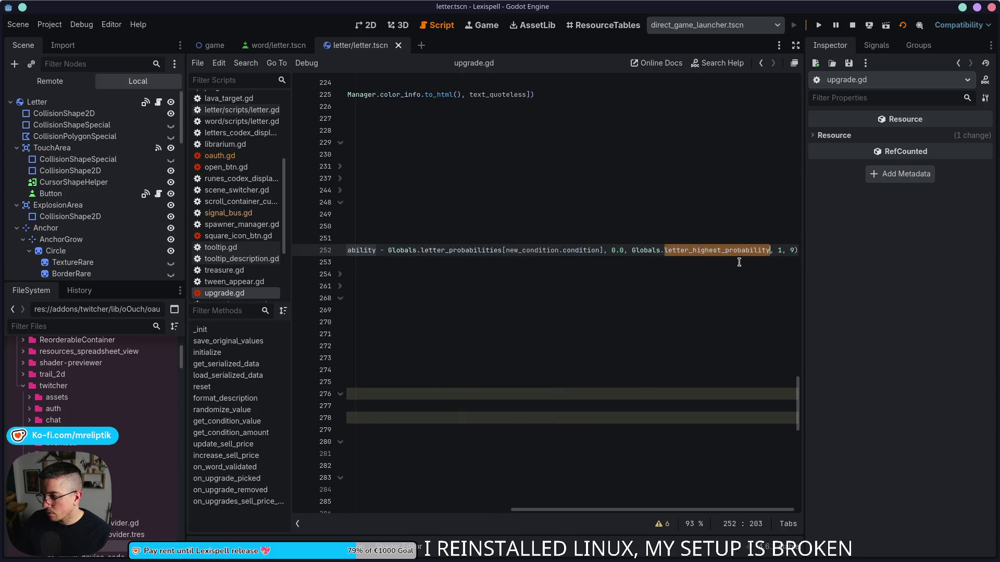
left_click(781, 250)
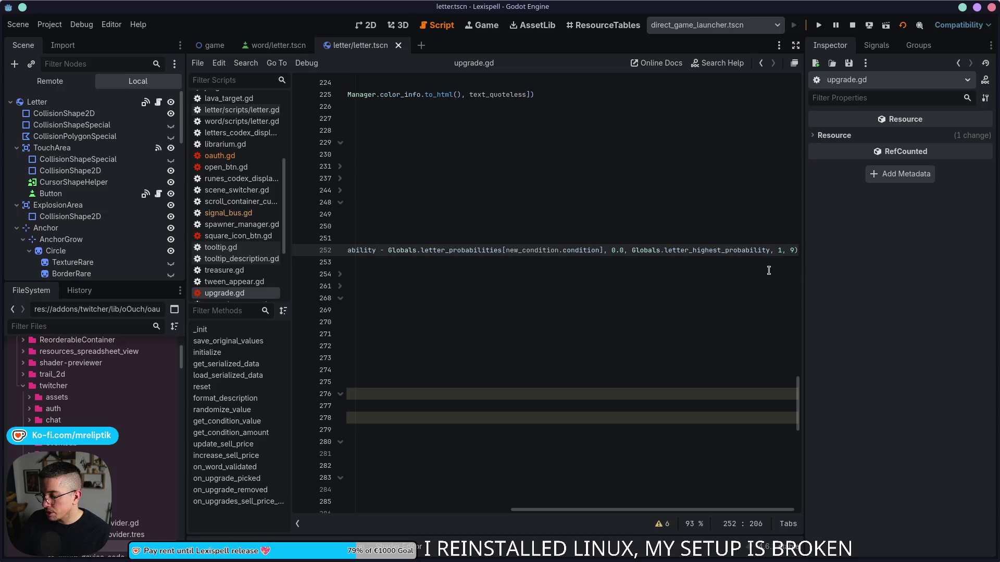
scroll(604, 266, "left", 10)
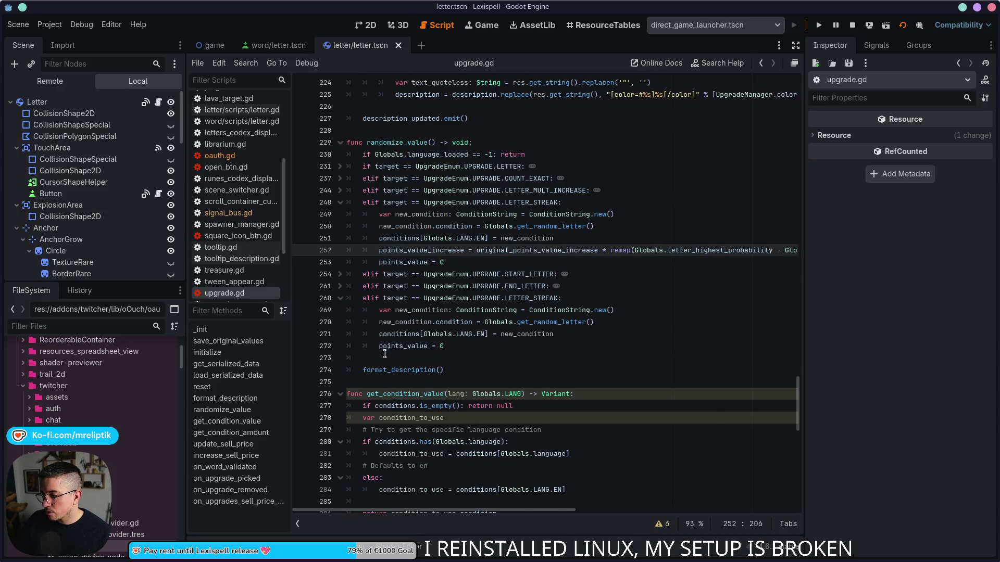
left_click(63, 326)
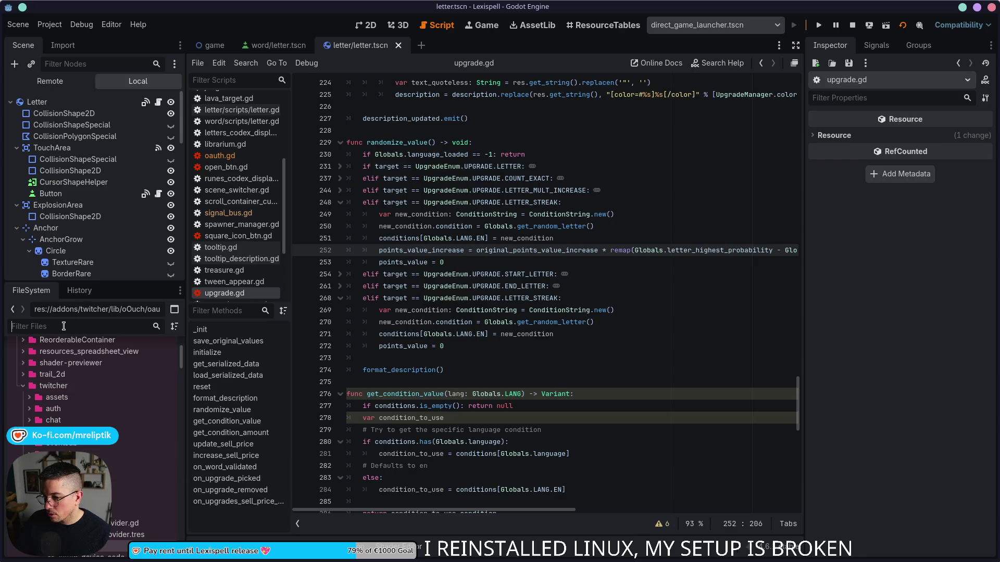
- Open upgrade_letter_additive.tres and set its Points Value Increase to 1.0, then save
type("additi")
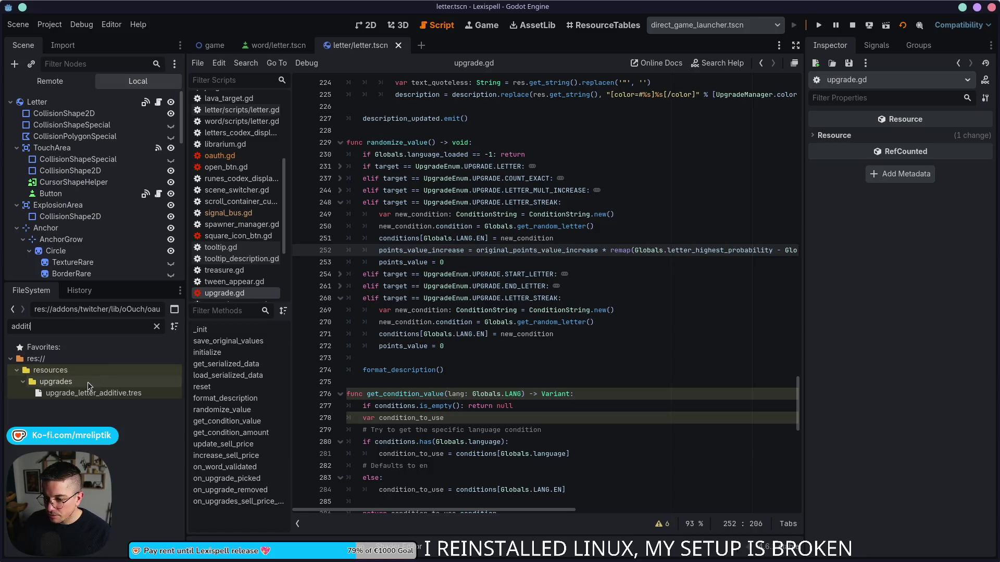
double_click(78, 393)
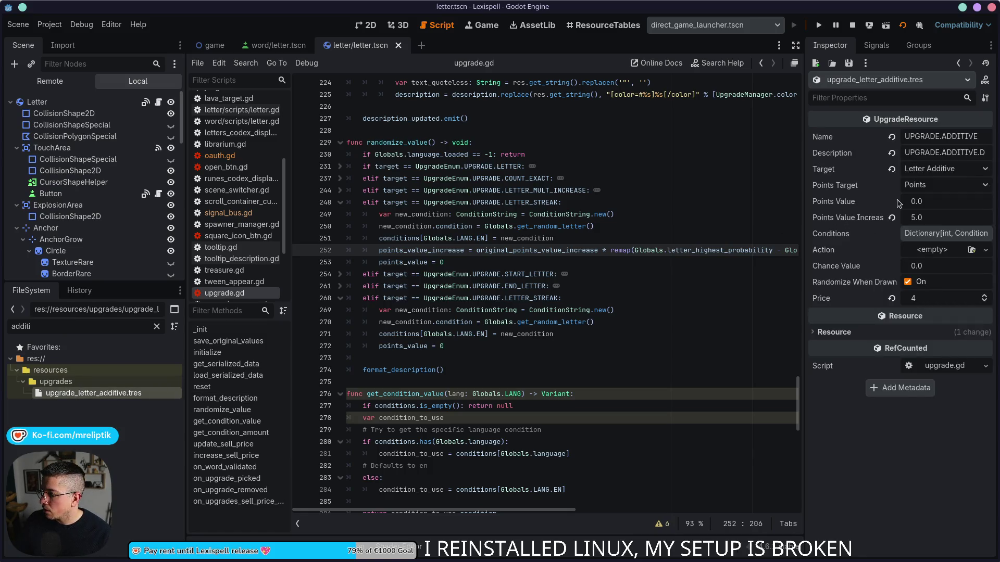
left_click(945, 220)
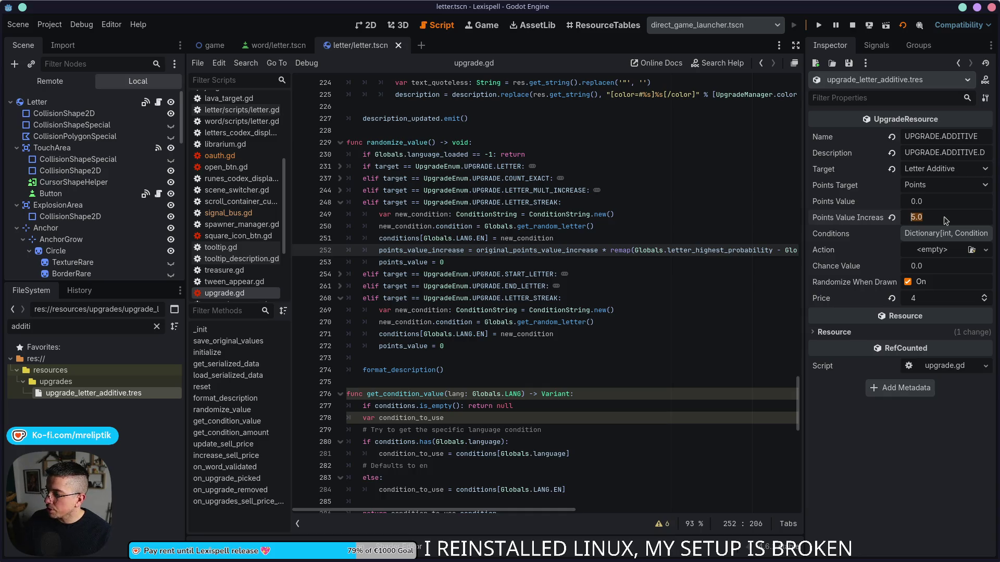
type("1")
key("Return")
key("ctrl+s")
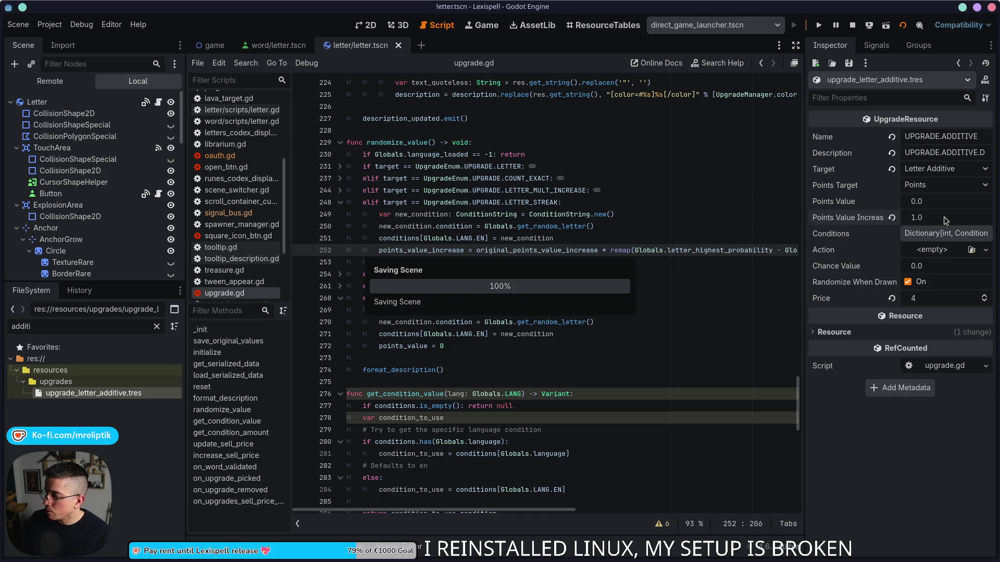
- Review where points_value_increase and original_points_value_increase are used on line 252
left_click(448, 251)
double_click(448, 251)
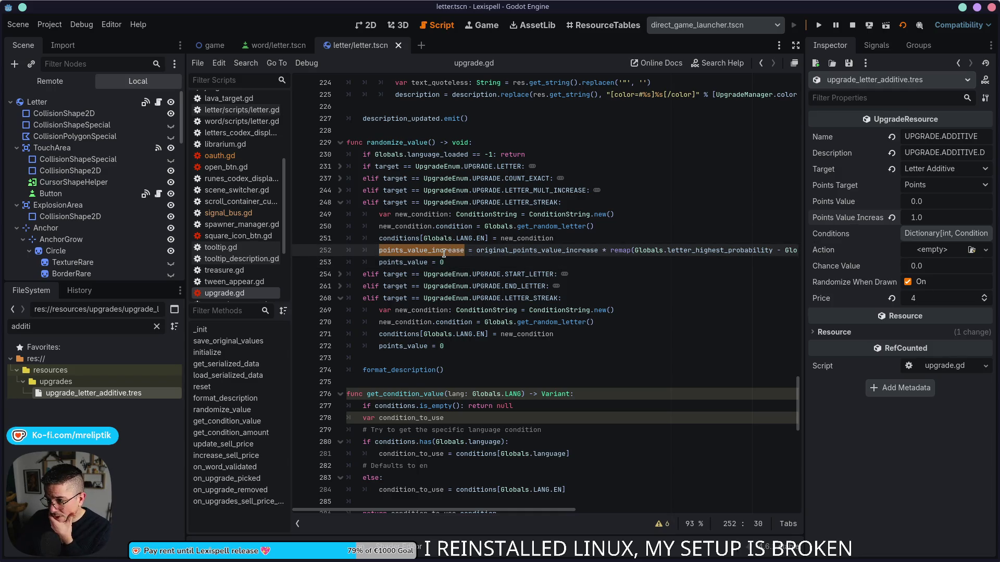
double_click(546, 250)
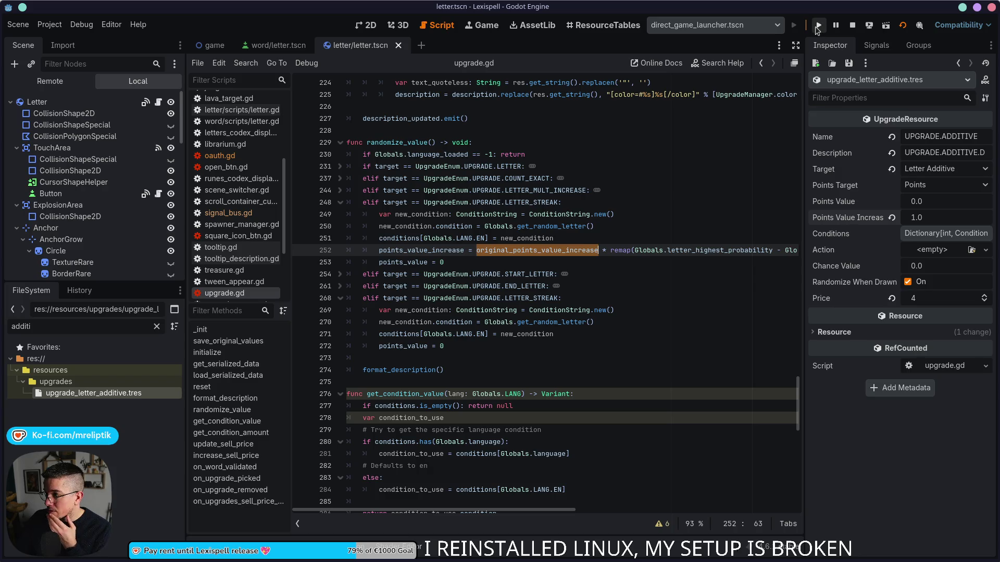
- Restart the game and get past the supported-inputs screen and demo welcome panel
left_click(852, 25)
left_click(819, 25)
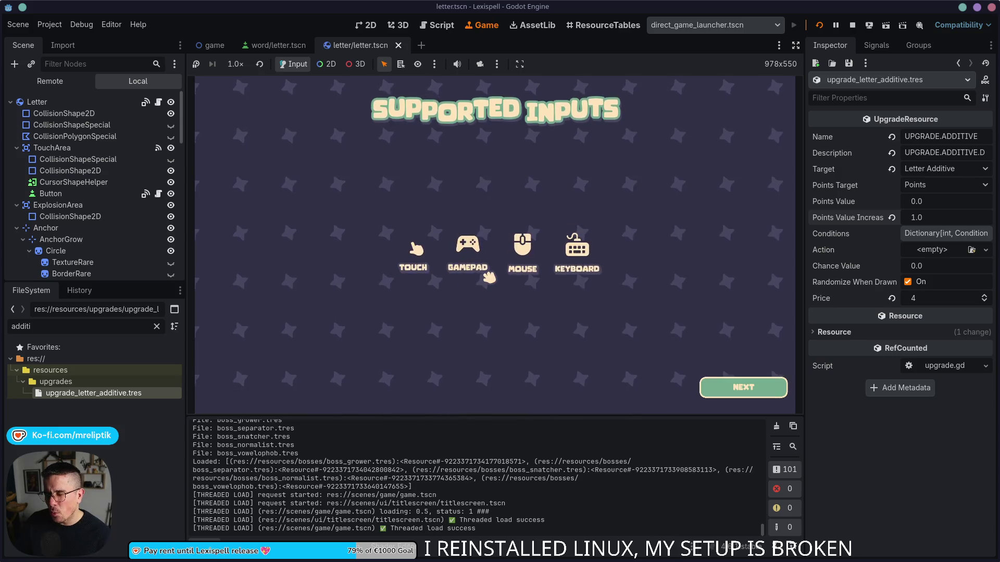
left_click(769, 388)
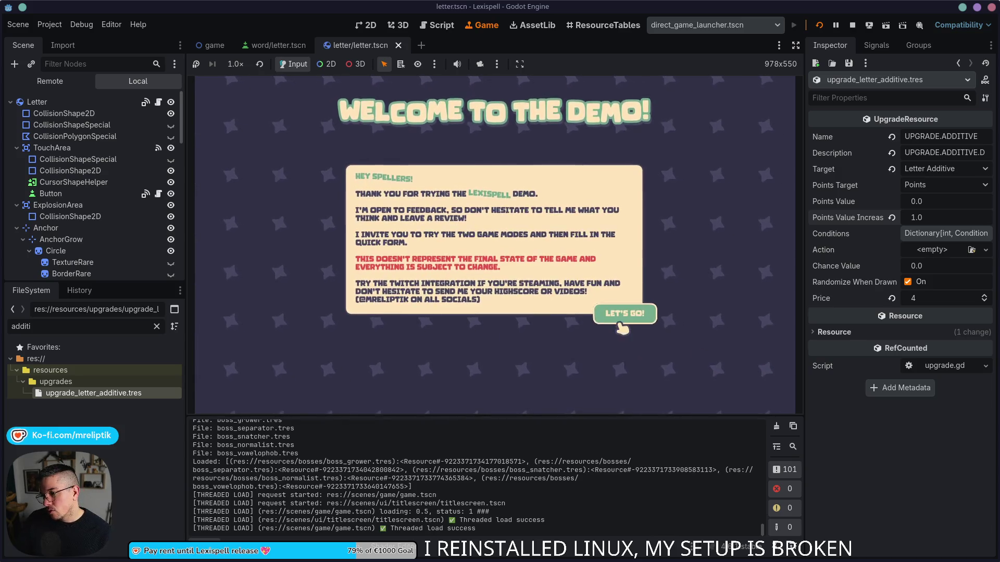
left_click(622, 324)
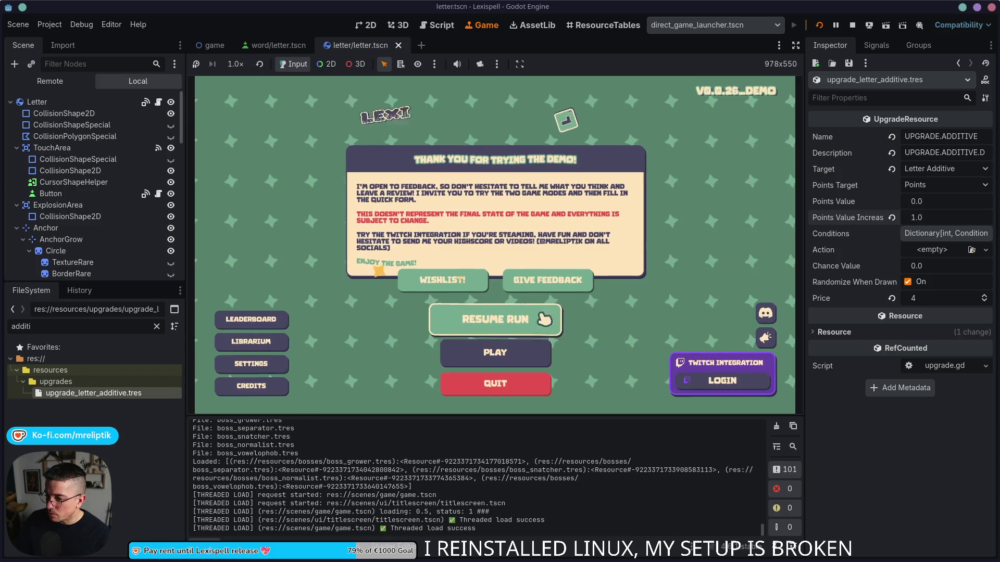
- Relaunch the game, browse the F1 debug upgrade list, then stop the run
left_click(805, 26)
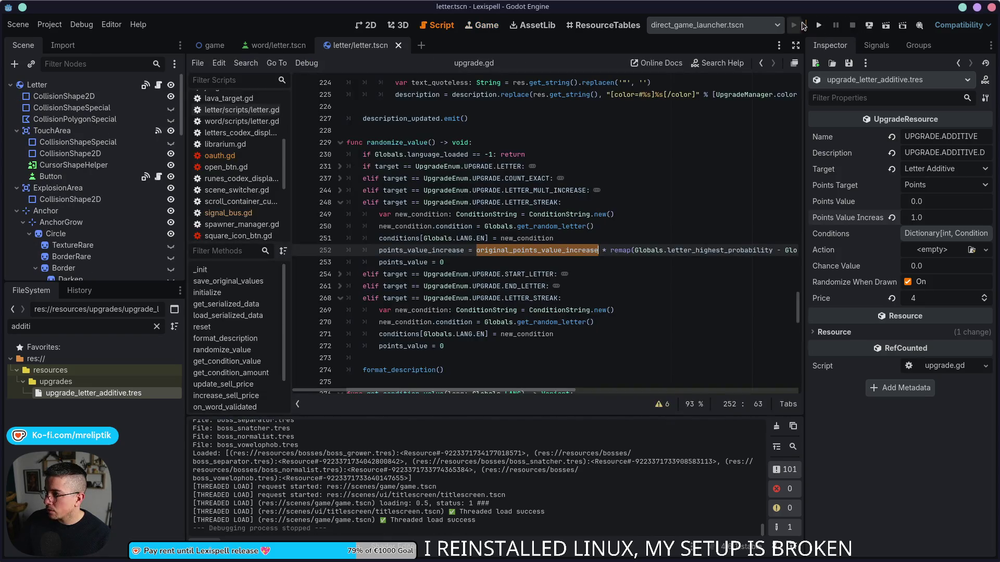
left_click(805, 26)
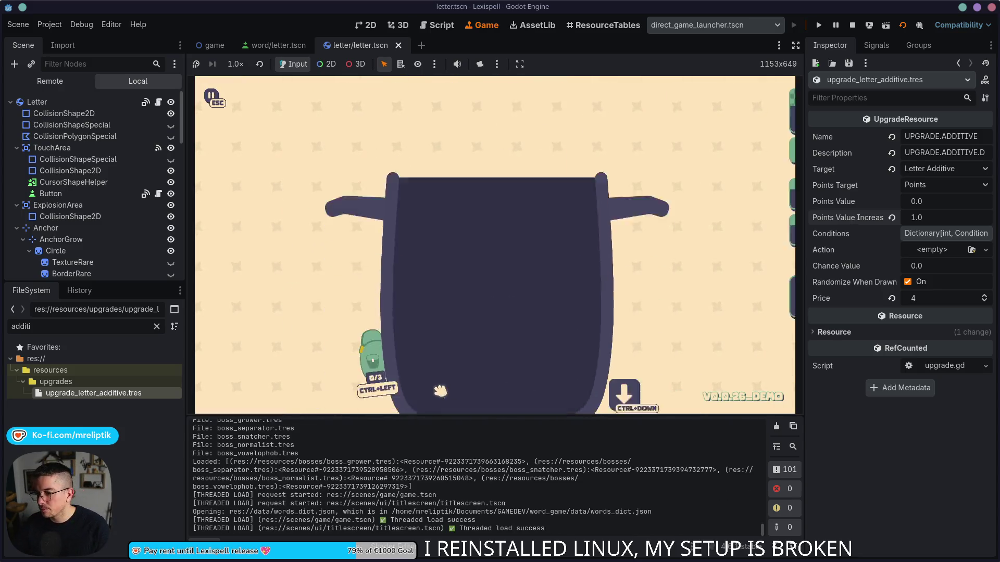
key("F1")
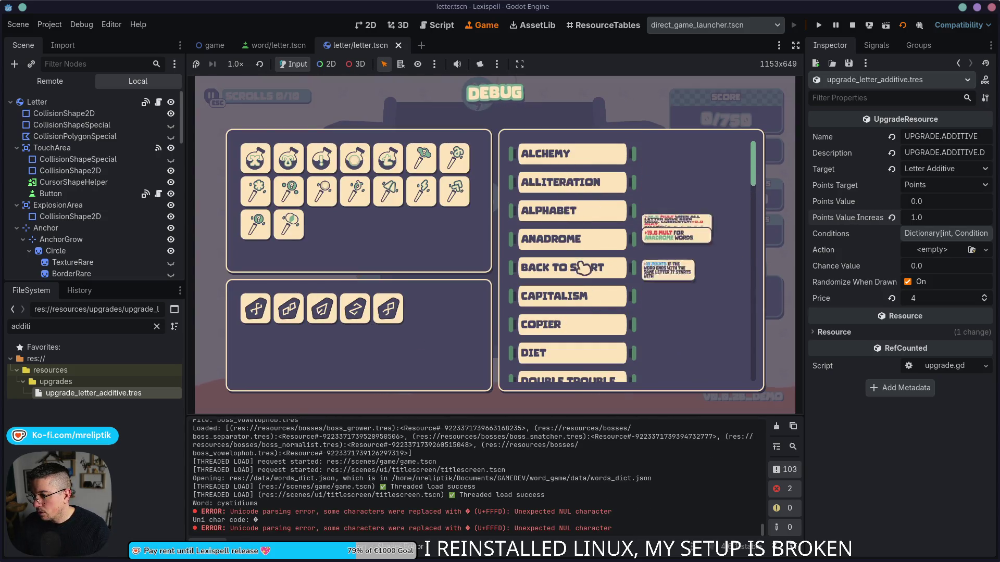
scroll(583, 268, "down", 2)
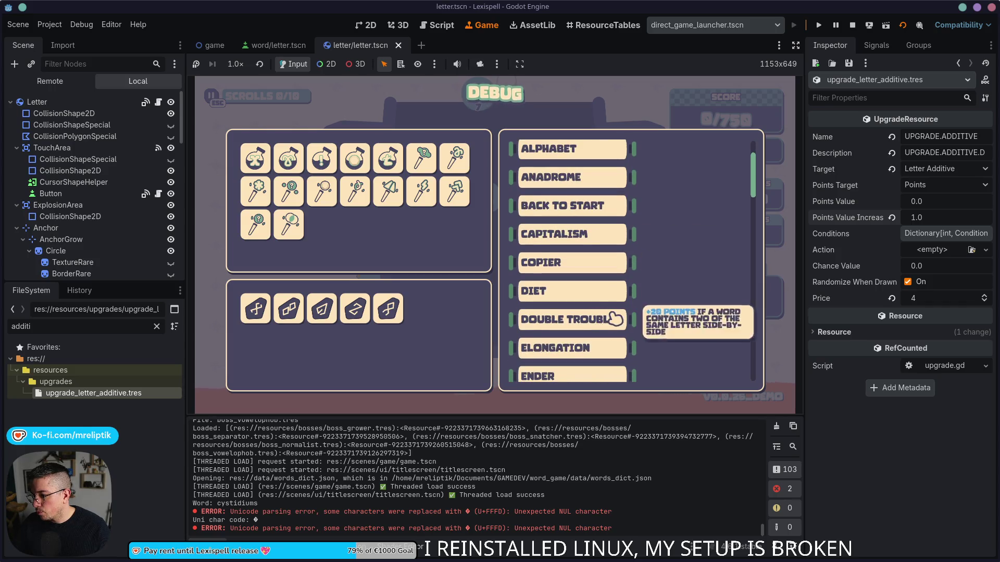
scroll(616, 318, "down", 10)
left_click(852, 25)
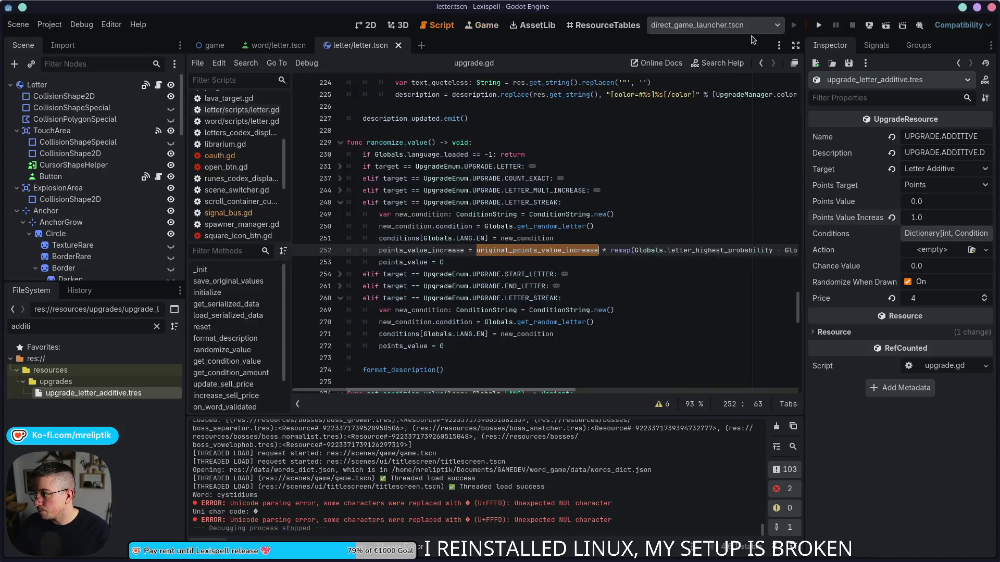
- In the localization sheet, copy UPGRADE.ADDITIVE into A565 and rename it UPGRADE.LETTER_STREAK
mouse_move(152, 560)
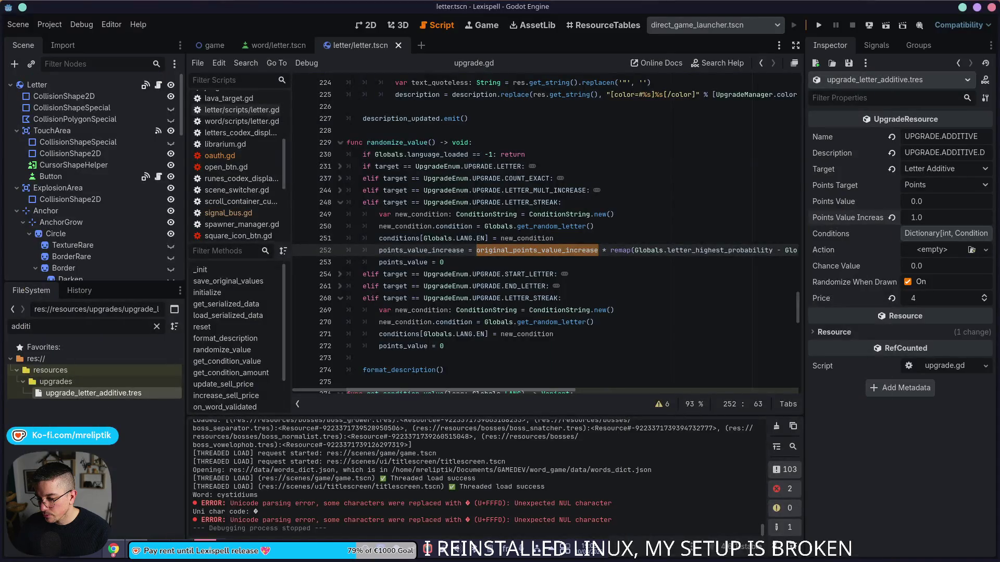
left_click(160, 550)
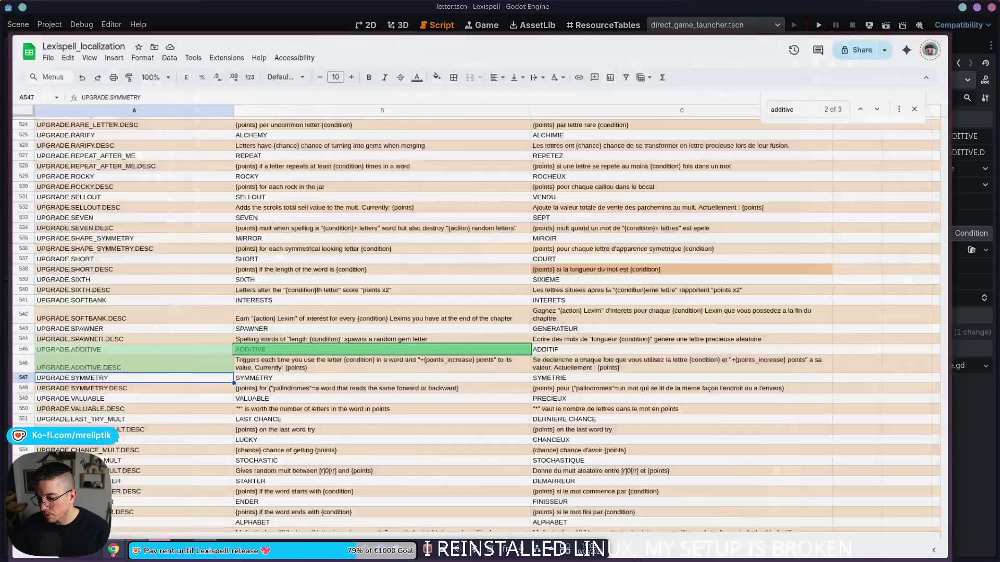
scroll(201, 389, "down", 5)
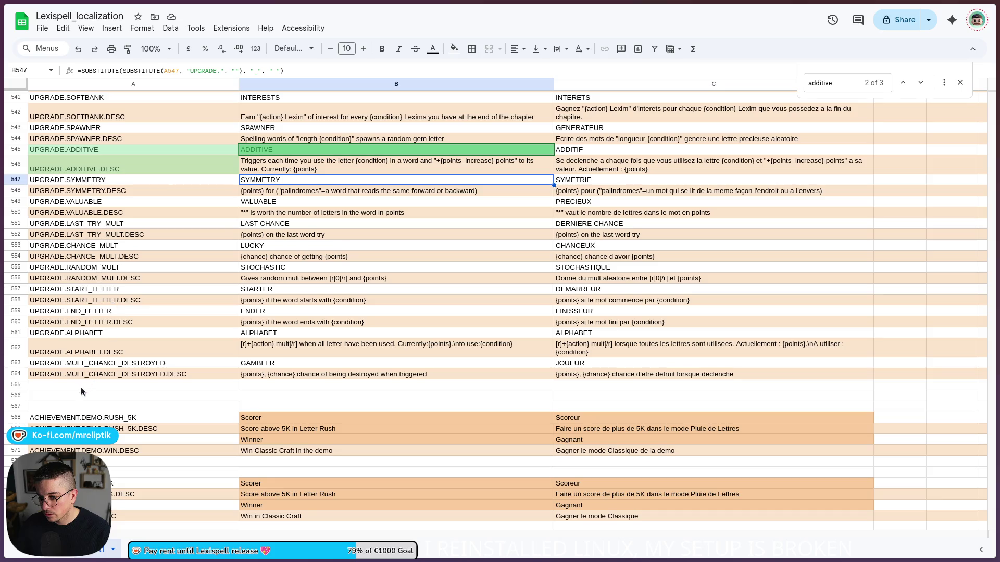
left_click(135, 341)
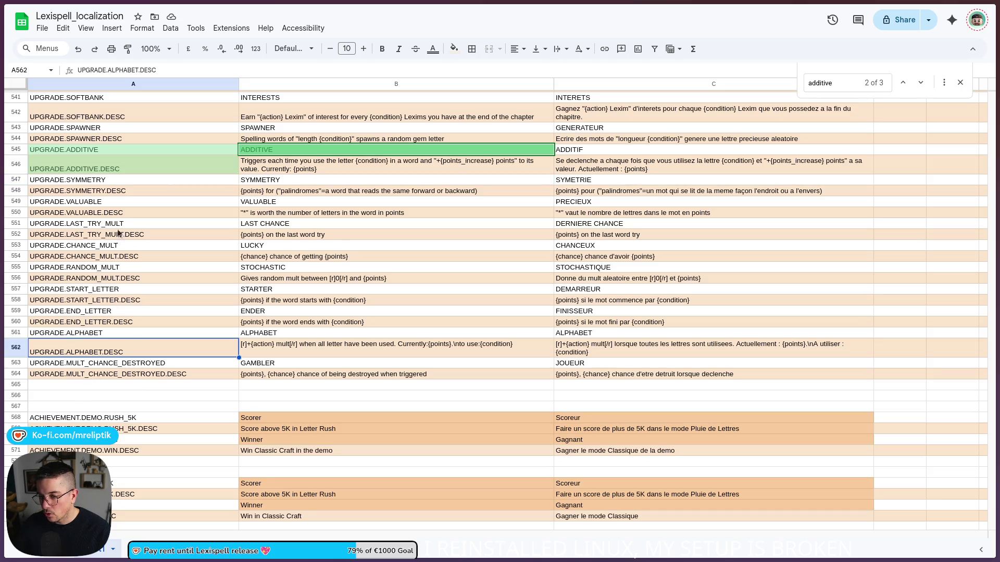
left_click(121, 151)
left_click(138, 389)
type("UPGRADE.ADDITIVE")
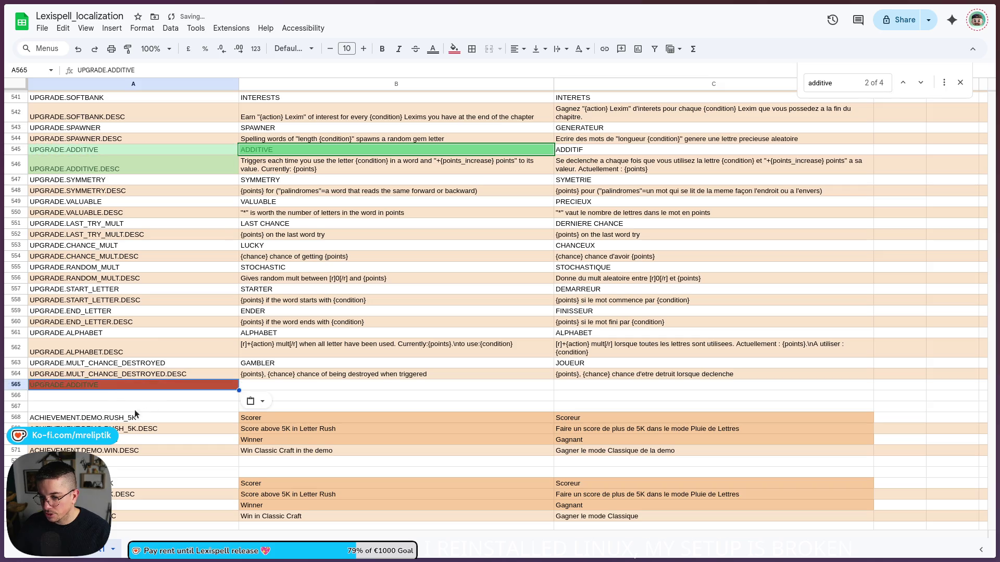
key("Return")
key("ctrl+shift+Left")
type("LETTRE")
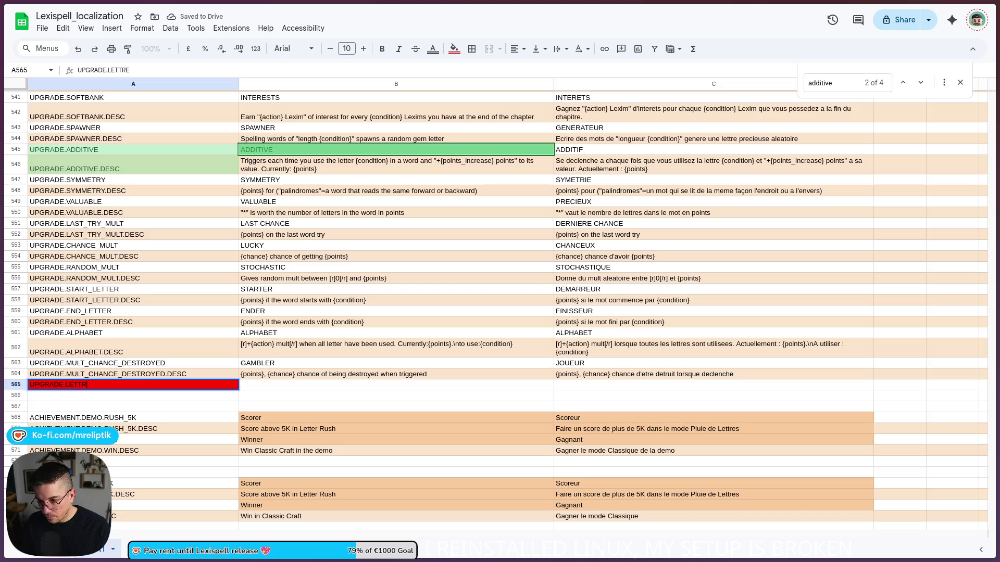
type("R_STREAK")
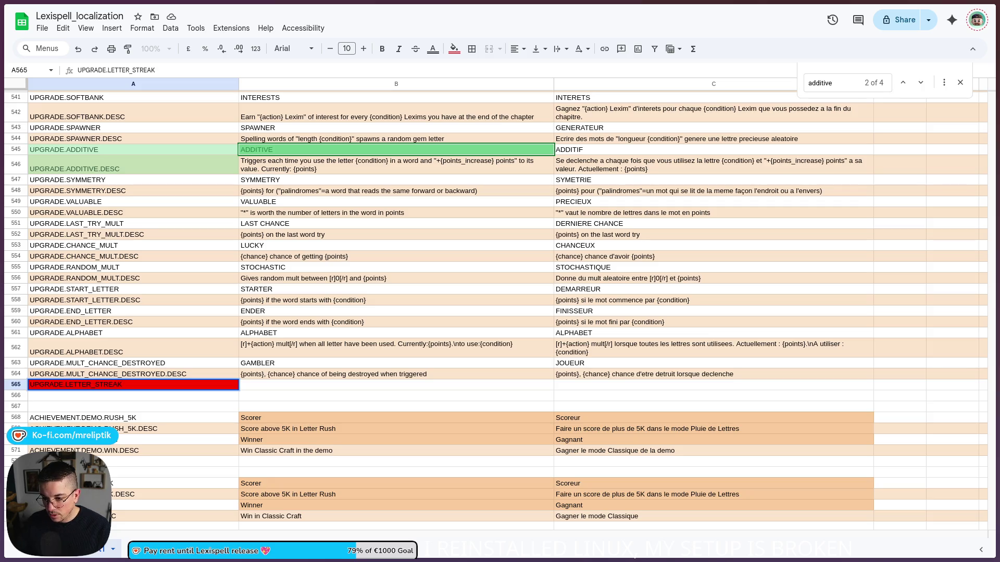
key("shift+Return")
- Copy the key into A566 as UPGRADE.LETTER_STREAK.DESC
left_click(120, 385)
key("ctrl+c")
left_click(133, 396)
key("ctrl+v")
double_click(136, 395)
key("Return")
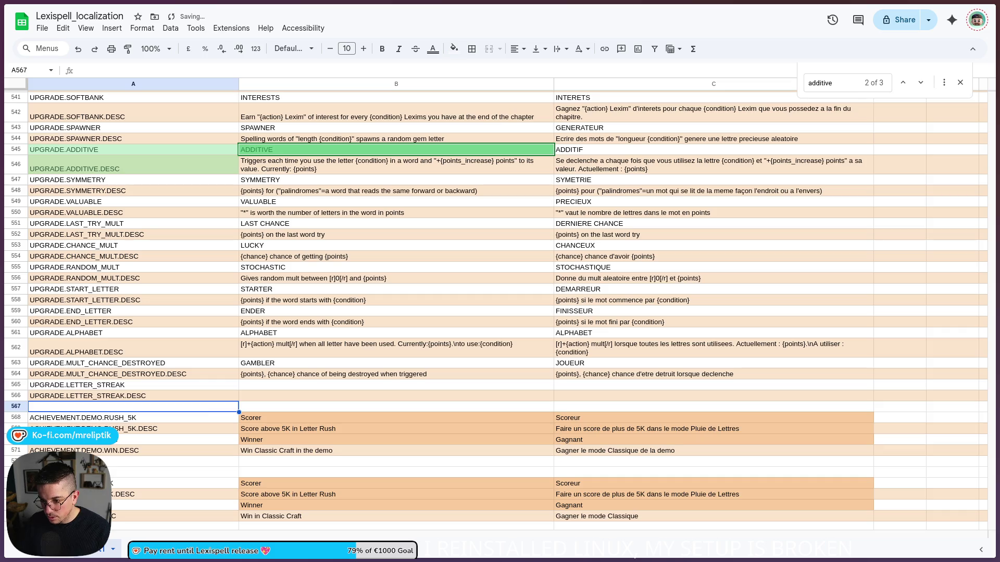
- Enter STREAK as both the English (B565) and French (C565) names
left_click(264, 386)
type("STRE")
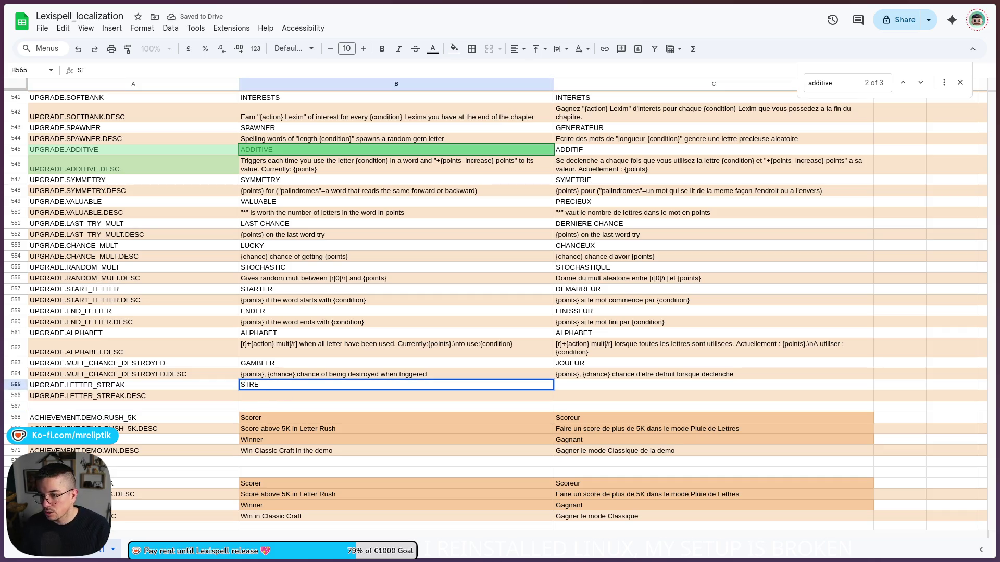
key("Return")
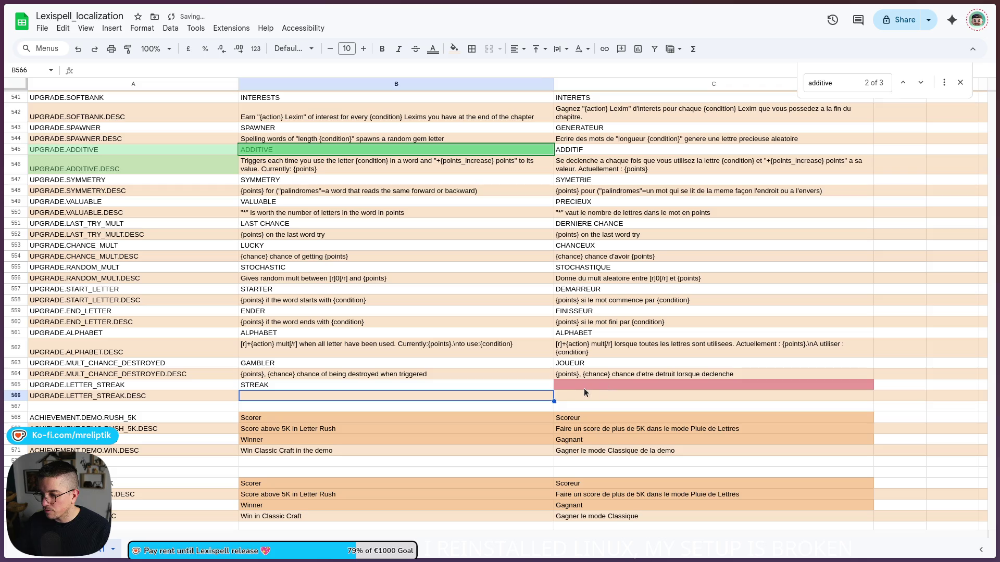
left_click(585, 388)
type("STREAK")
key("Return")
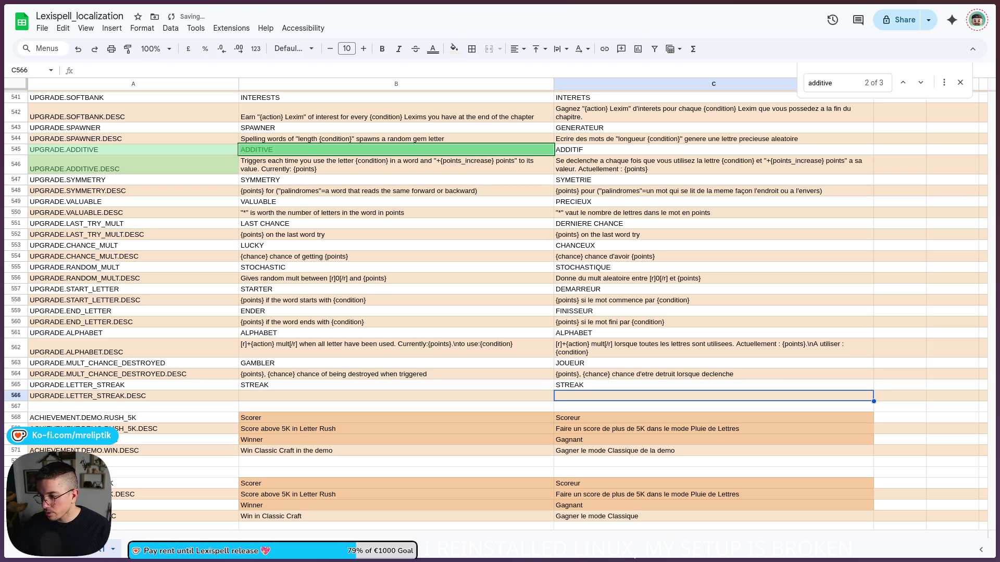
left_click(313, 388)
key("ctrl+f")
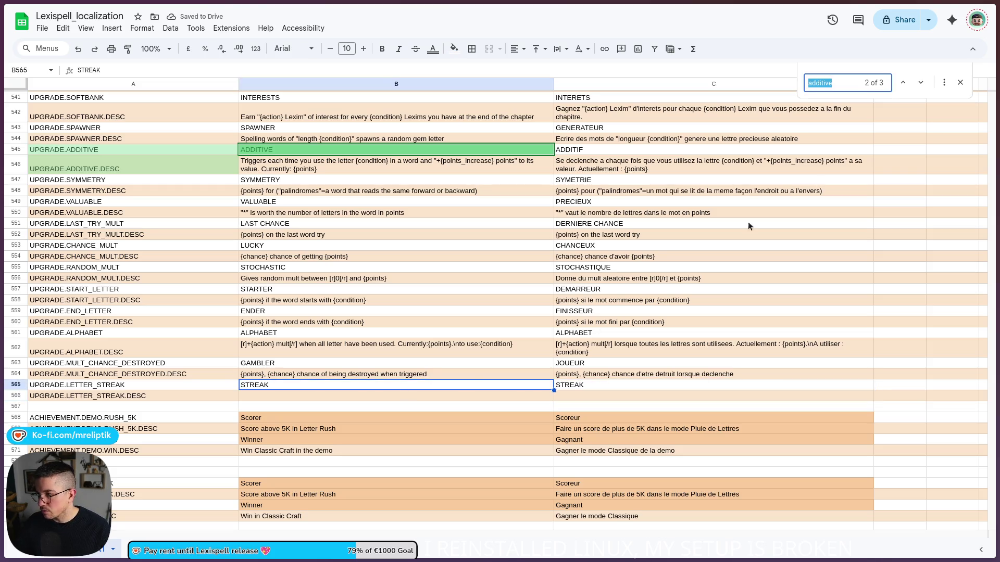
type("STEAK")
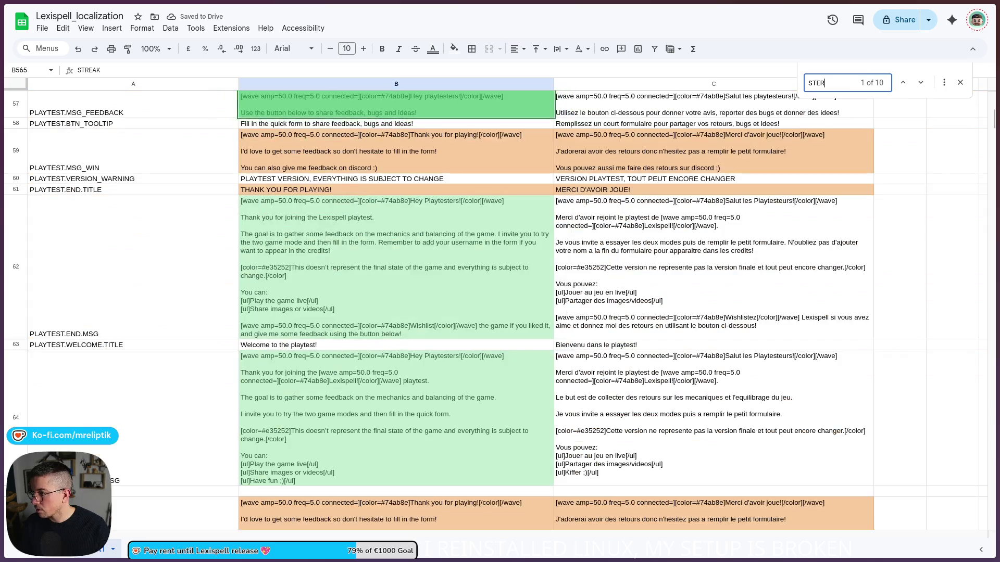
- Search the sheet for STREAK to find the new row and its empty description cell B566
key("BackSpace")
key("BackSpace")
key("BackSpace")
type("REAK")
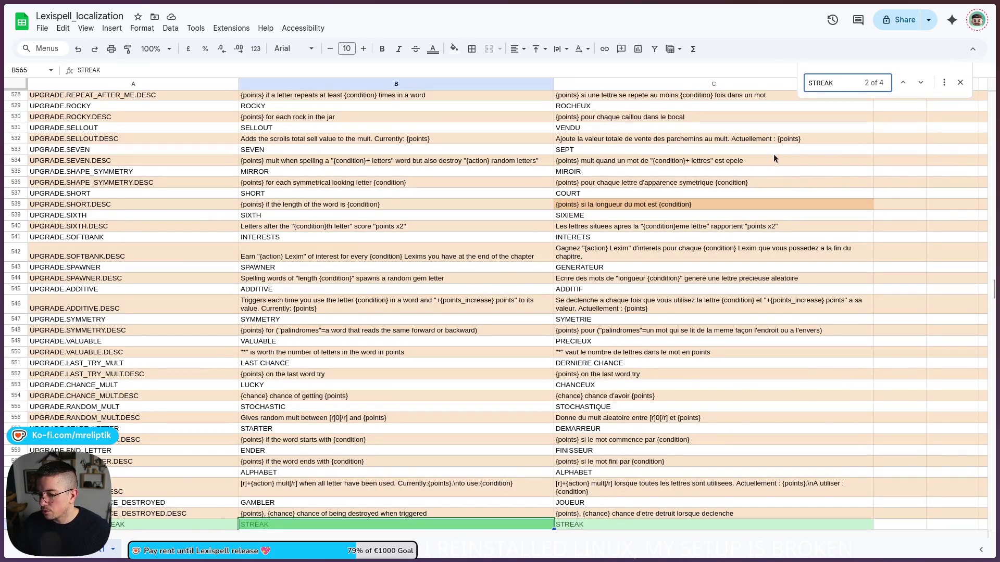
left_click(921, 83)
left_click(921, 83)
left_click(921, 83)
left_click(921, 83)
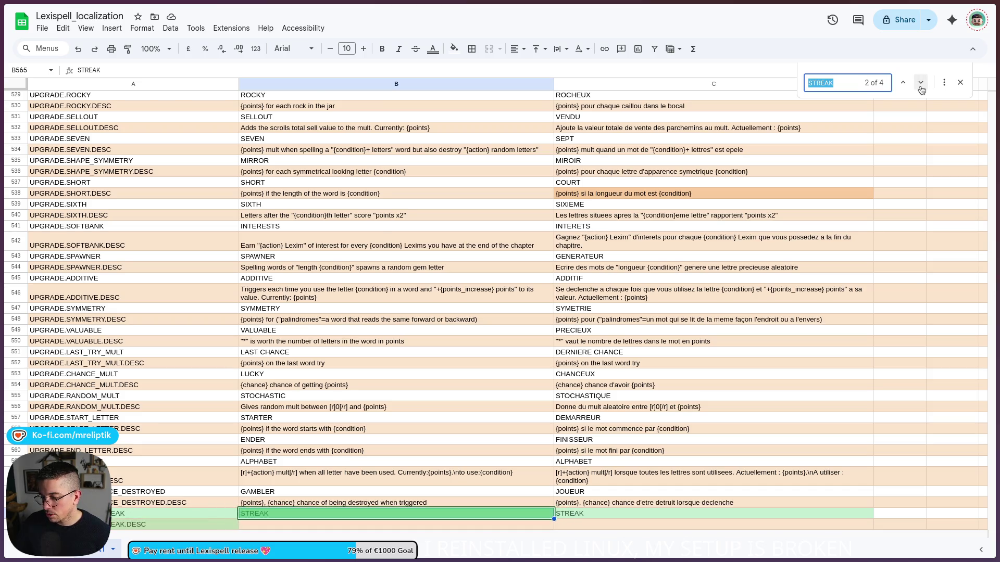
left_click(958, 85)
scroll(454, 297, "down", 4)
left_click(276, 338)
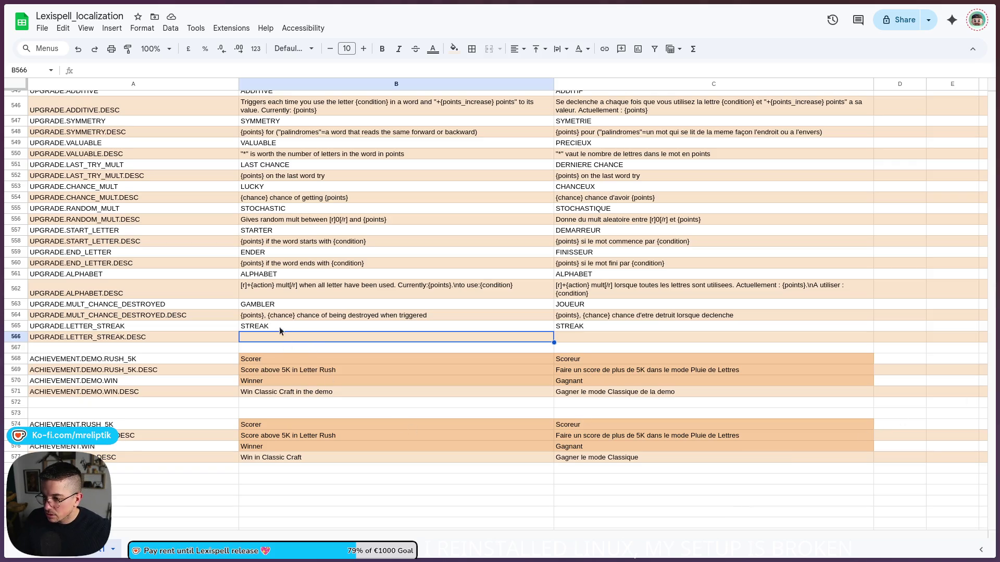
scroll(316, 282, "up", 3)
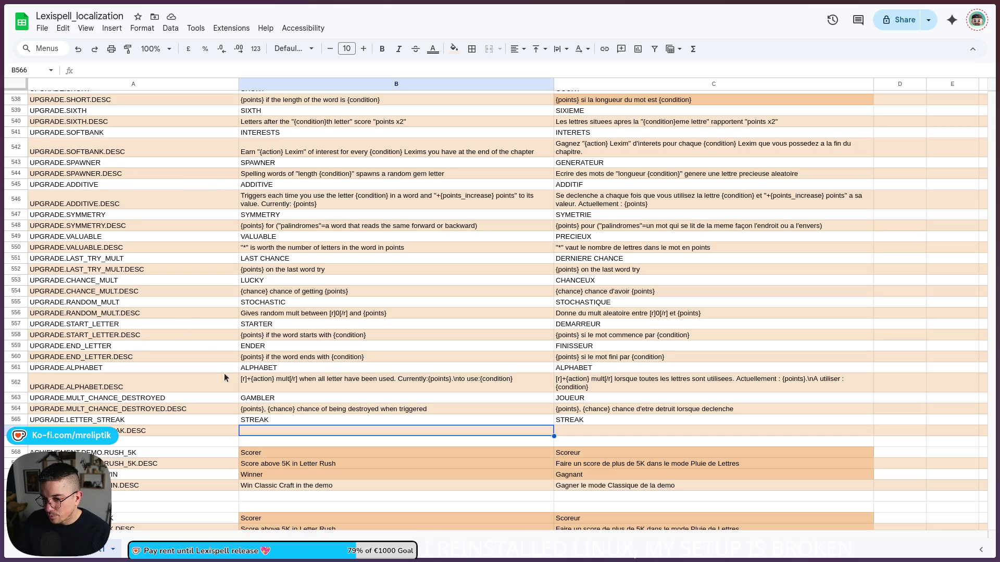
scroll(343, 314, "up", 3)
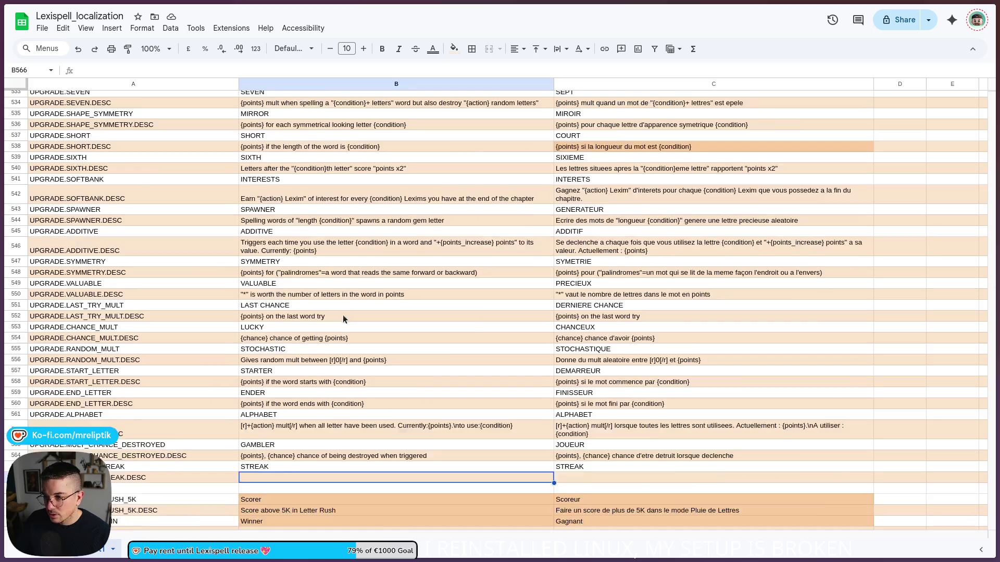
scroll(185, 301, "down", 3)
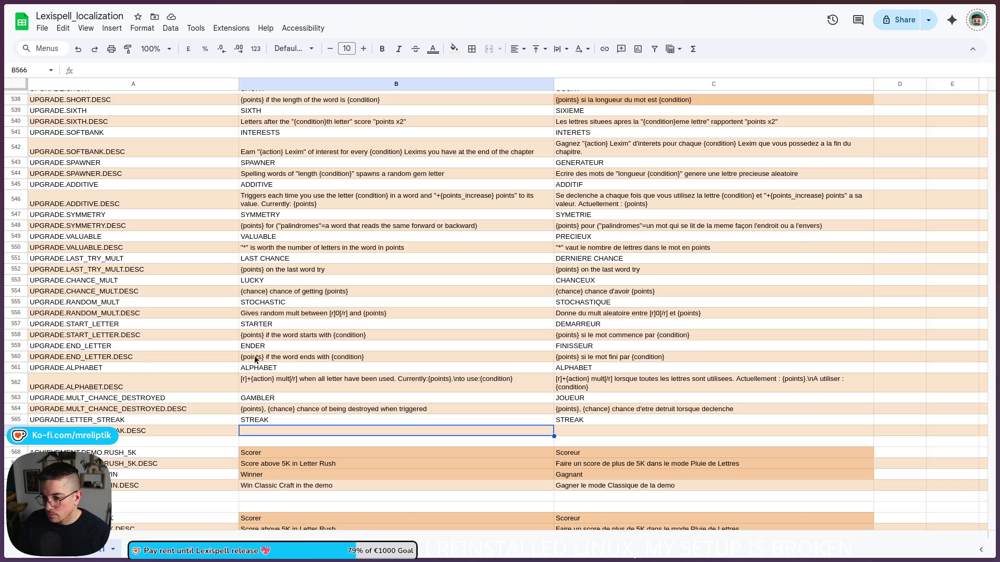
- Paste the ADDITIVE description into B566, change 'points' to 'mult', and add 'Resets if the letter is not used.'
left_click(299, 201)
left_click(279, 428)
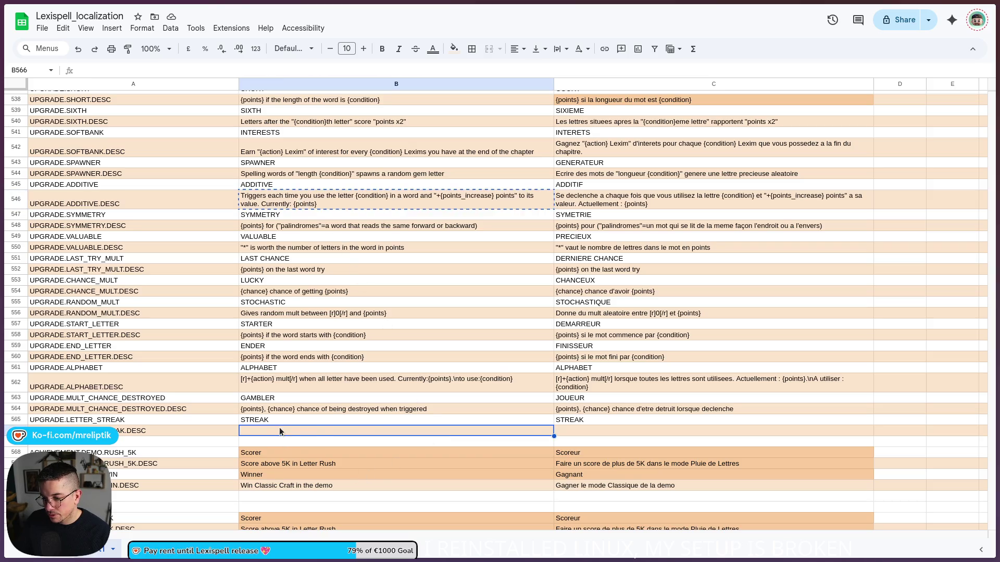
key("ctrl+v")
double_click(275, 443)
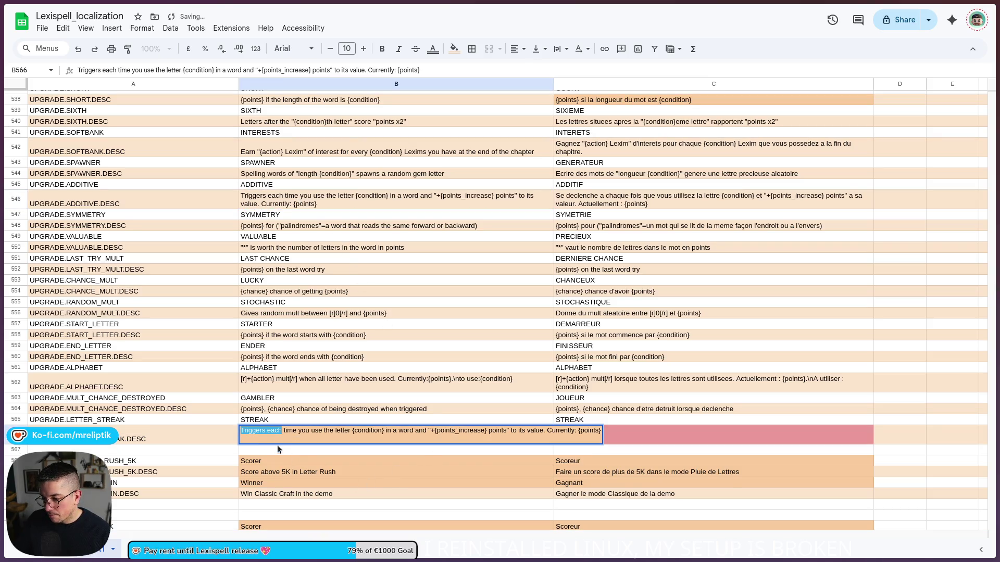
left_click(311, 431)
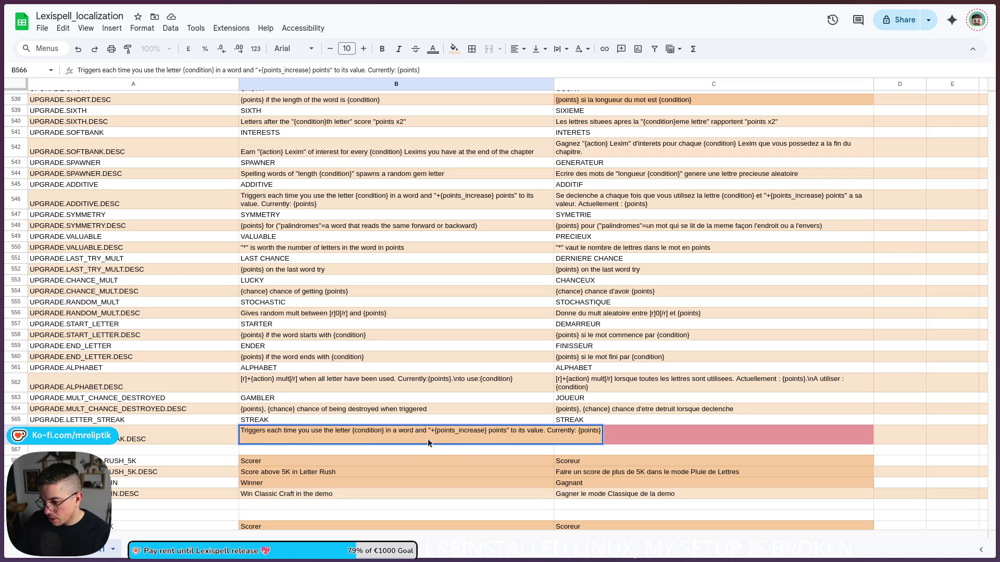
double_click(497, 431)
type("mult")
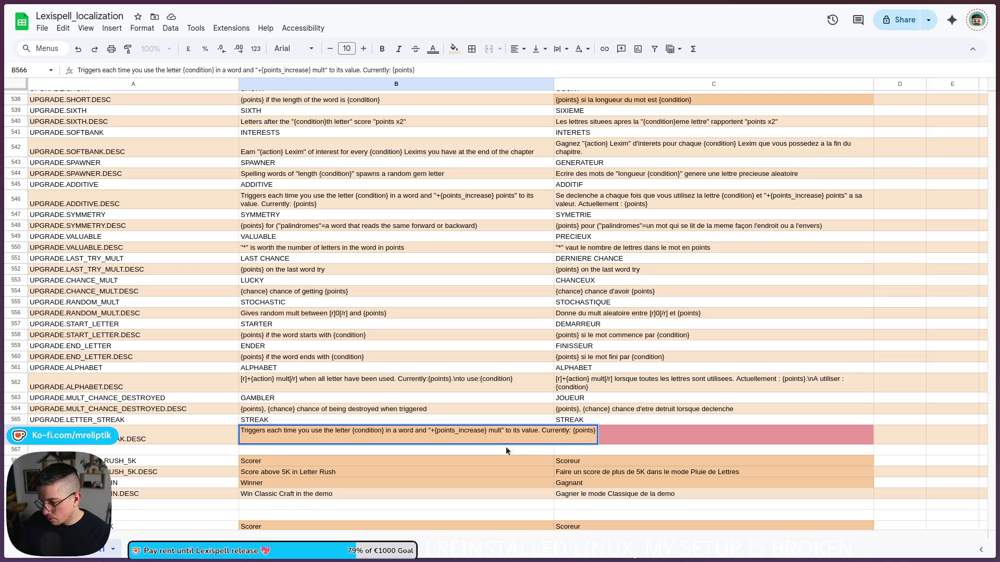
left_click(540, 430)
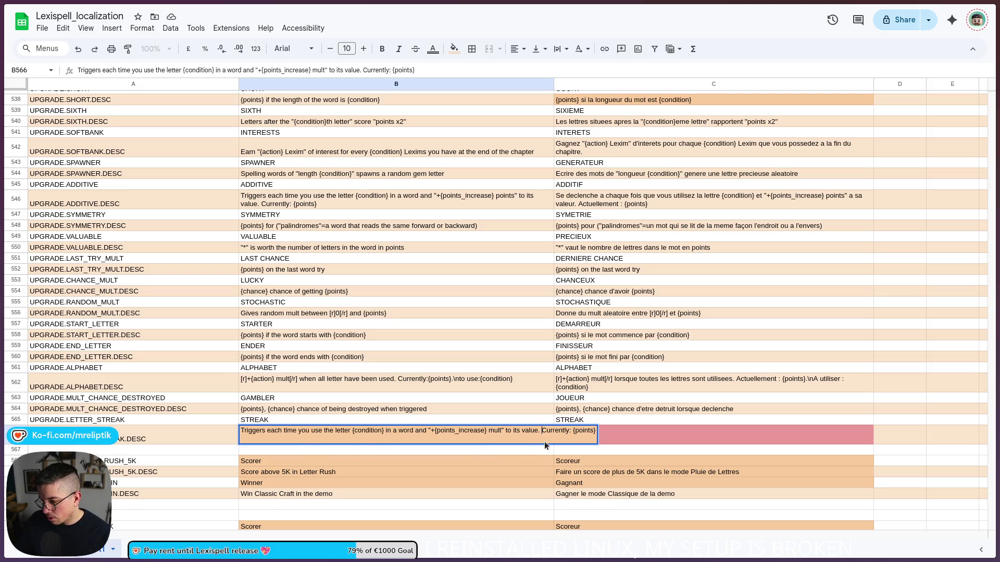
type("Resets")
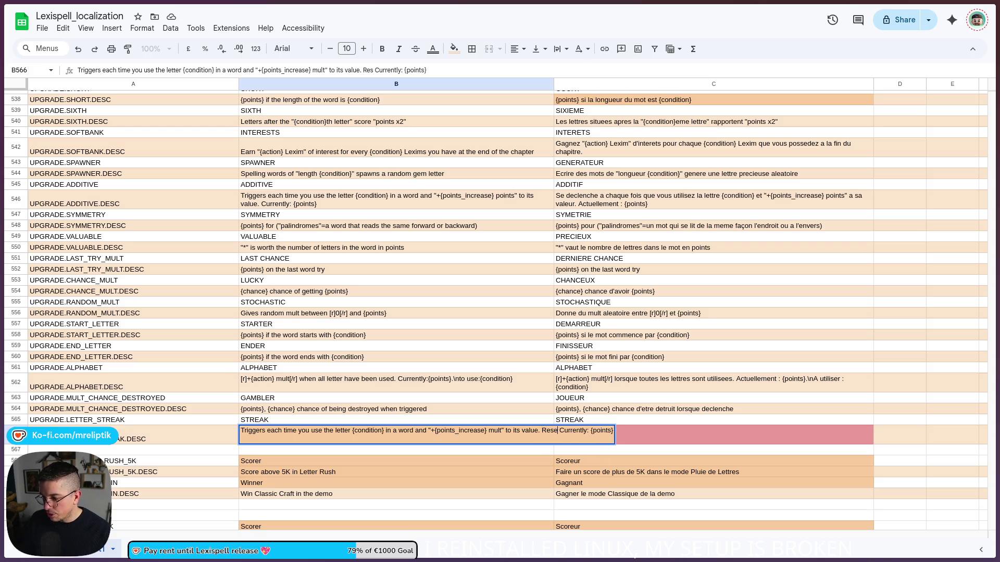
type(" if")
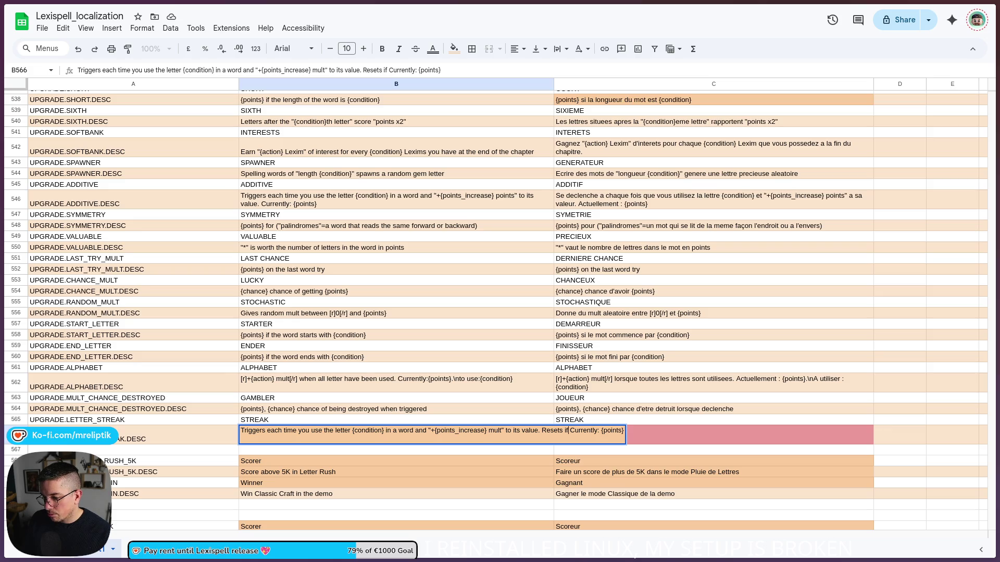
type(" the letter")
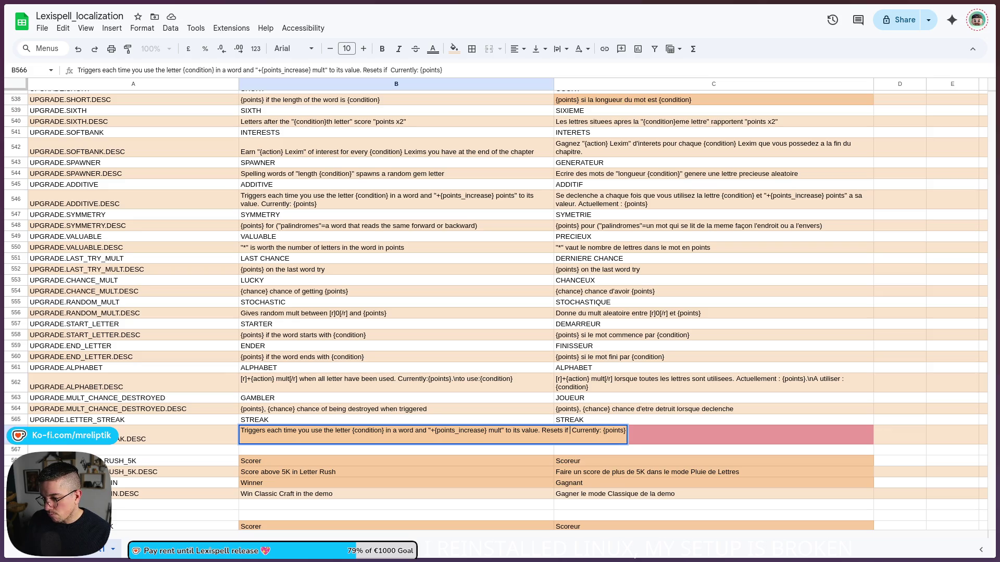
type(" is not used.")
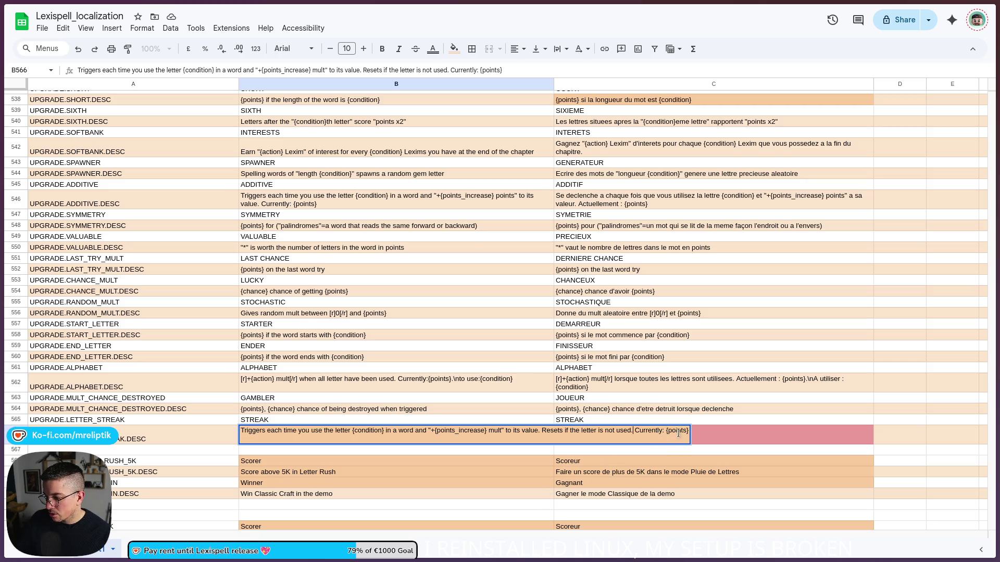
left_click(480, 458)
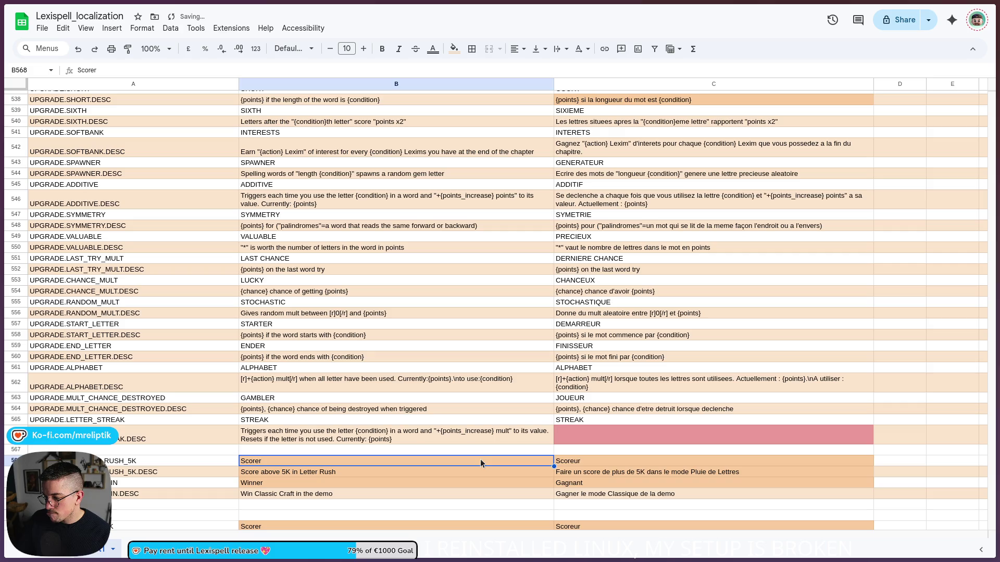
left_click(480, 439)
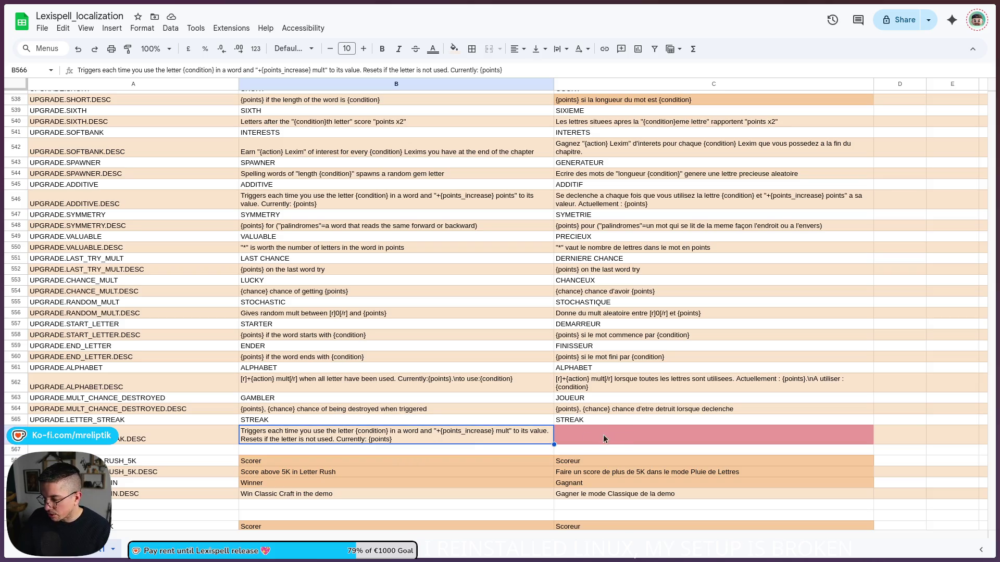
scroll(629, 240, "up", 3)
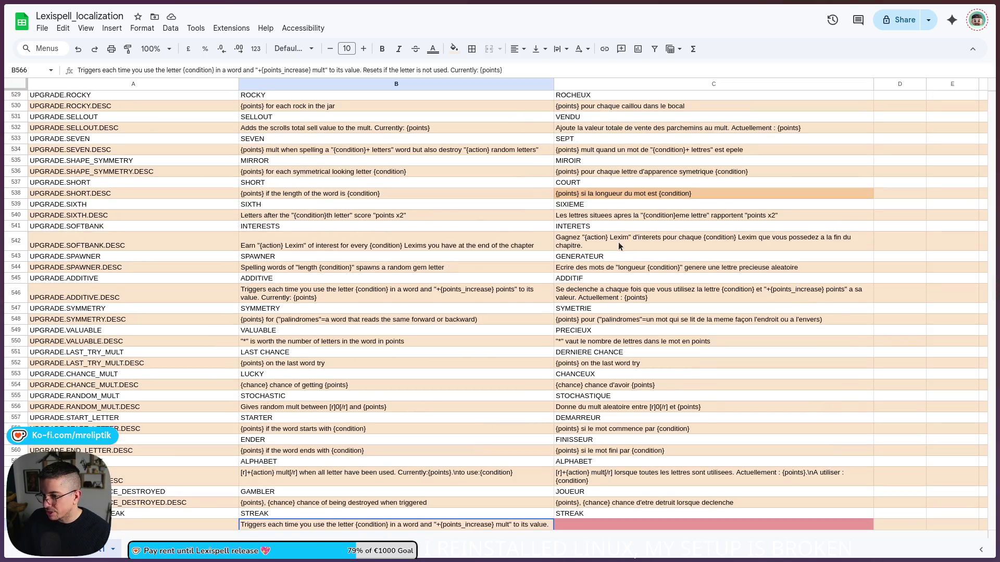
- Paste the French Additive description into C566 and append 'Revient a 0 si la lettre n'est pas utilisee.'
left_click(603, 300)
key("ctrl+c")
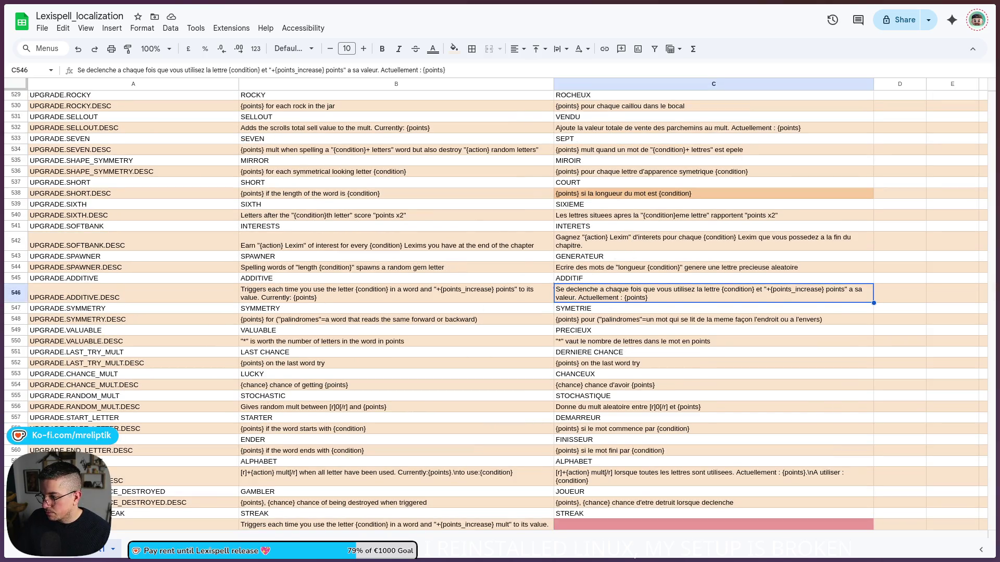
scroll(608, 385, "down", 5)
left_click(596, 342)
key("ctrl+v")
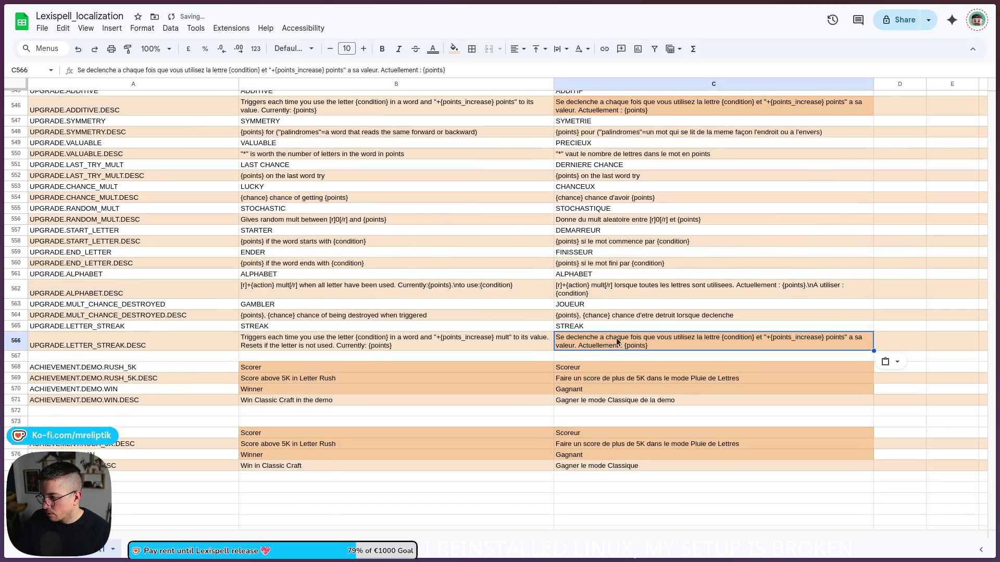
double_click(692, 345)
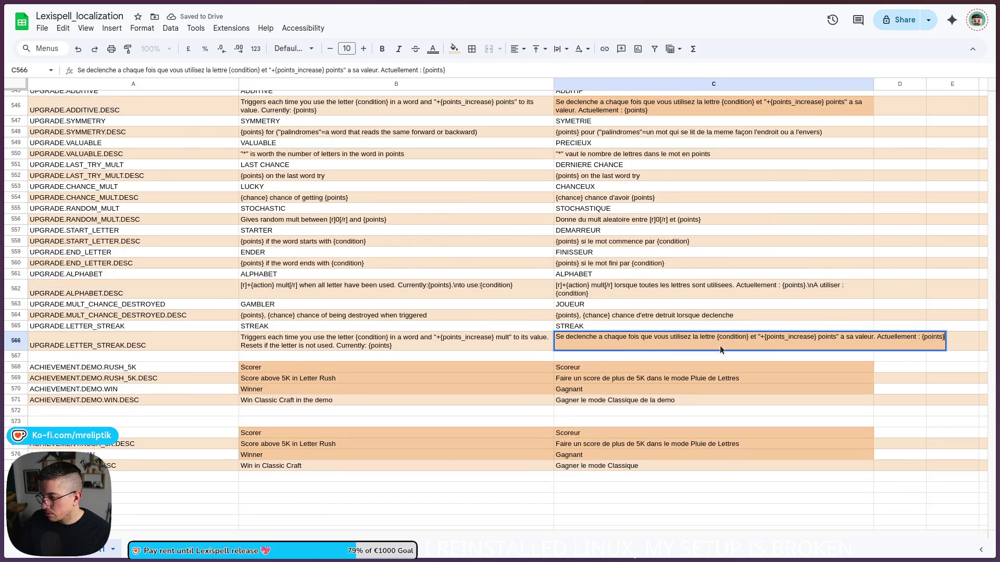
left_click(876, 338)
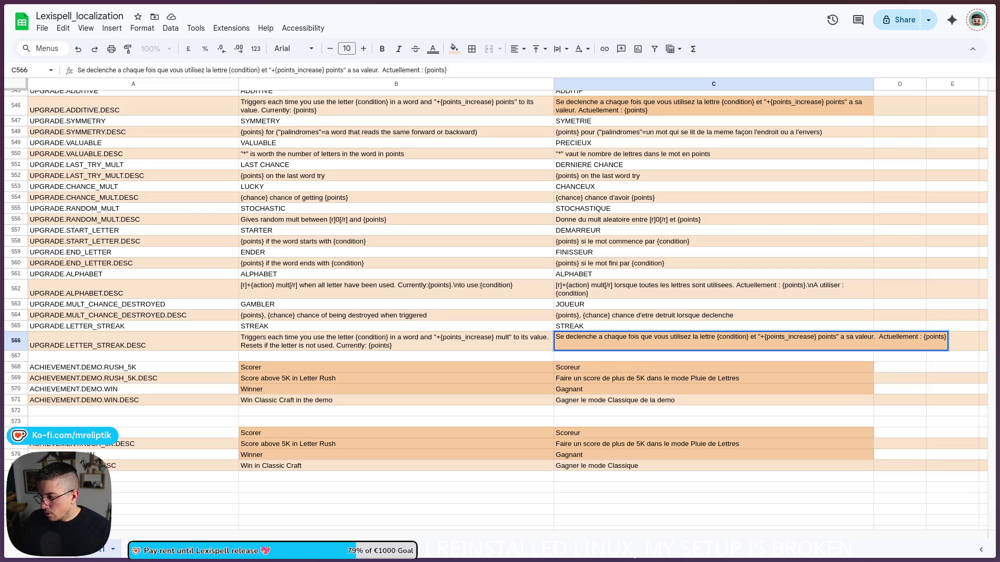
type("Revient a ")
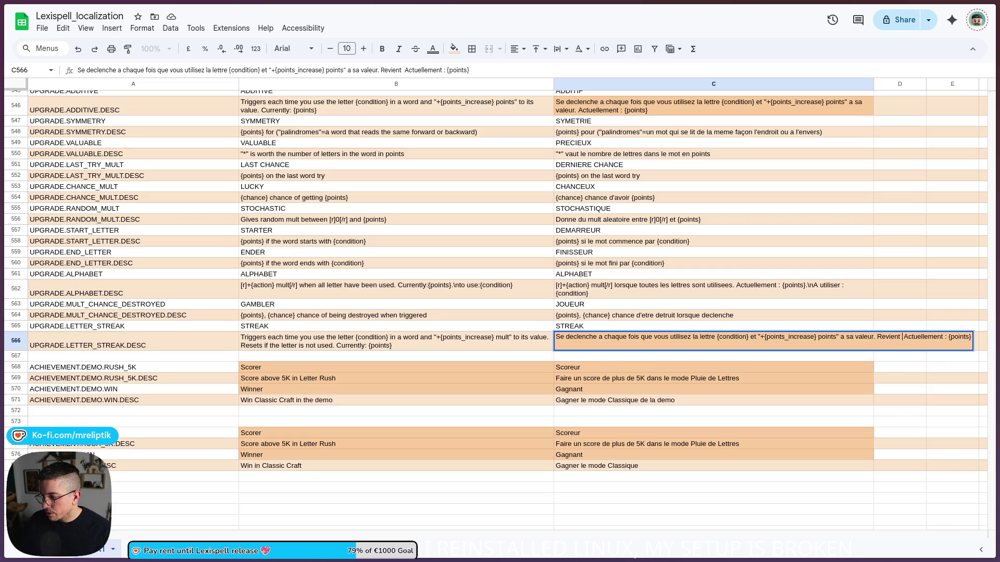
type("0")
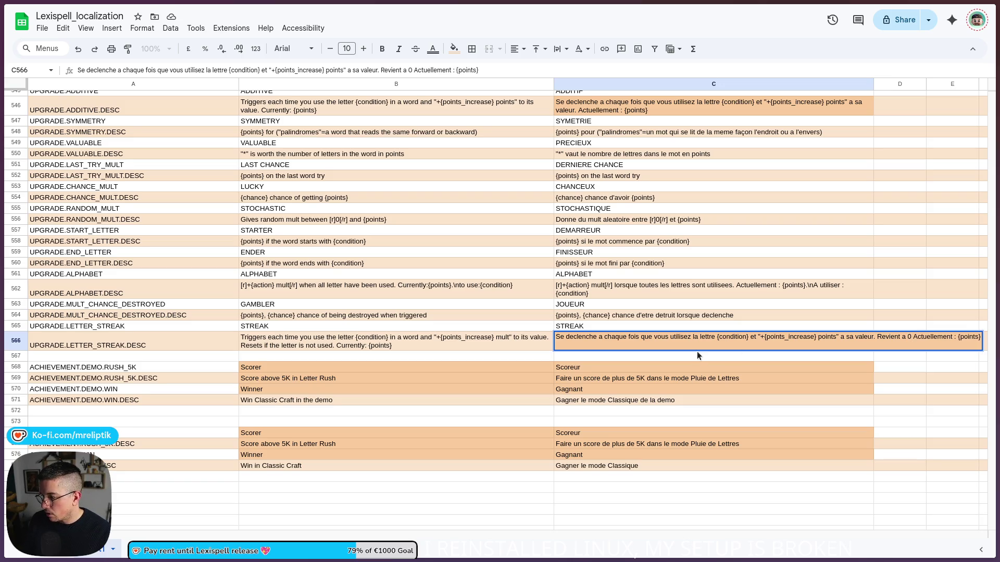
type(" si la lettre n'")
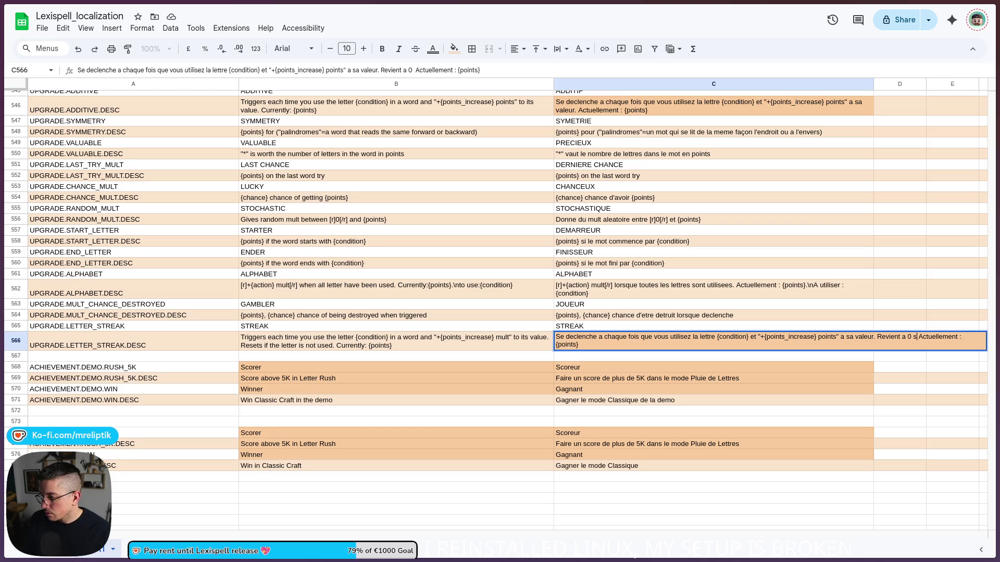
type("est pas uti")
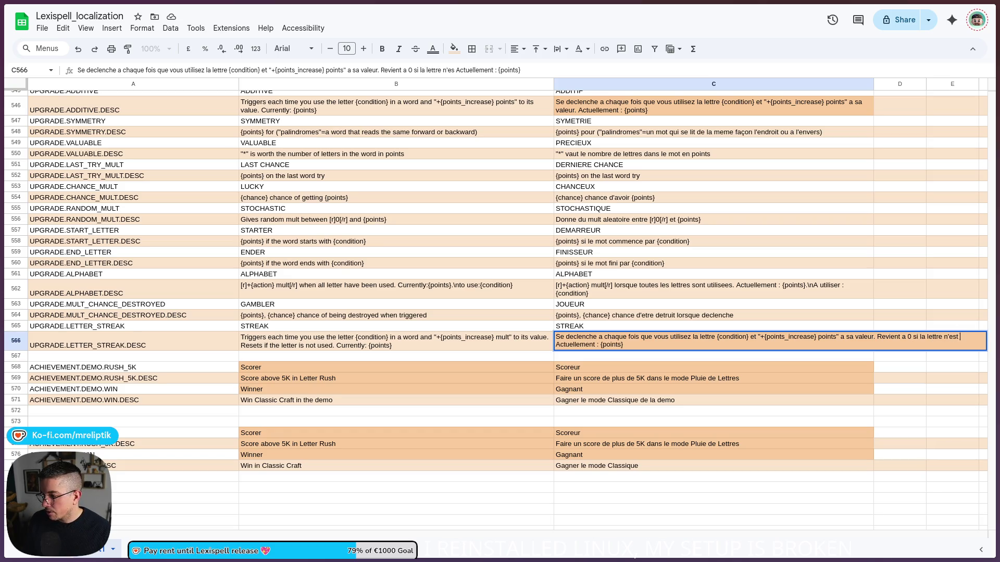
type("lisee.")
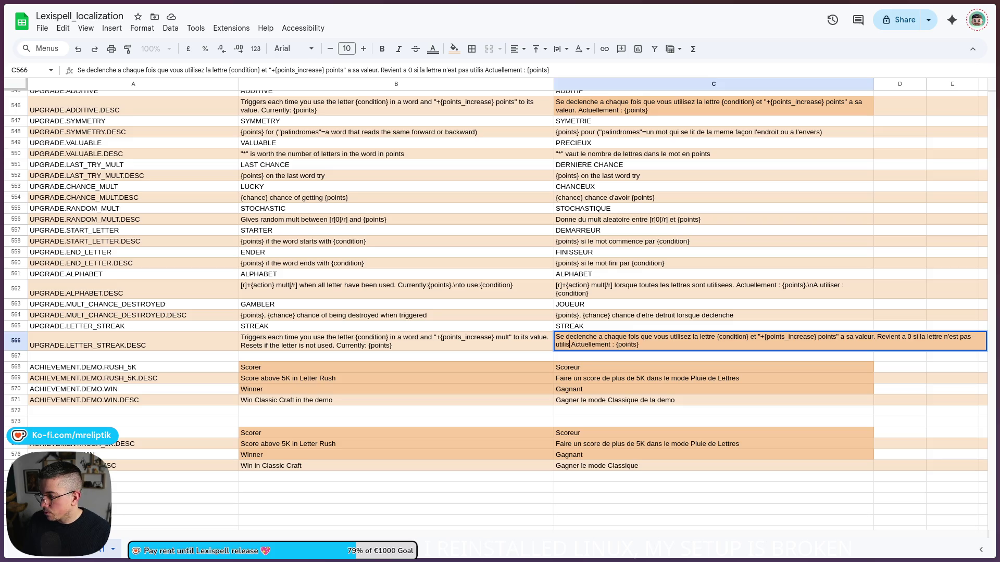
key("Return")
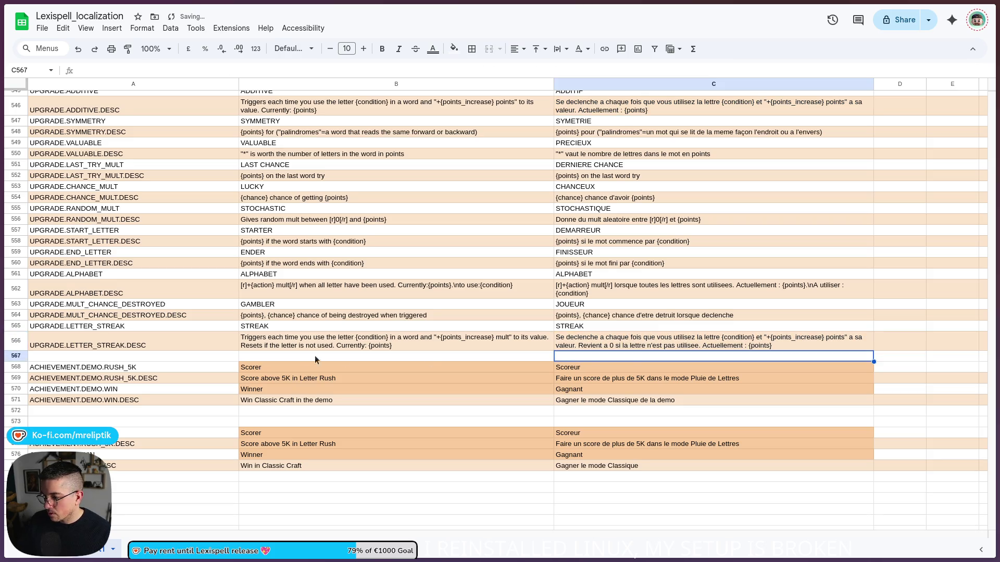
- Make the English description in B566 read 'Resets to 0' and return to Godot
double_click(264, 350)
left_click(563, 338)
type("to ")
type("0")
key("Return")
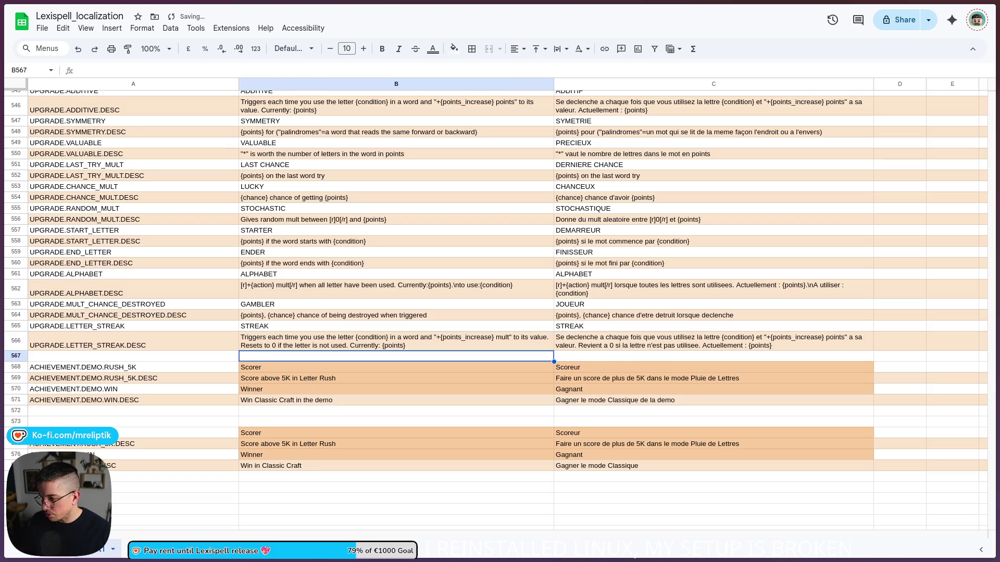
left_click(379, 368)
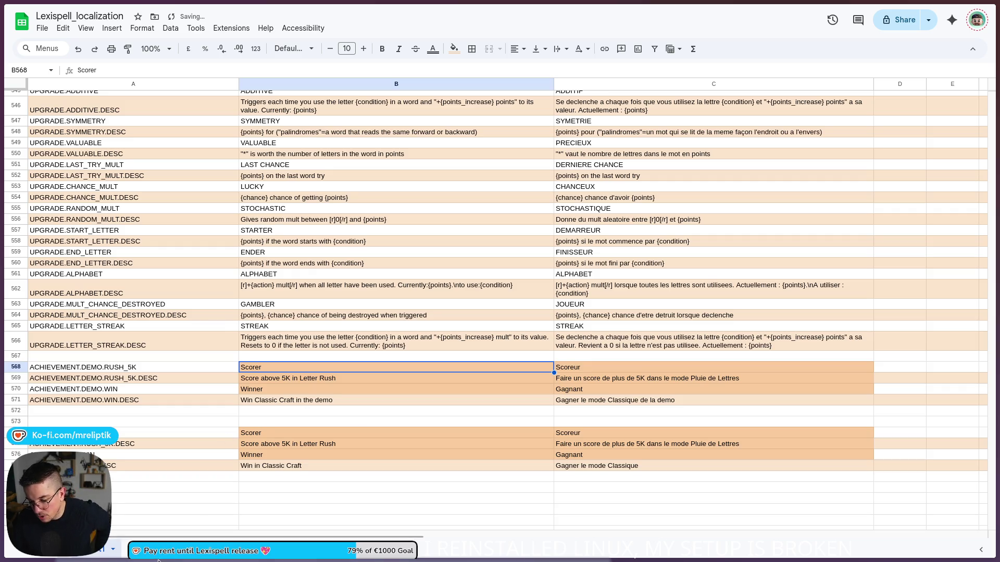
key("alt+Tab")
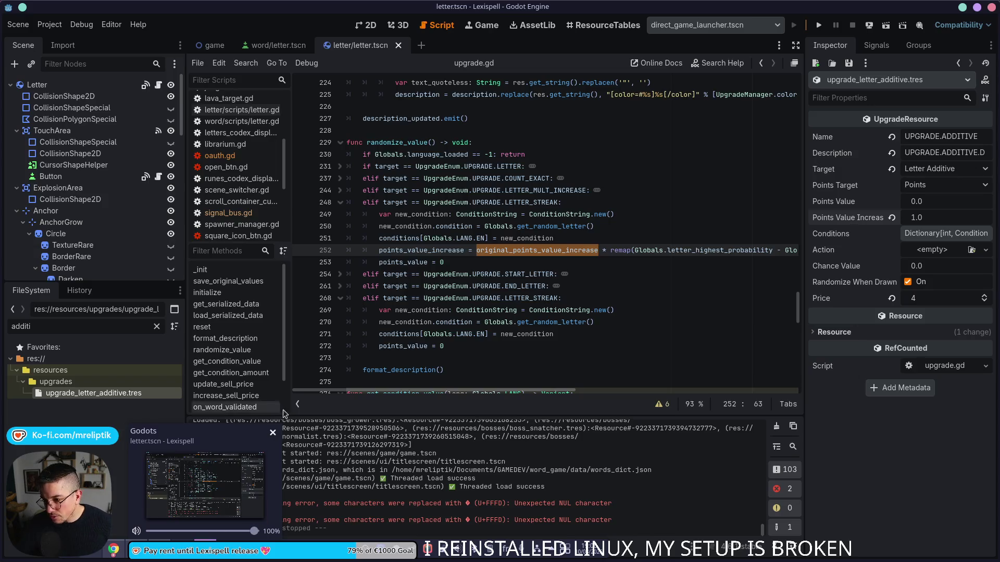
- Copy line 252's rarity scaling of points_value_increase into the second LETTER_STREAK branch, above points_value = 0
left_click(498, 284)
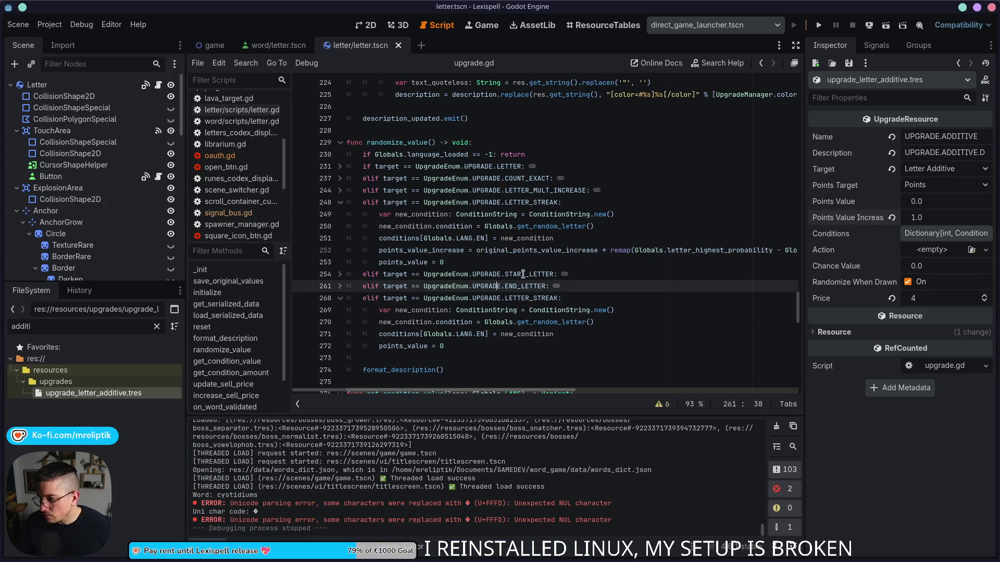
double_click(505, 251)
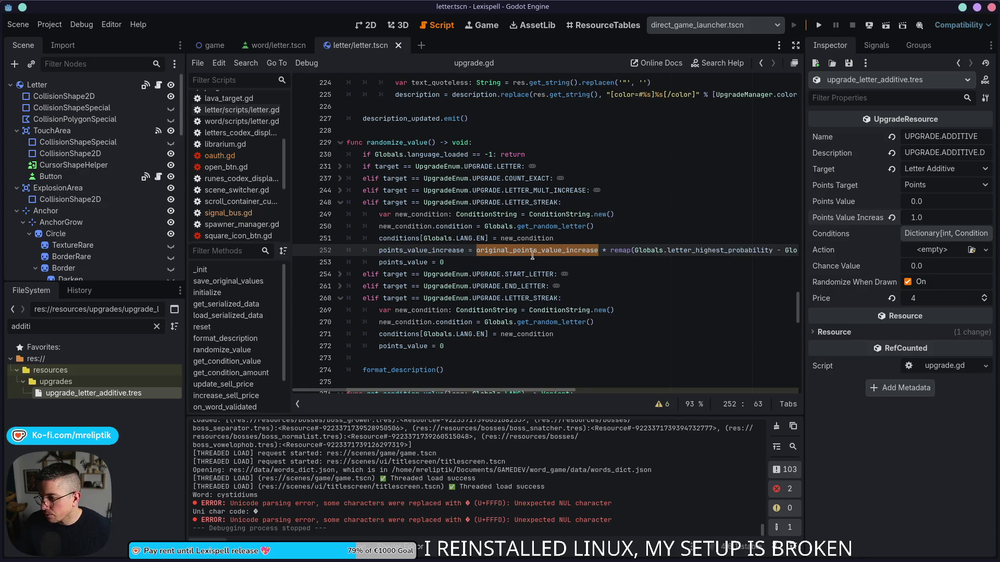
scroll(526, 267, "down", 3)
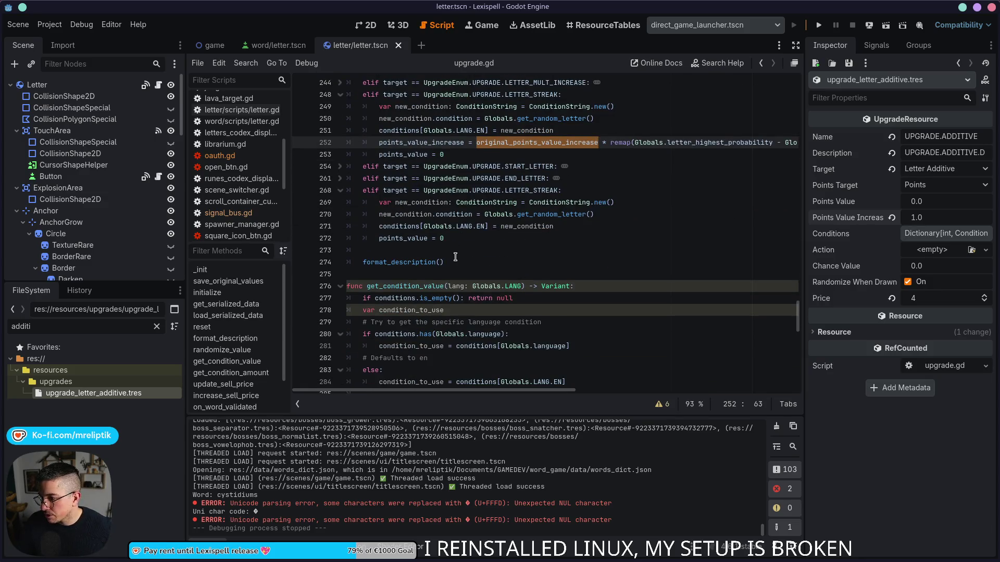
scroll(454, 256, "up", 2)
key("Left")
key("ctrl+alt+Down")
key("alt+Down")
key("alt+Down")
key("alt+Down")
key("alt+Down")
key("alt+Down")
key("alt+Down")
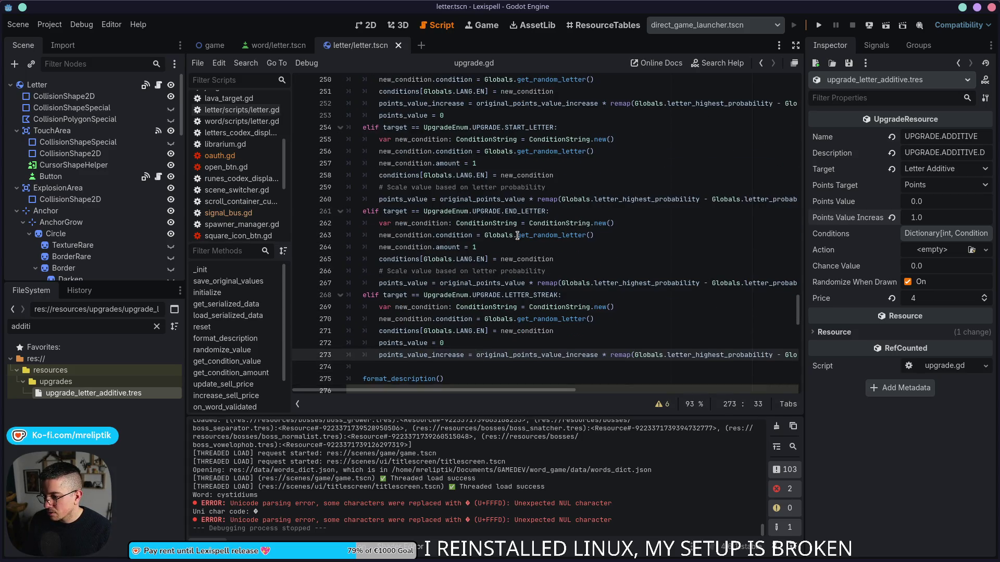
key("alt+Up")
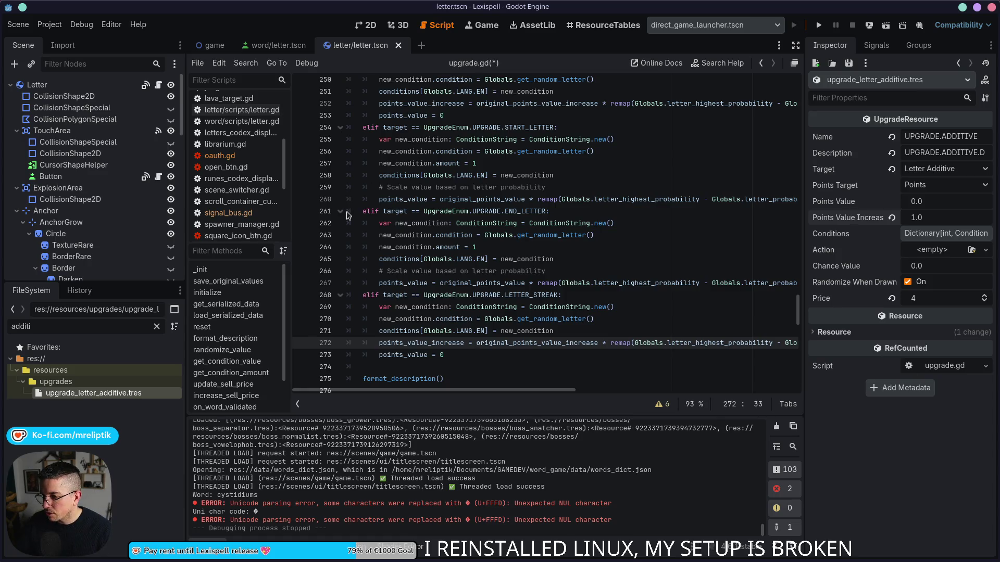
- Fold the START_LETTER and END_LETTER blocks and compare the scaling lines 252 and 272
left_click(340, 211)
left_click(339, 127)
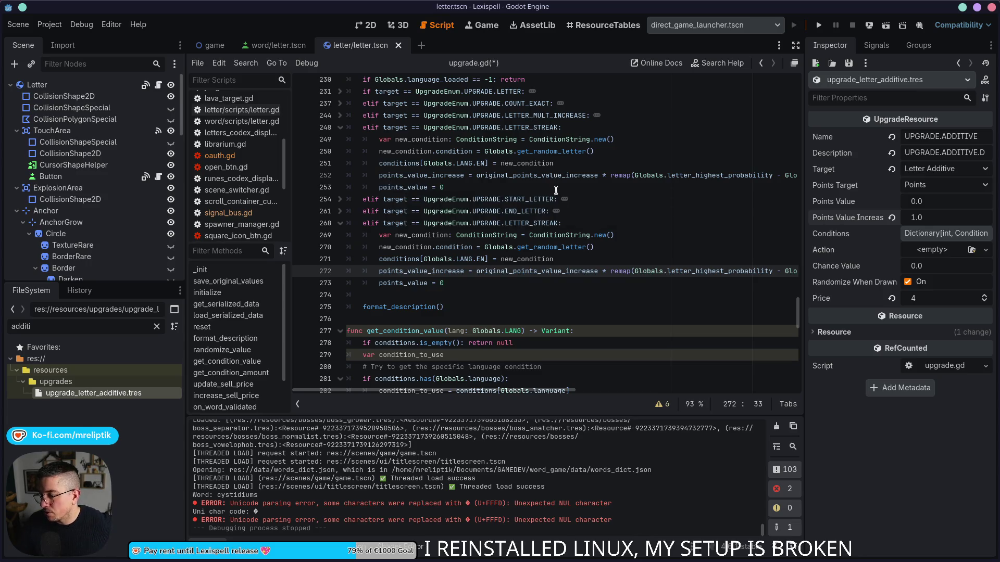
double_click(439, 176)
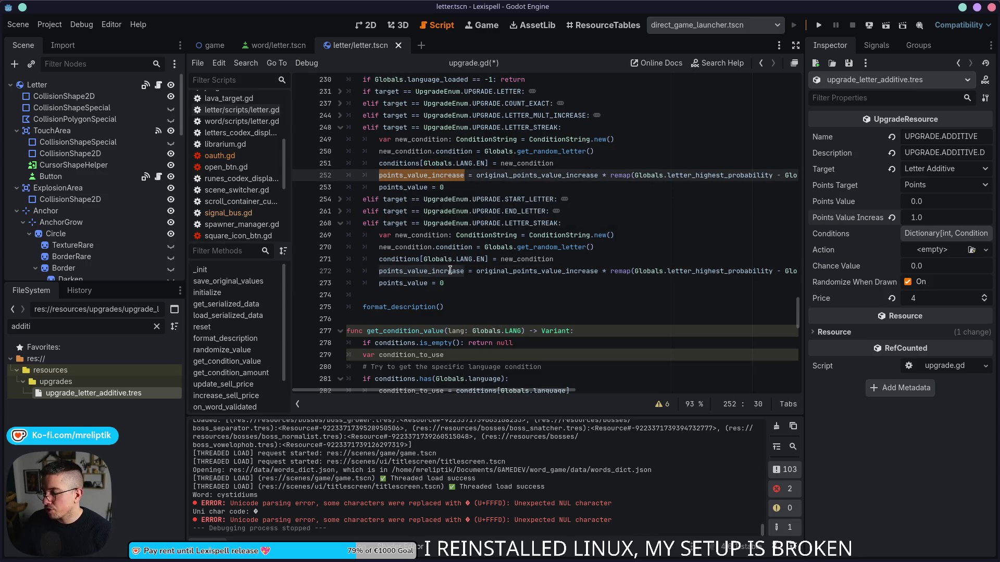
double_click(521, 273)
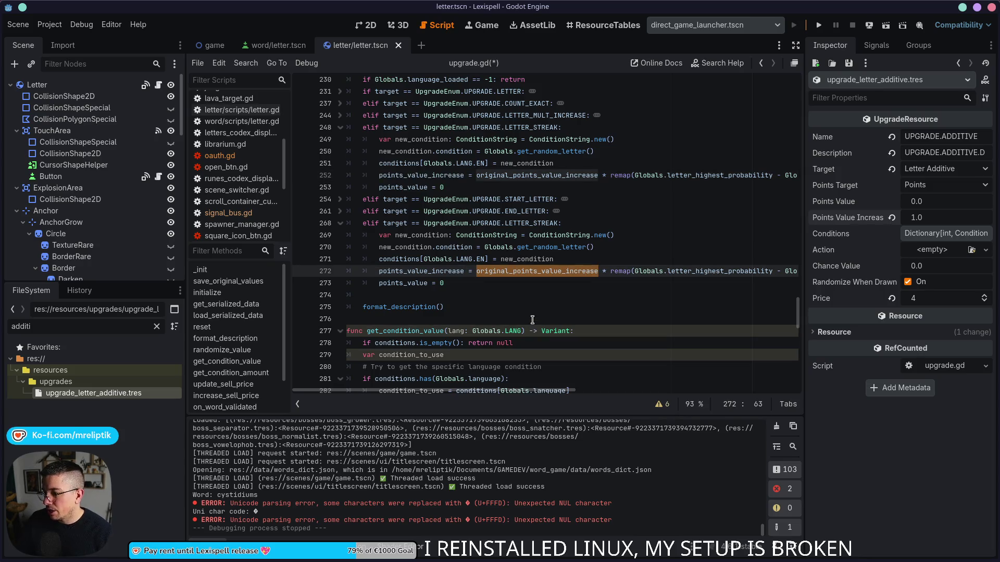
mouse_move(522, 275)
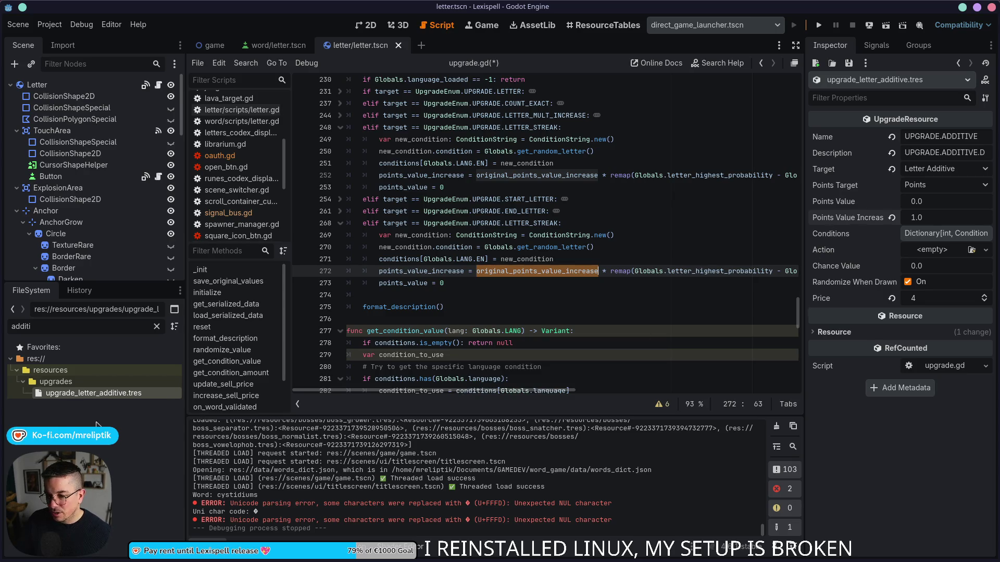
key("ctrl+a")
- Open the Letter Streak and Letter Additive resources and screenshot the Additive's property values
type("streak")
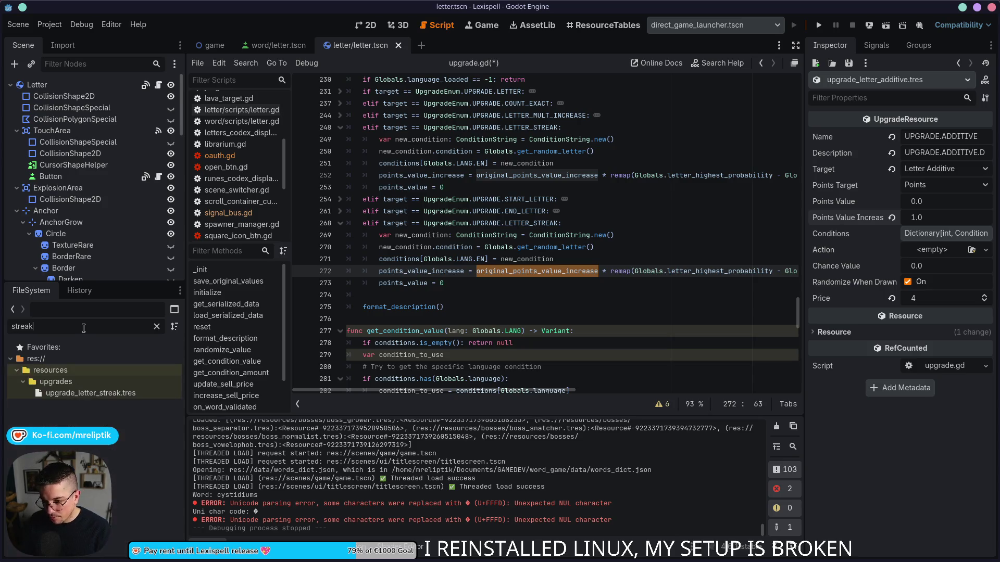
left_click(97, 394)
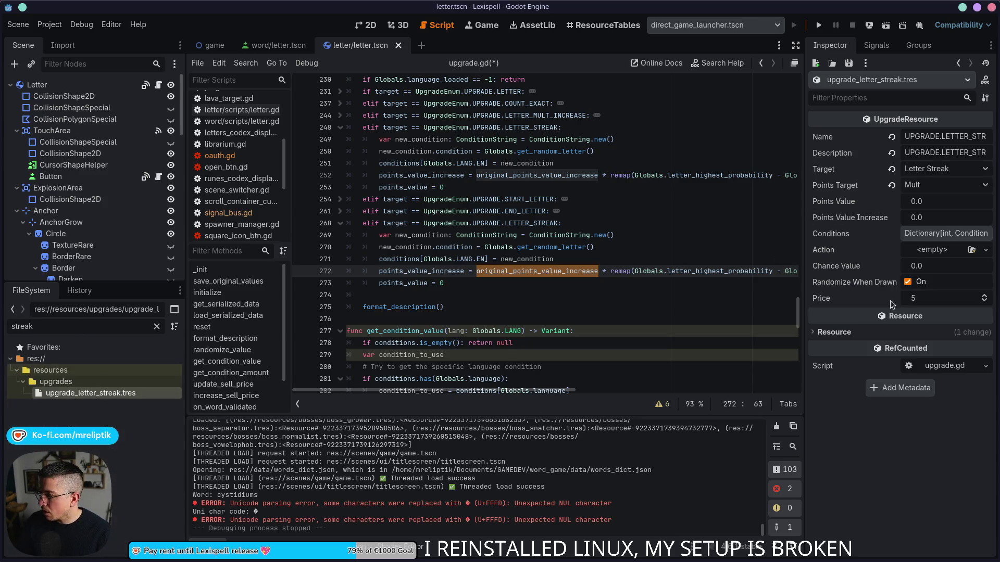
double_click(75, 330)
type("addi")
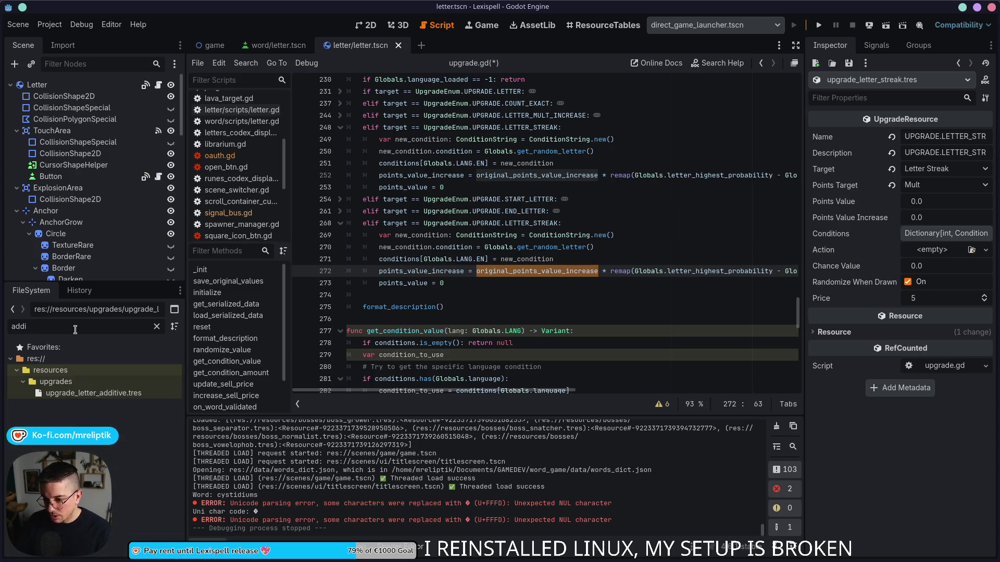
left_click(94, 394)
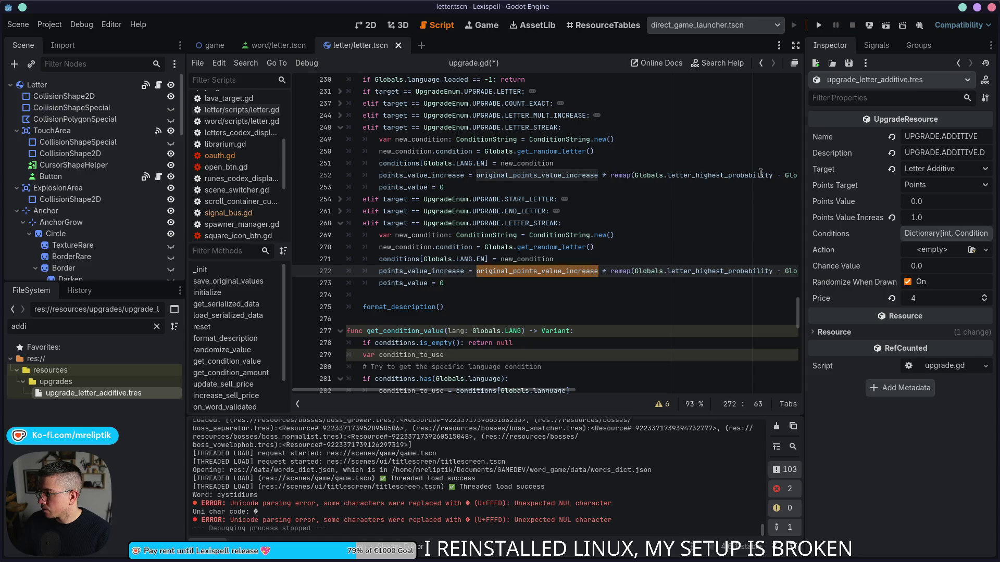
key("super+shift+Print")
left_click_drag(794, 102, 978, 323)
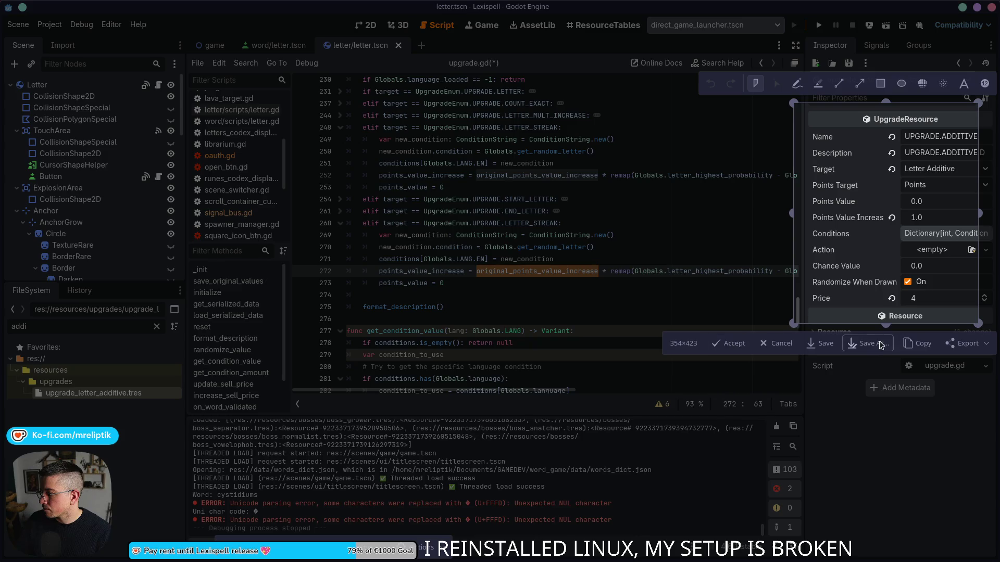
left_click(747, 344)
key("Escape")
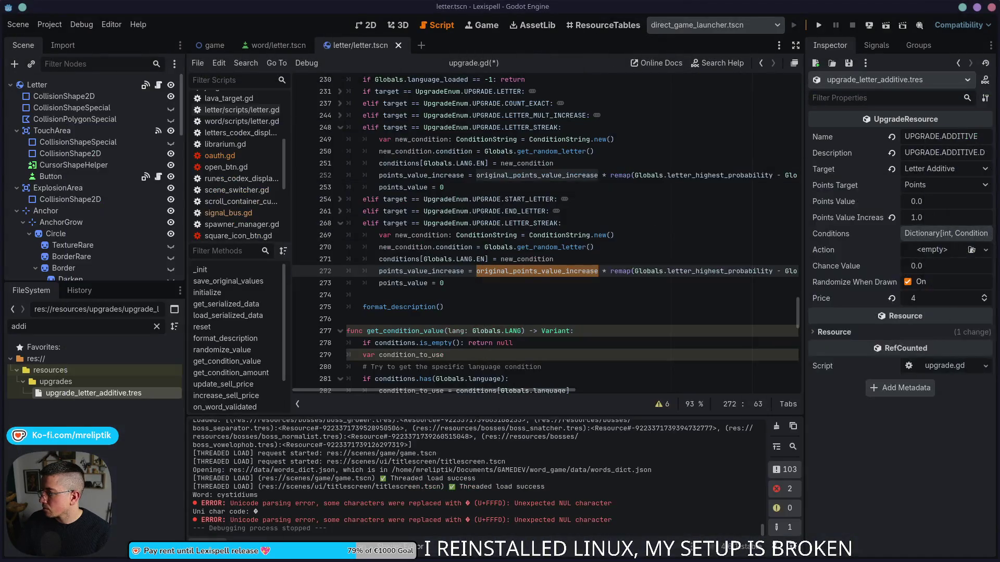
- Set Letter Streak's Points Value Increase to 0.2, save, and raise its price from 5 to 6
double_click(66, 325)
type("streak")
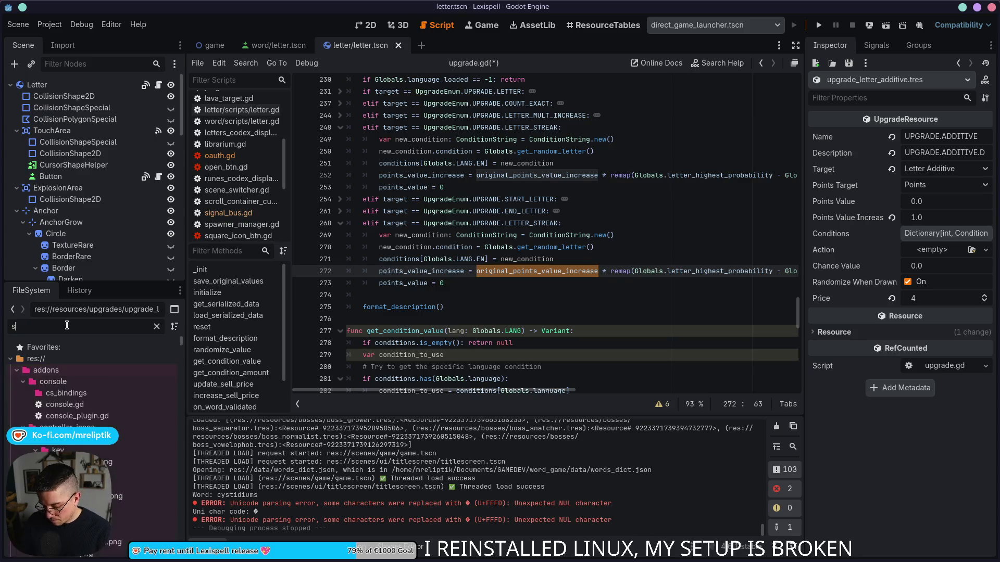
left_click(84, 393)
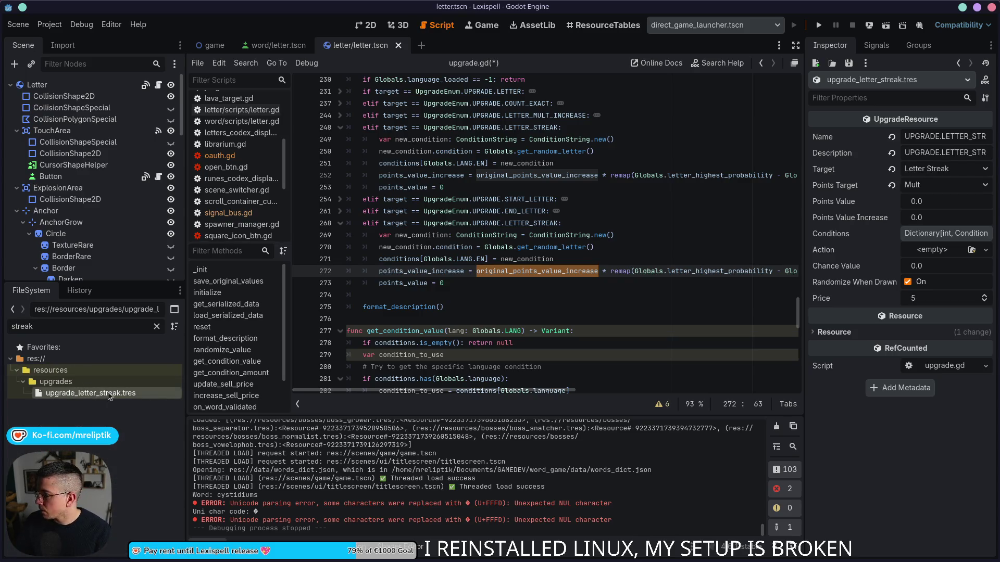
left_click(952, 217)
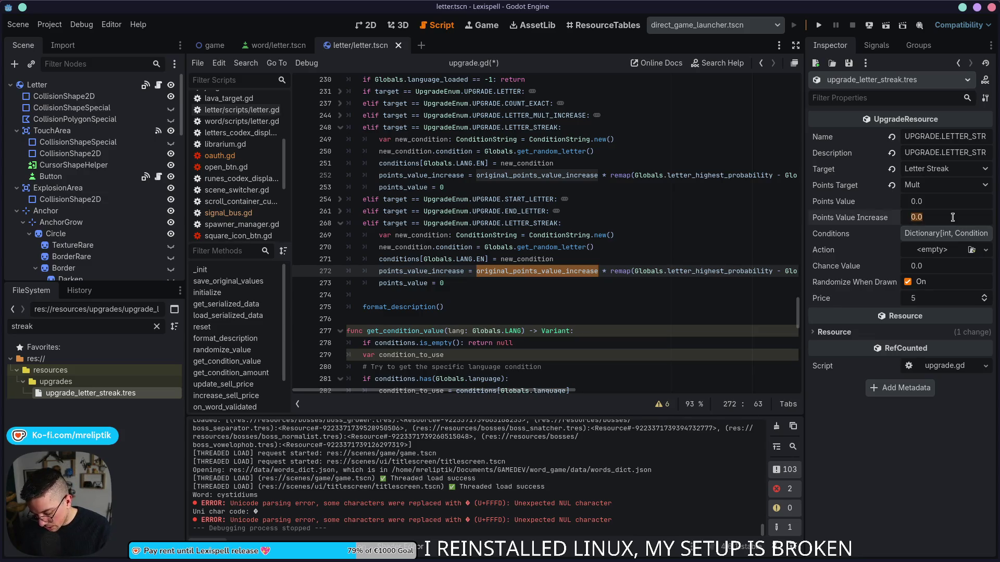
type("0.2")
key("Return")
key("ctrl+s")
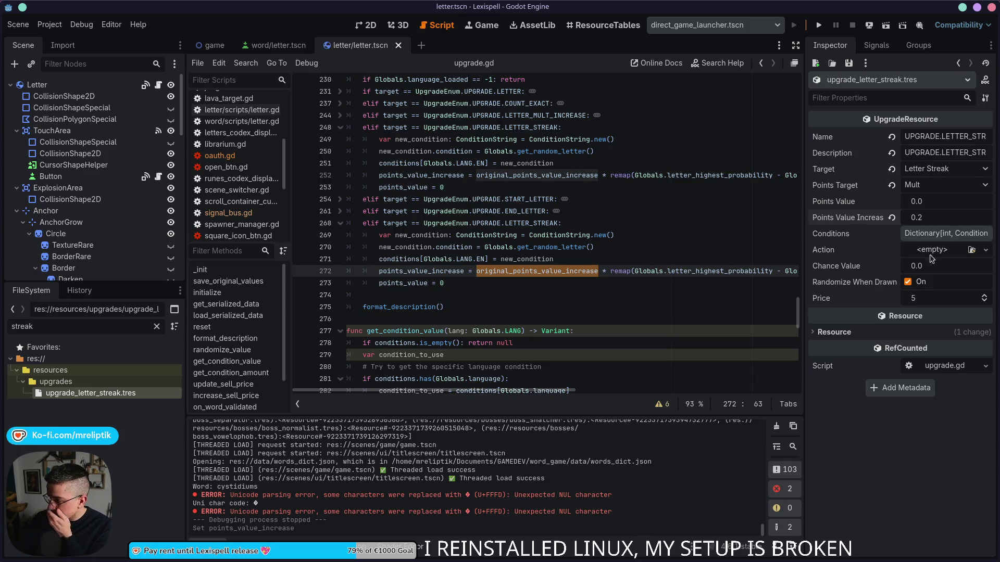
left_click(985, 296)
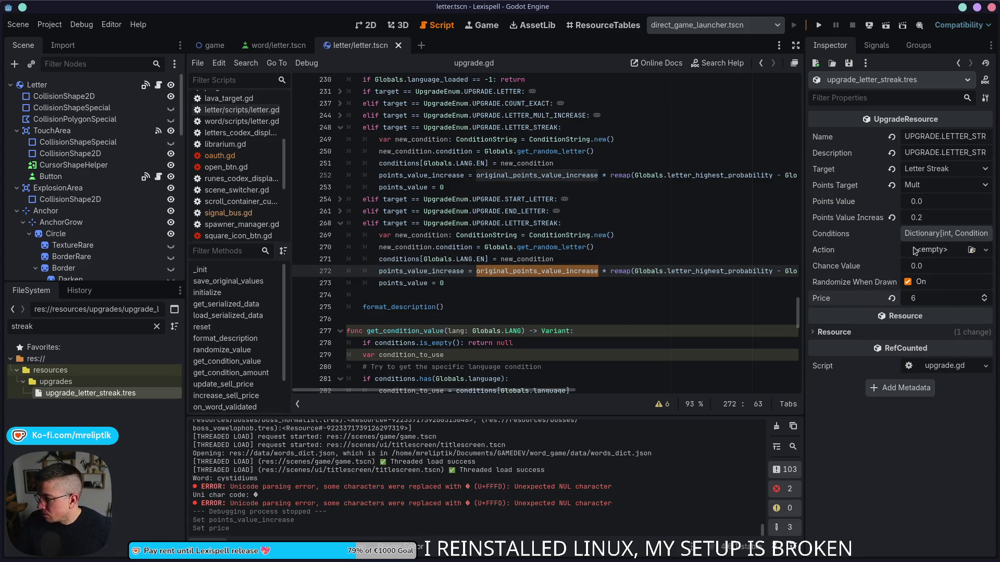
- Review the new_condition and original_points_value_increase uses around line 272 of upgrade.gd
left_click(534, 293)
double_click(521, 259)
double_click(555, 272)
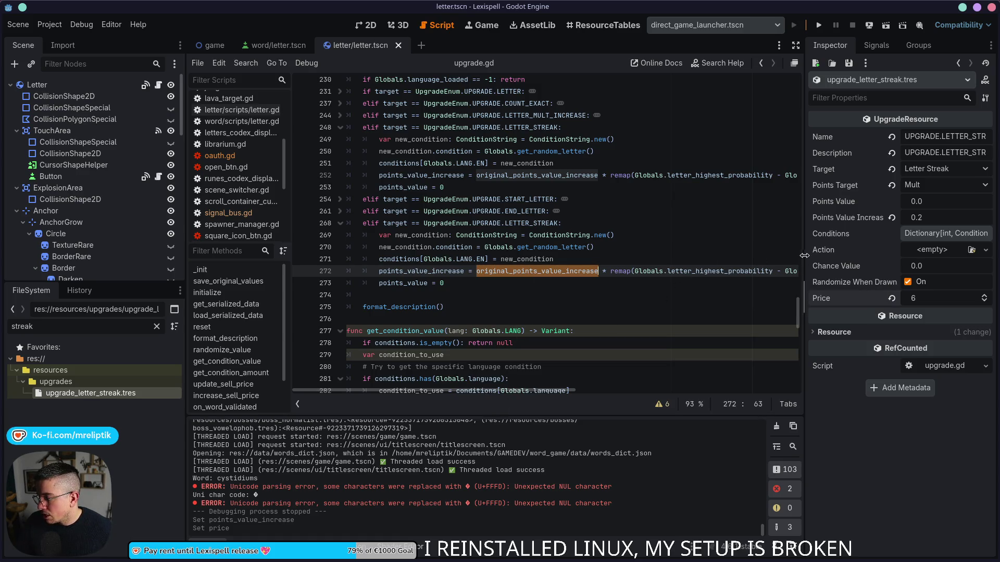
left_click_drag(492, 390, 744, 396)
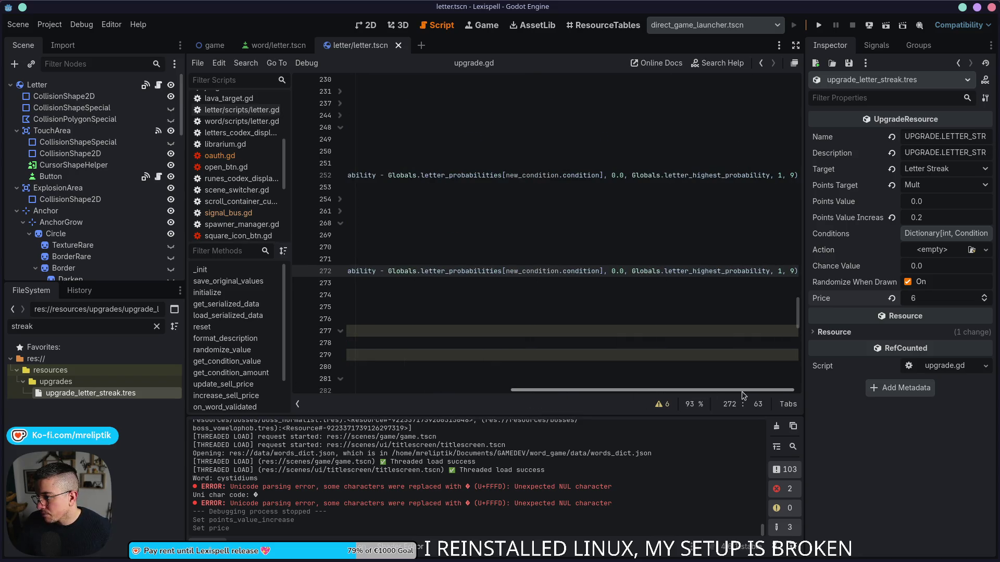
left_click_drag(743, 396, 526, 392)
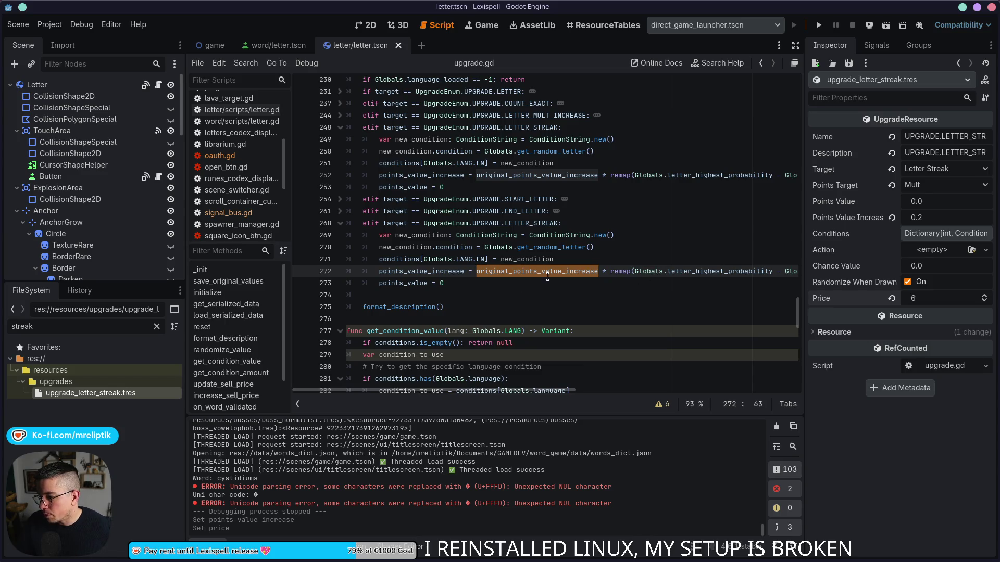
left_click(474, 285)
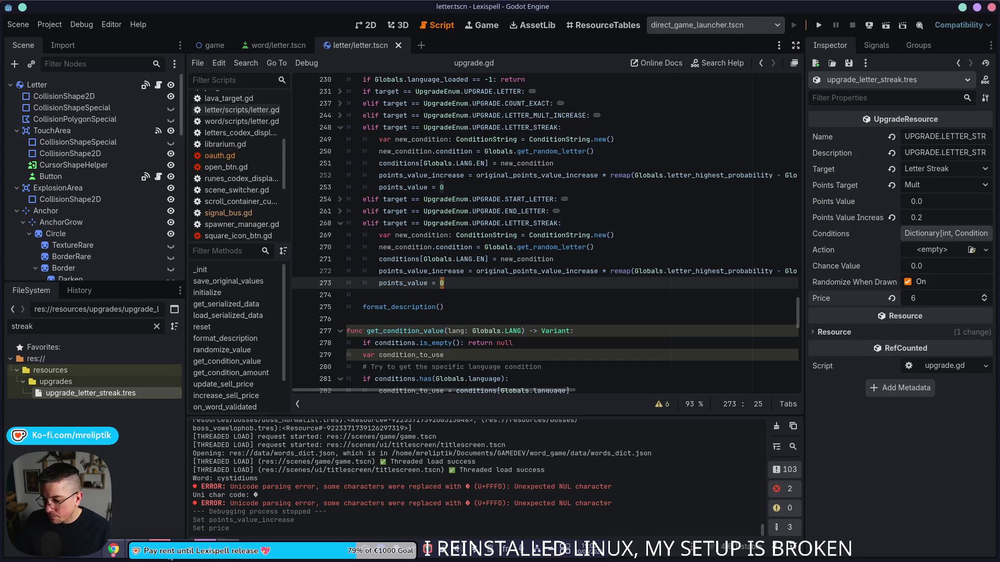
key("alt+Tab")
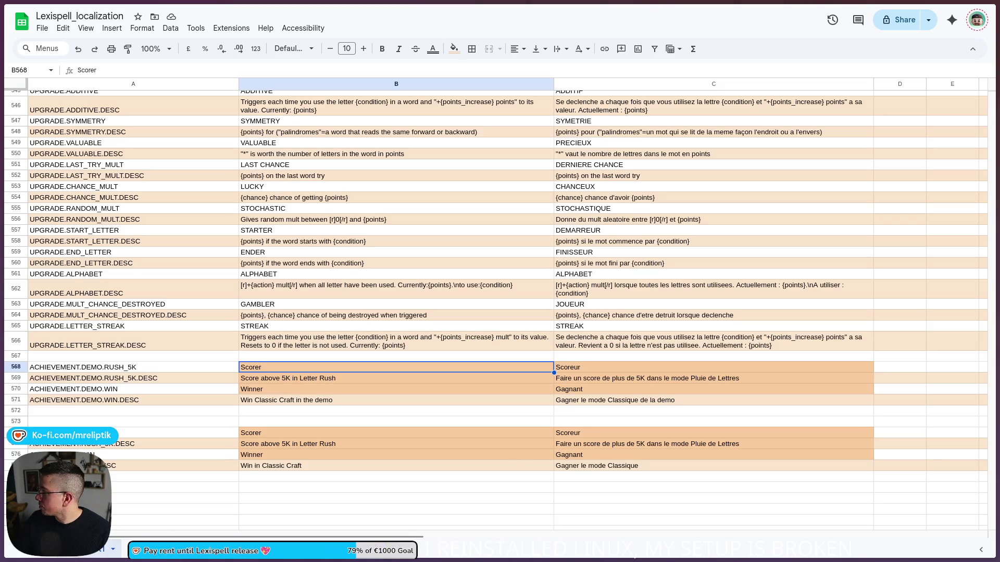
- Download the Lexispell_localization sheet as a .csv file and minimize the browser
left_click(41, 28)
mouse_move(151, 155)
left_click(318, 226)
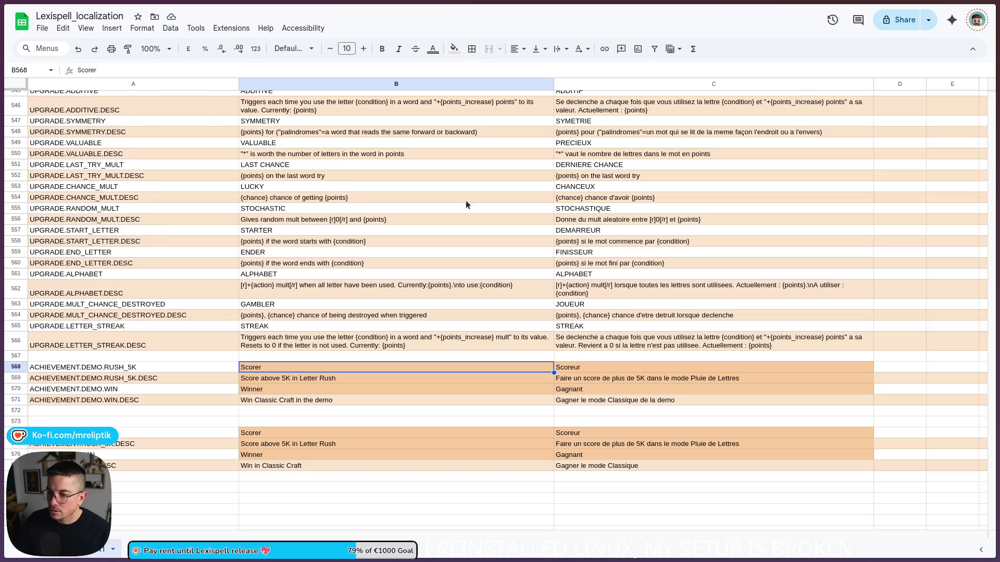
left_click(957, 16)
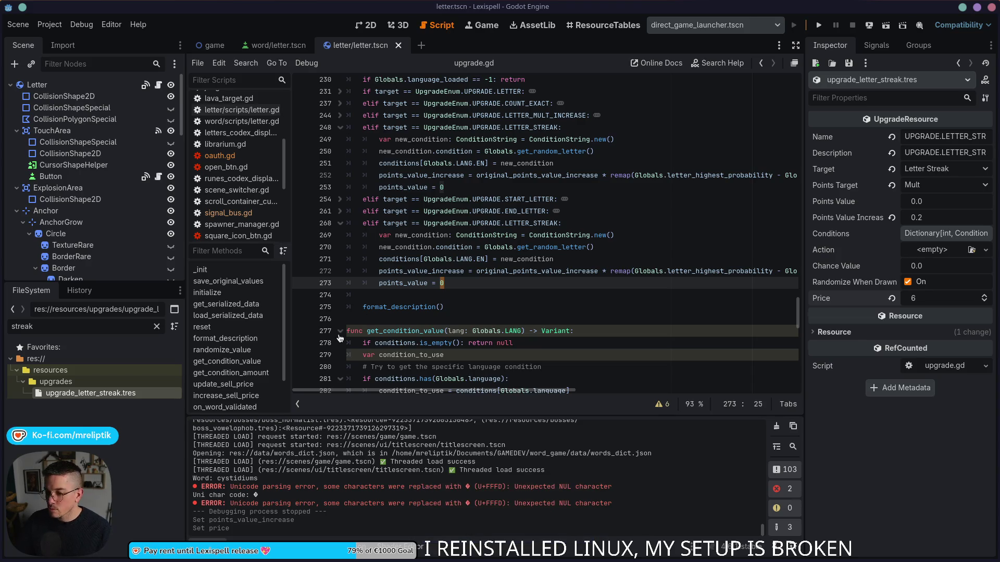
- Trigger the localization reimport and launch Lexispell to its Chapters selection screen
left_click(504, 270)
left_click(819, 27)
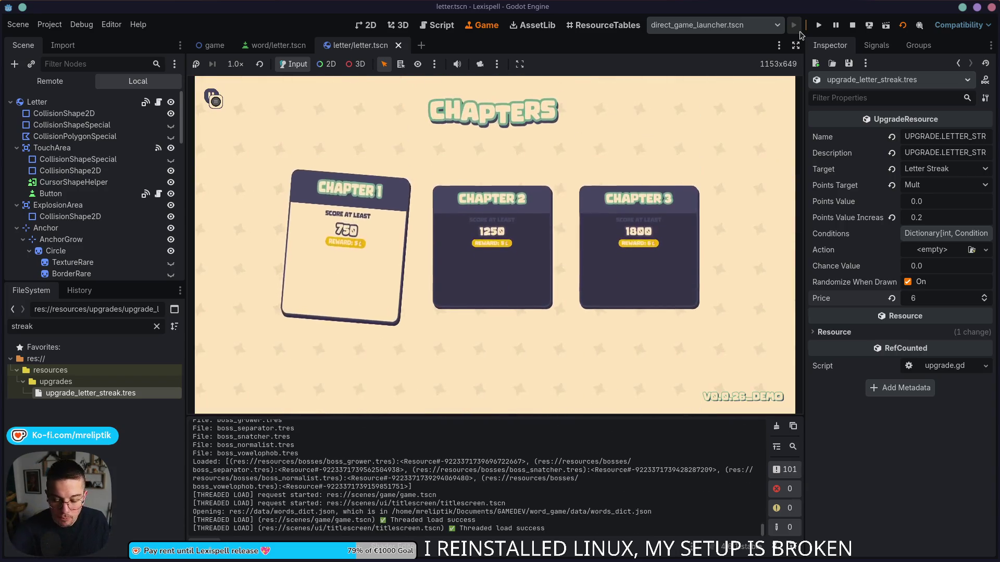
- Start Chapter 1, grant the ADDITIVE upgrade, and open the Letter Additive resource
left_click(343, 242)
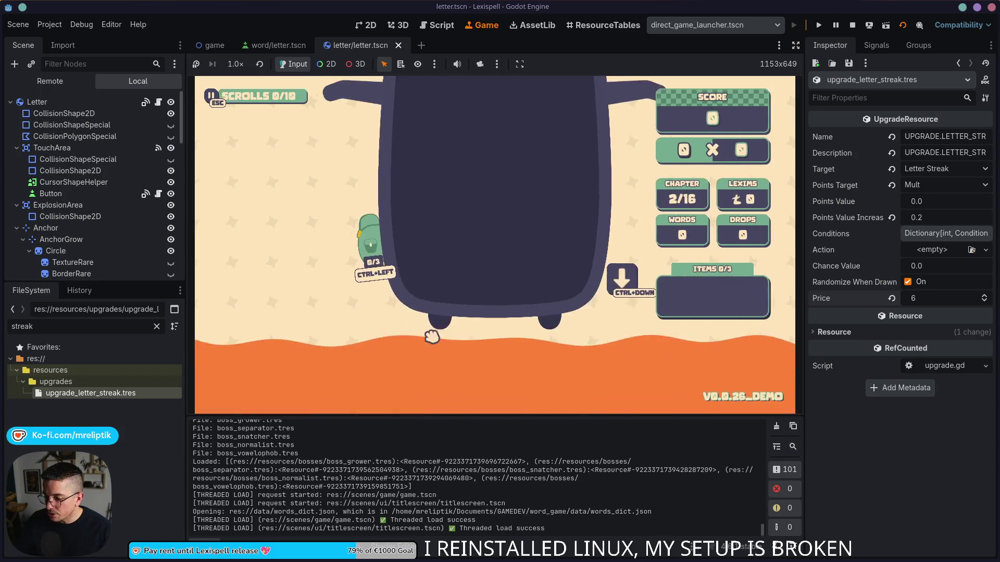
key("F1")
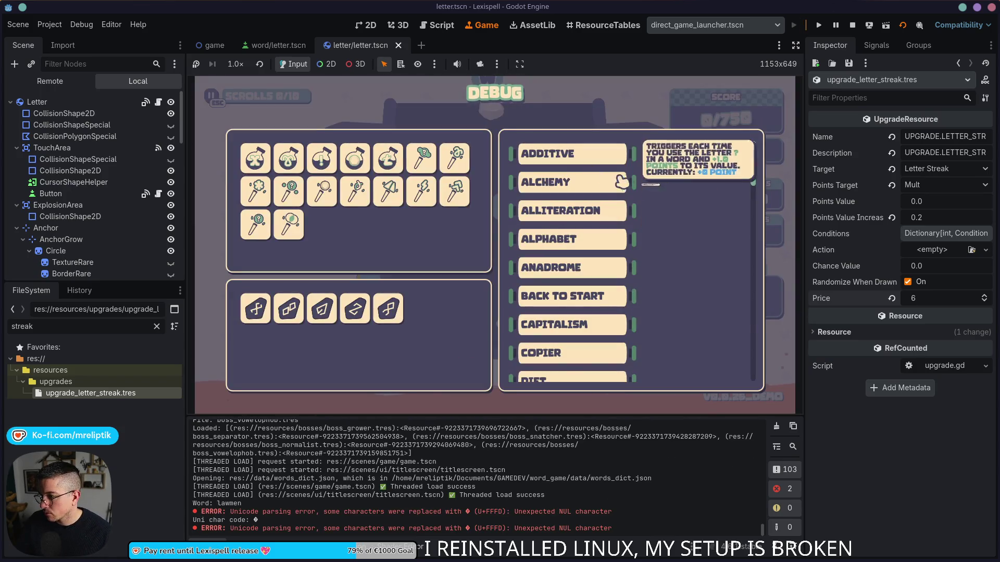
left_click(594, 166)
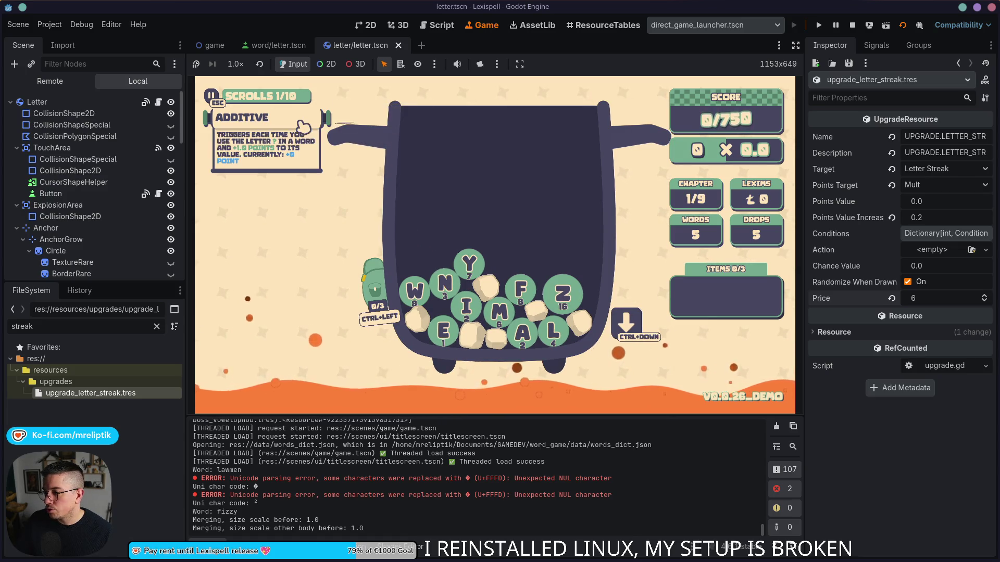
double_click(73, 329)
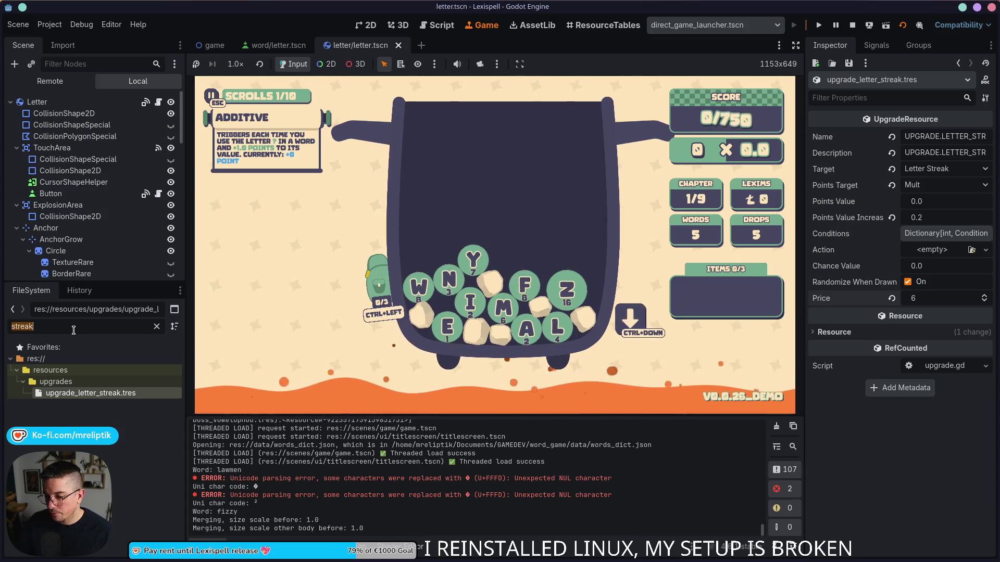
type("additi")
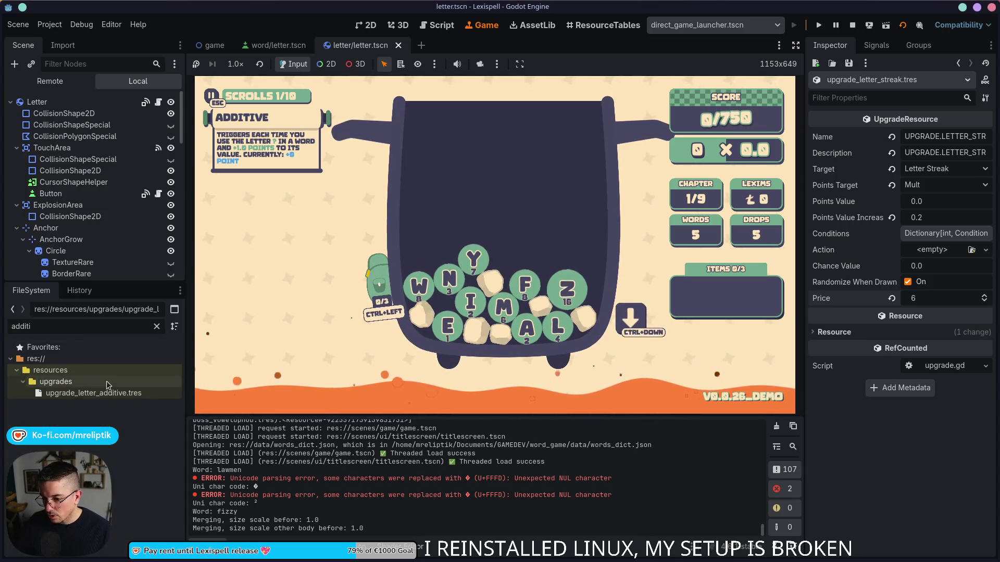
left_click(98, 394)
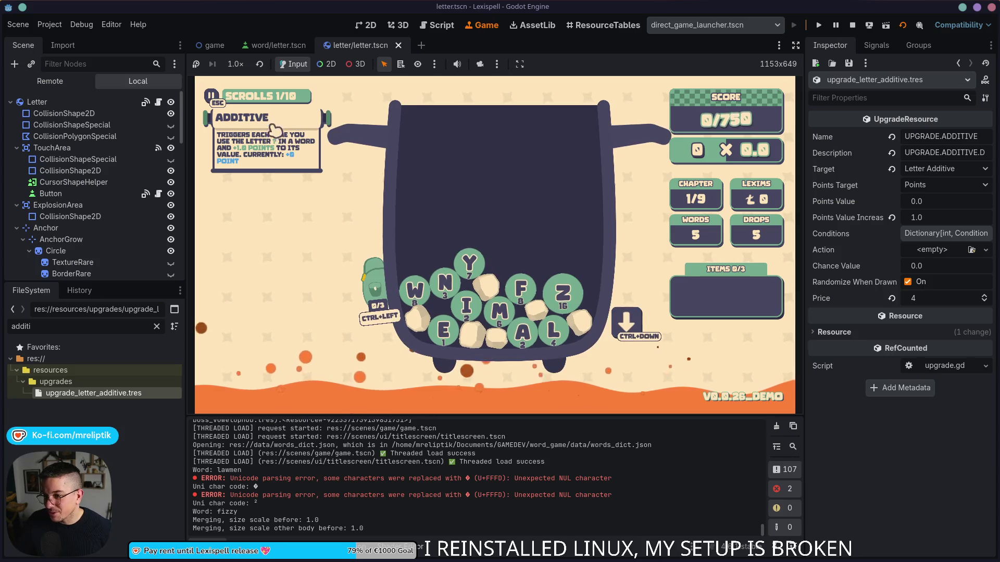
- Grant the STREAK upgrade from the debug list and resume play
key("F1")
scroll(573, 291, "down", 15)
scroll(609, 348, "down", 5)
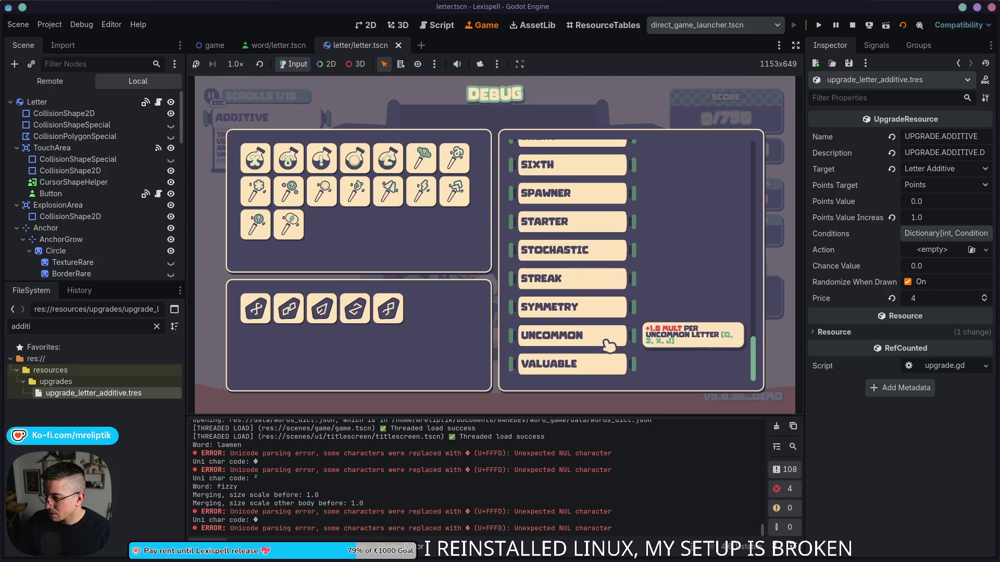
left_click(556, 282)
key("F1")
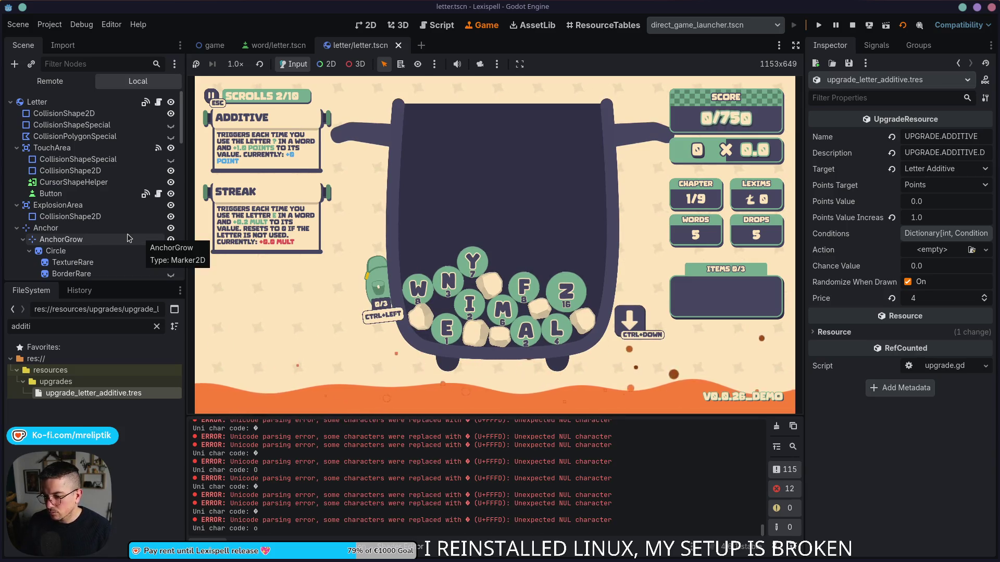
key("ctrl+alt+o")
- In upgrade.gd, change line 248's LETTER_STREAK to LETTER_ADDITIVE and search for LETTER_STREAK matches
type("upgrade")
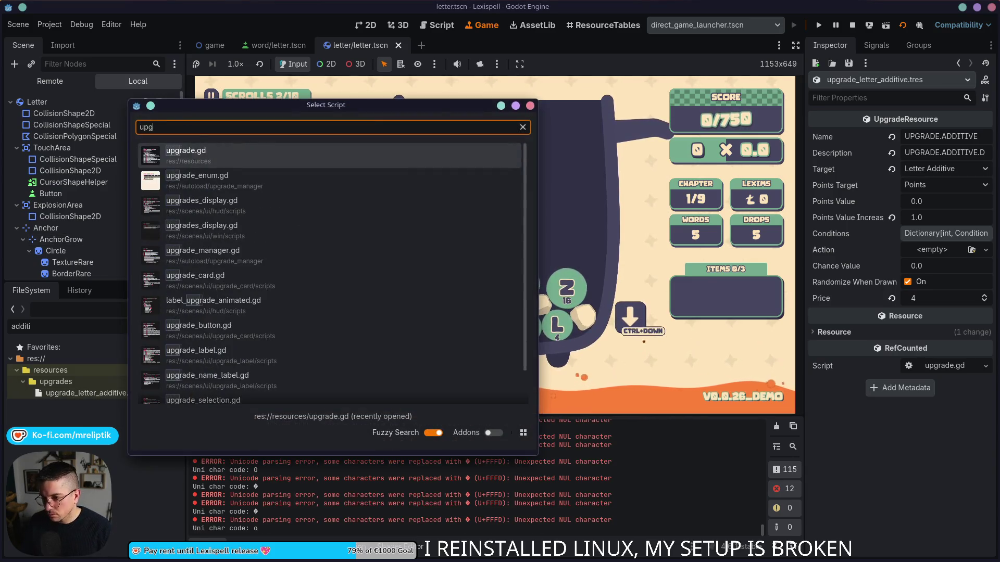
key("Return")
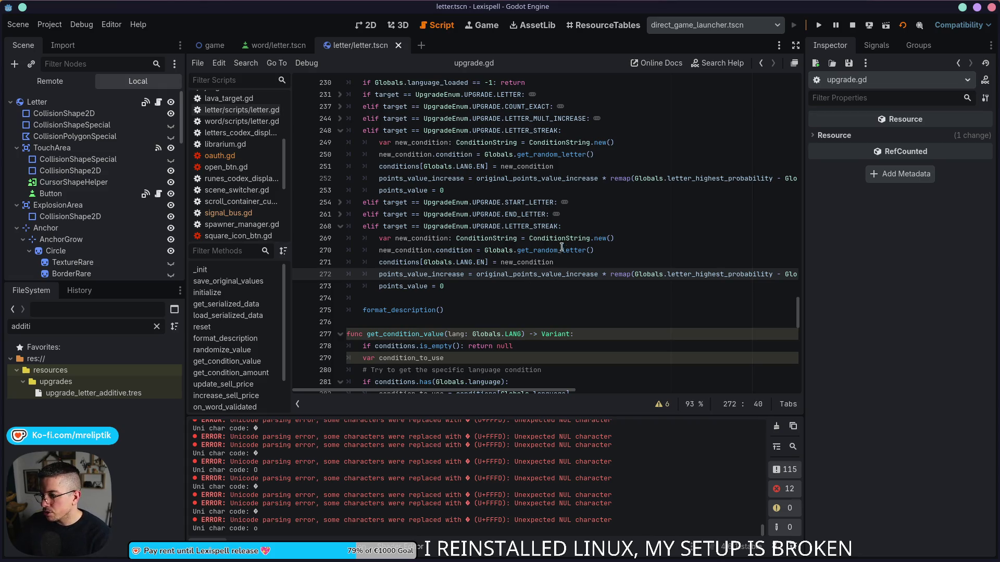
double_click(531, 130)
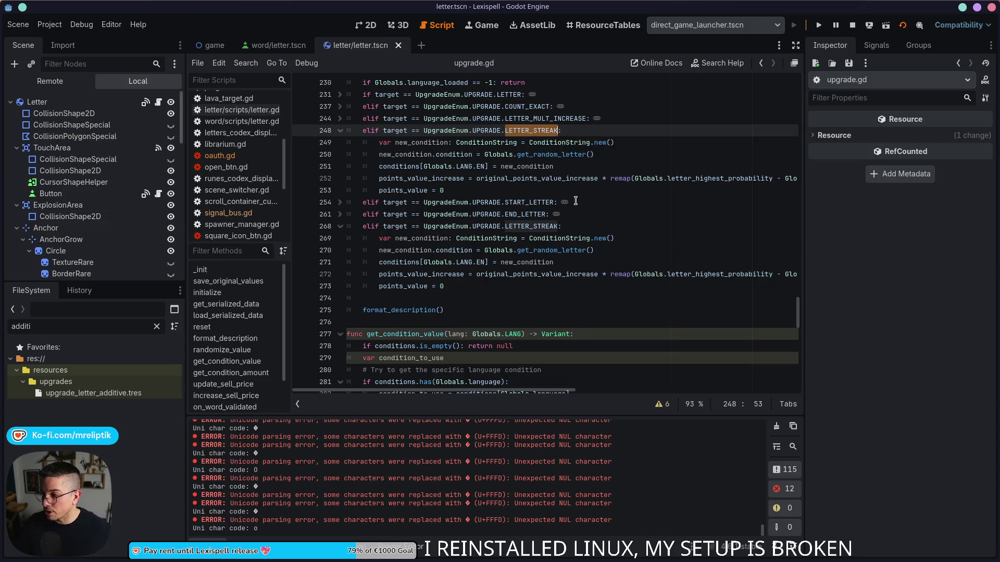
type("LETTER")
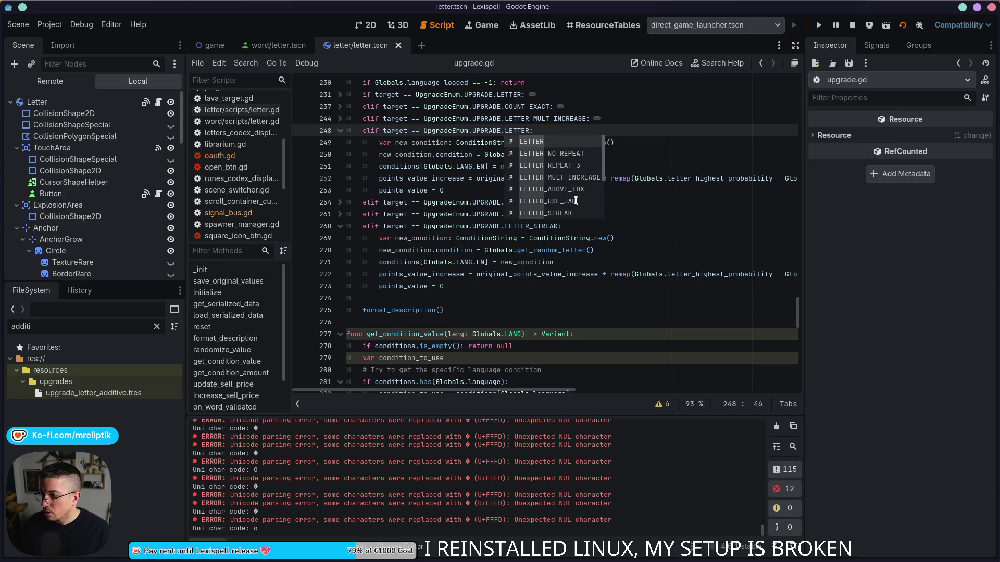
type("_ADDITIVE")
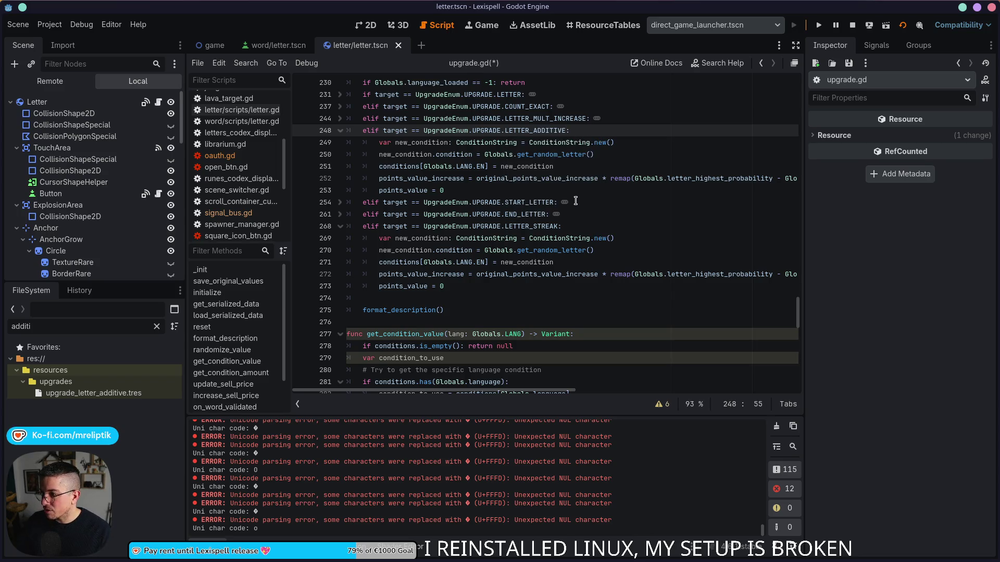
double_click(556, 228)
key("ctrl+f")
left_click(649, 406)
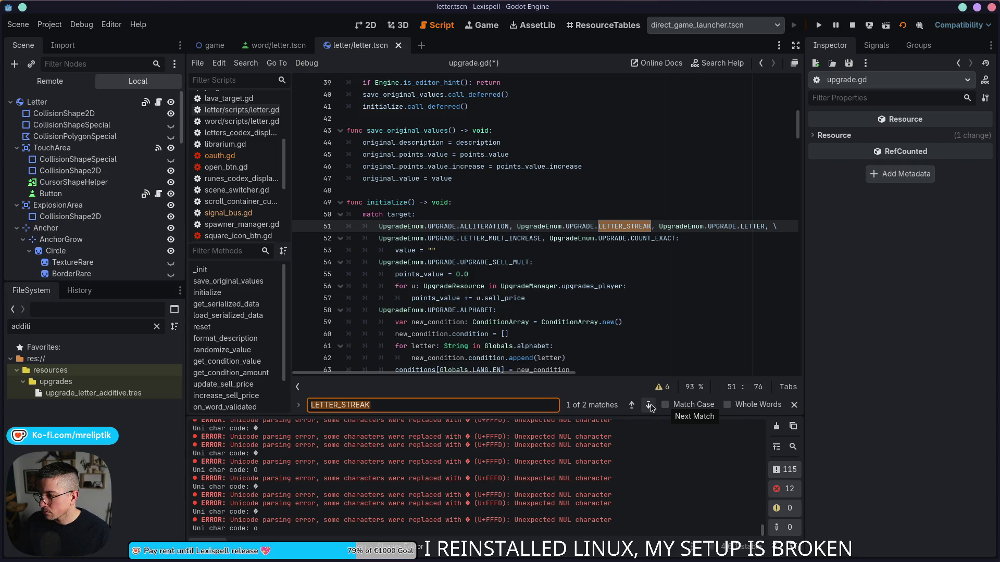
- Place the caret in line 51's upgrade list and clear the mistyped UGPRADE text
left_click(617, 227)
scroll(523, 256, "down", 1)
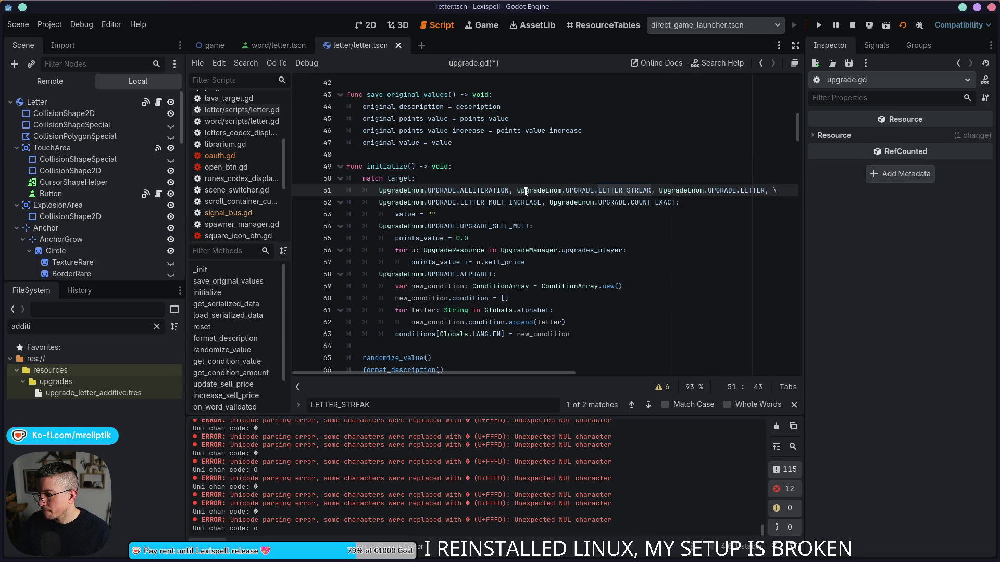
type("UGPRADE")
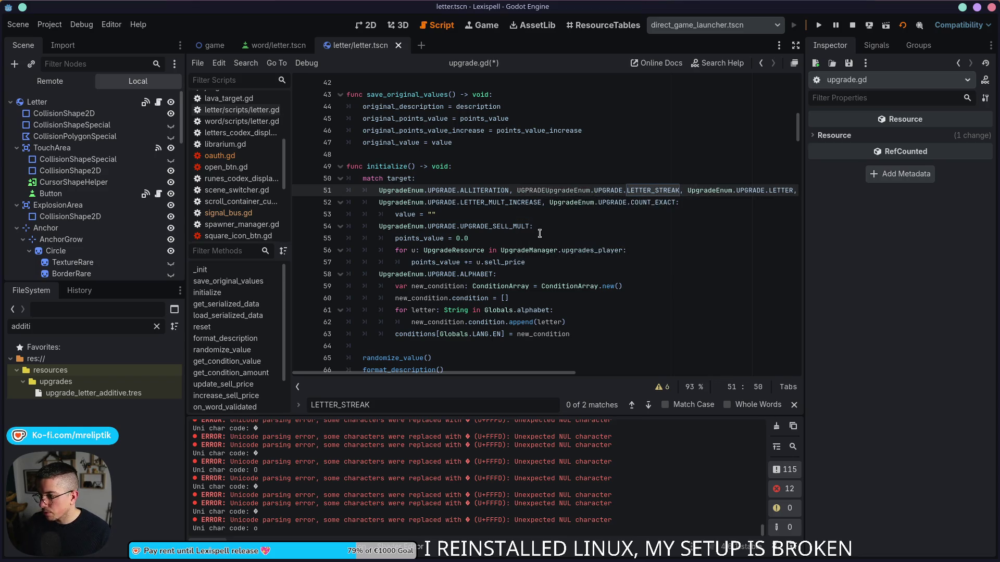
key("BackSpace")
key("ctrl+BackSpace")
key("ctrl+Right")
key("ctrl+Right")
key("ctrl+Right")
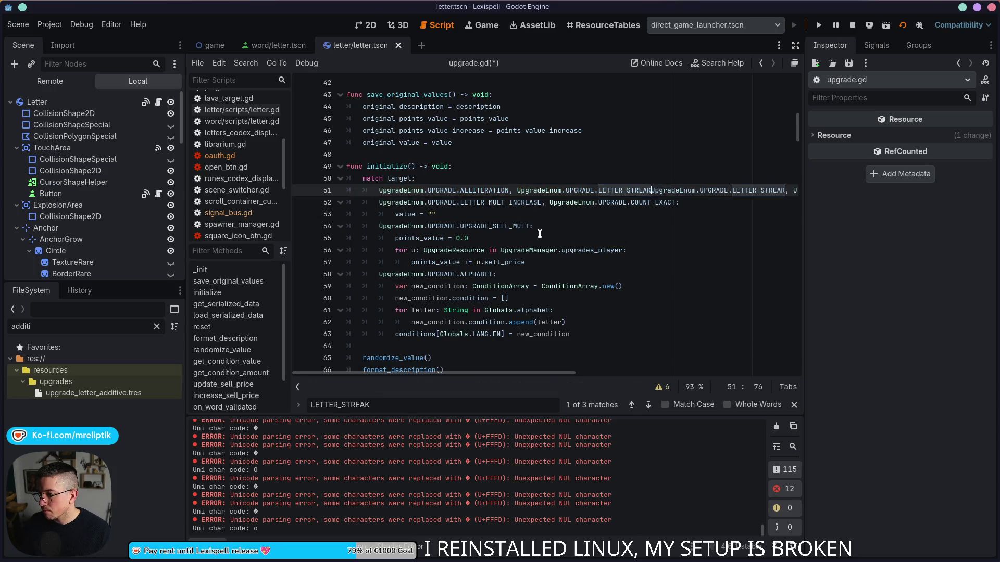
- Add UpgradeEnum.UPGRADE.LETTER_ADDITIVE beside LETTER_STREAK on line 51 and save
key("ctrl+v")
type("LETTER_AD")
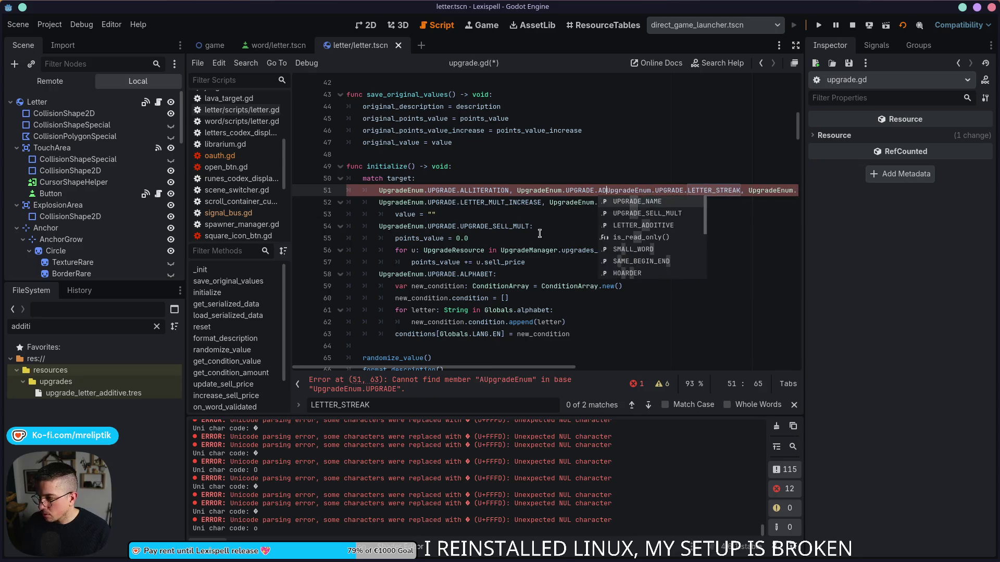
key("Tab")
type(",")
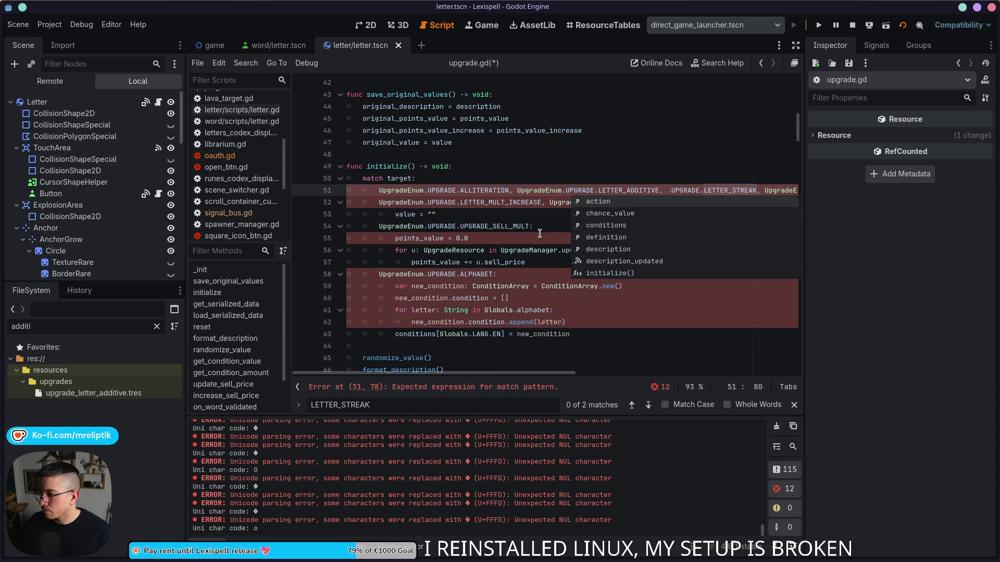
key("ctrl+s")
key("Right")
type("UpgradeEnum.")
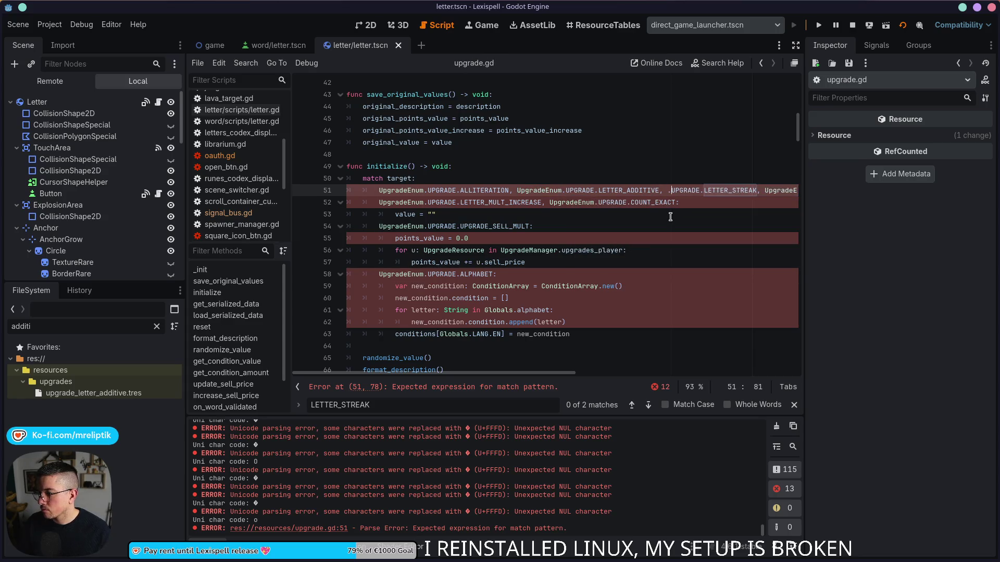
key("ctrl+s")
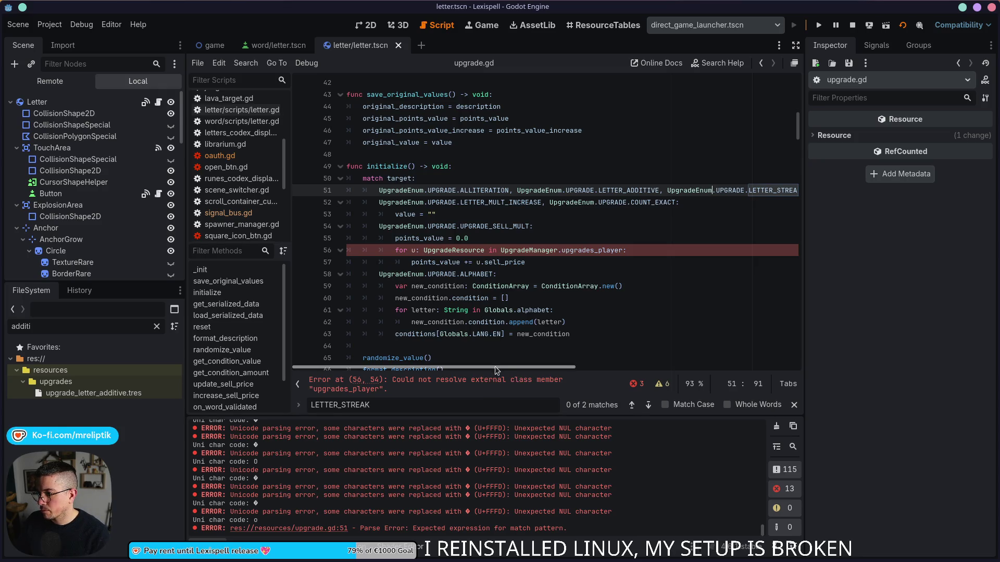
- Confirm the upgrades_player loop shows no errors, then run the game
left_click_drag(497, 371, 573, 368)
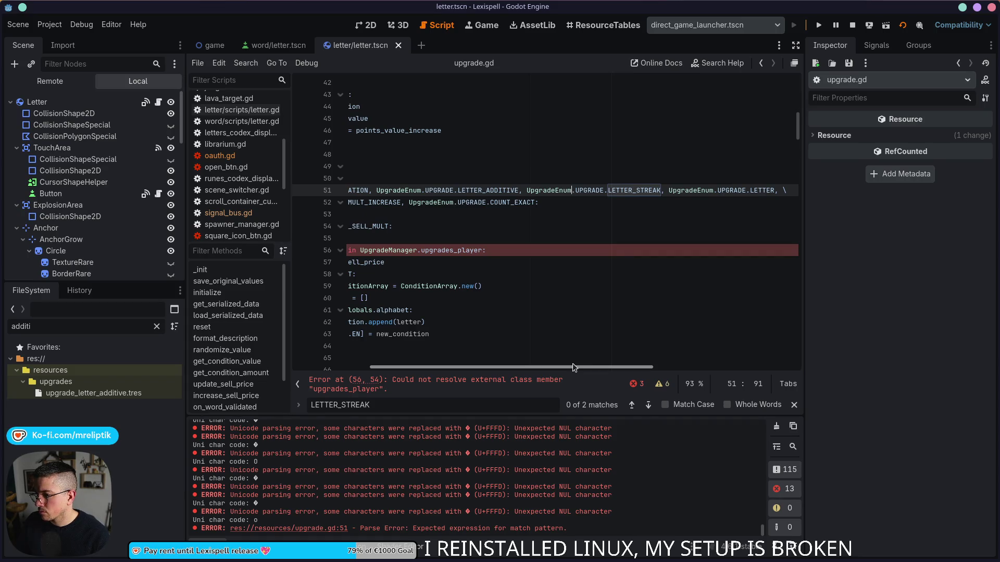
left_click_drag(573, 368, 495, 368)
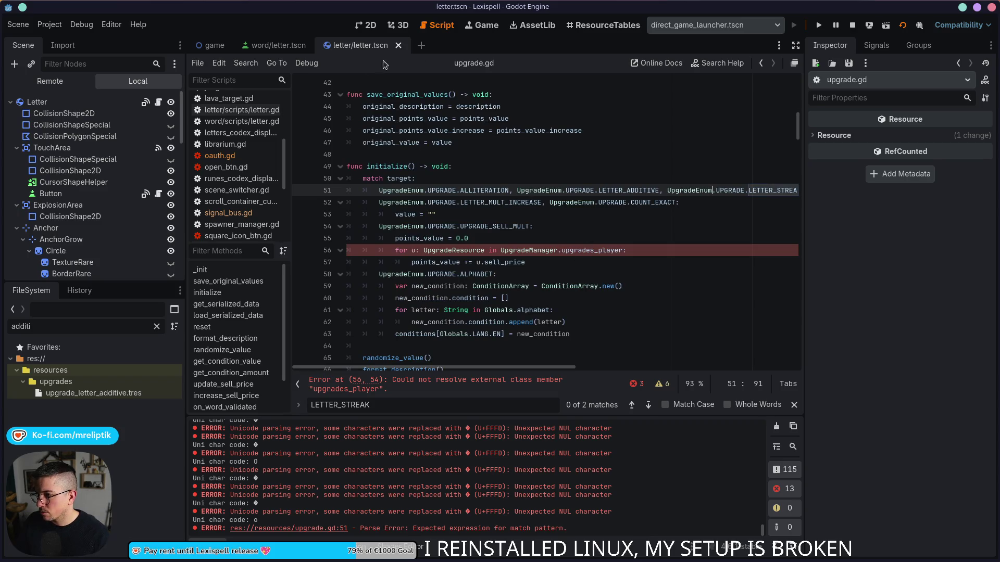
left_click(240, 201)
scroll(232, 157, "down", 5)
left_click(229, 134)
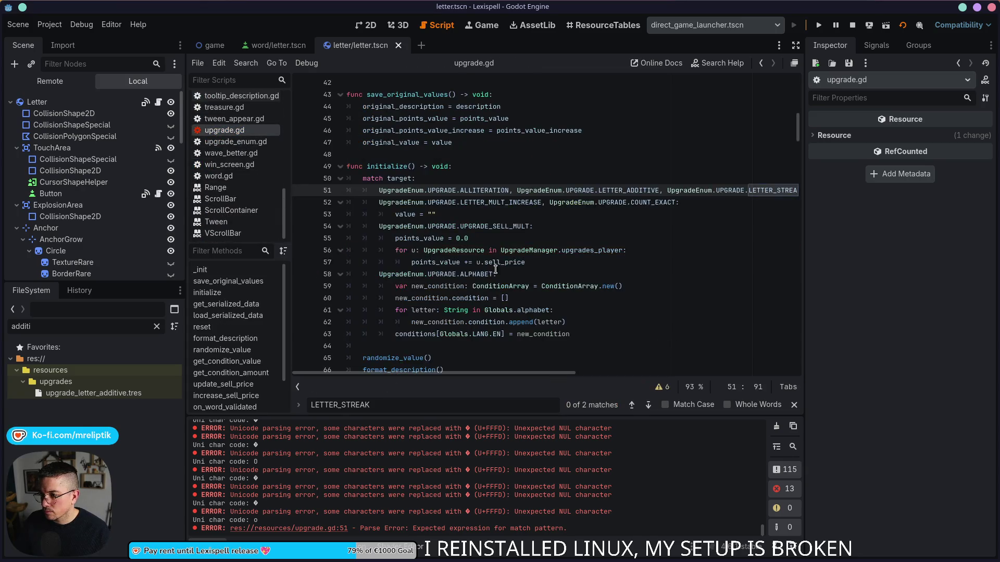
key("F5")
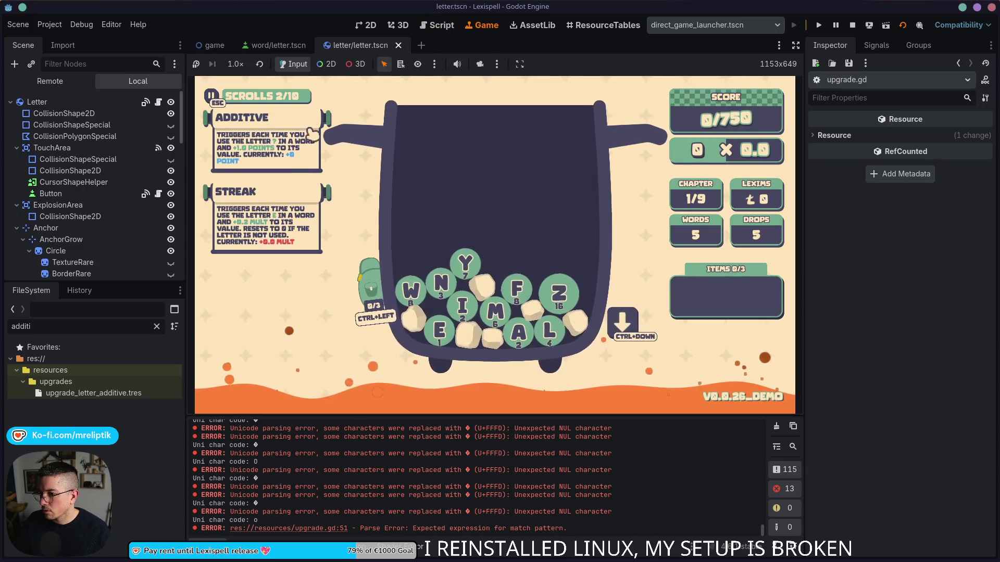
- Restart the game, grant ADDITIVE, and type 'pra' to see +4.898 points on letter L
key("F8")
left_click(794, 26)
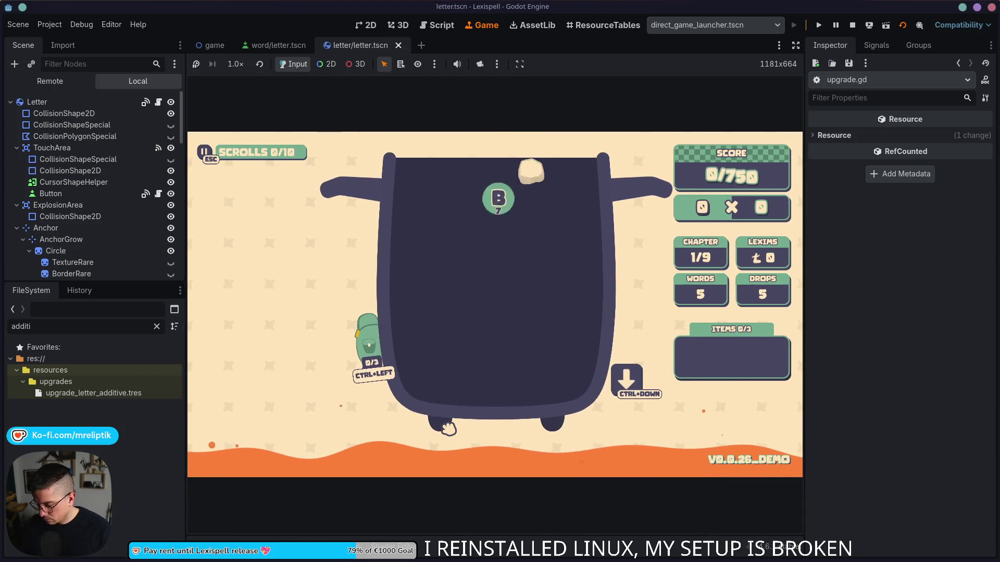
key("F1")
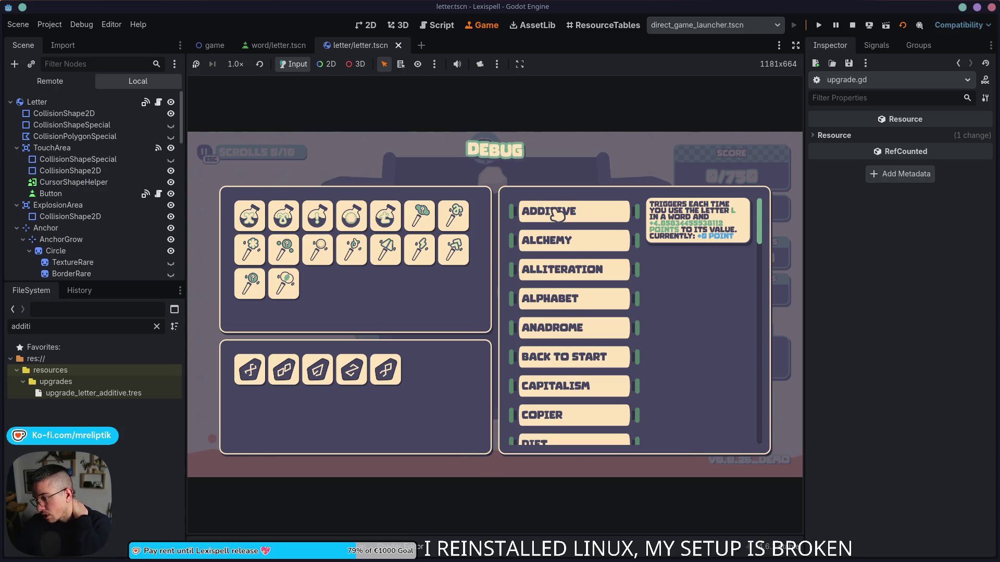
left_click(556, 212)
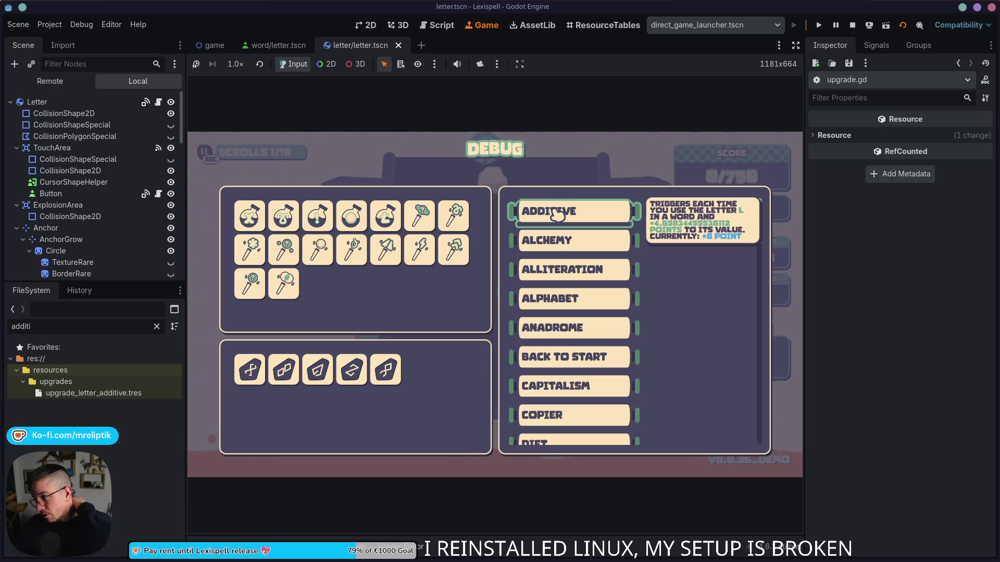
left_click(562, 170)
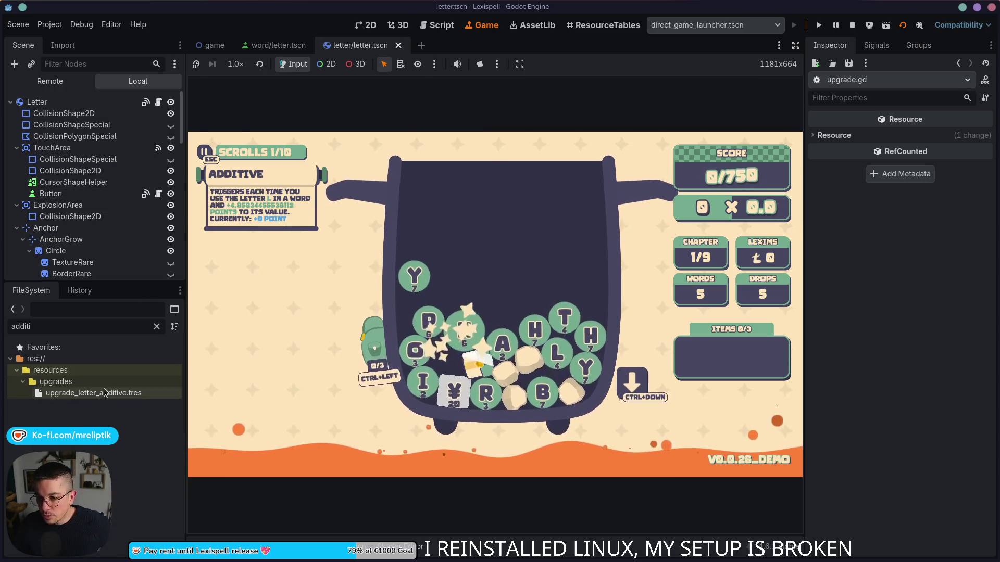
type("pra")
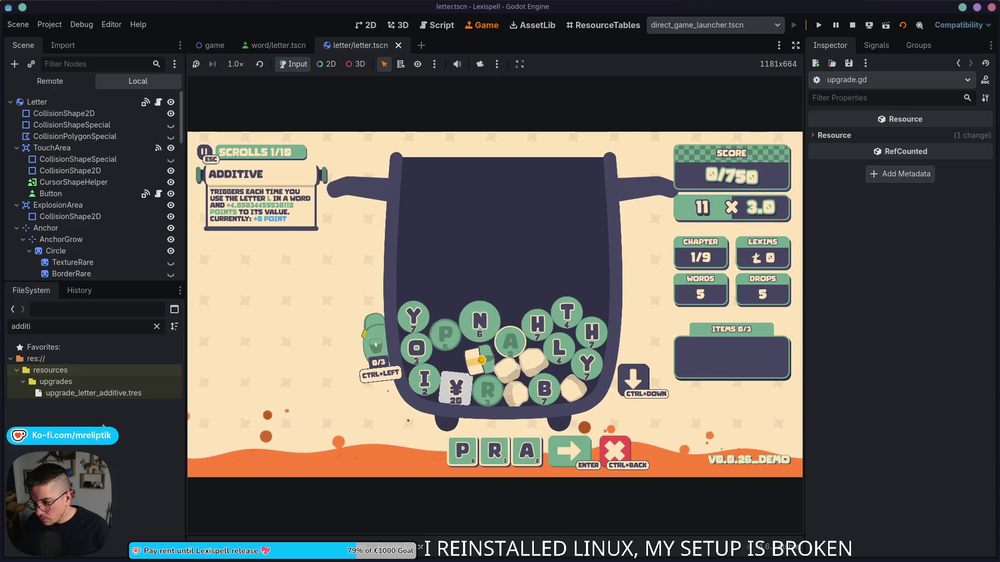
key("ctrl+alt+o")
- Open upgrade.gd and review how format_description formats points_increase
type("upgrade")
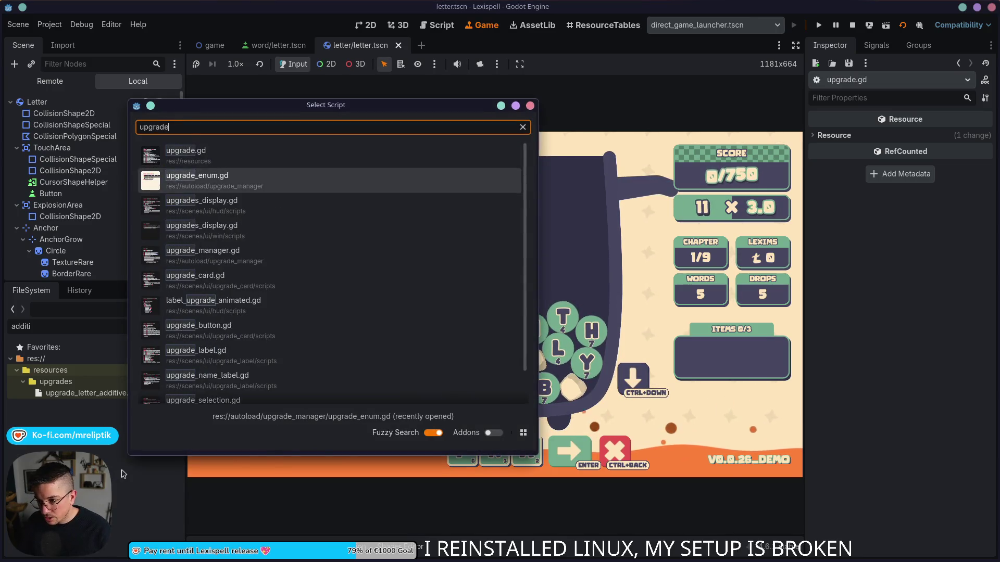
key("Return")
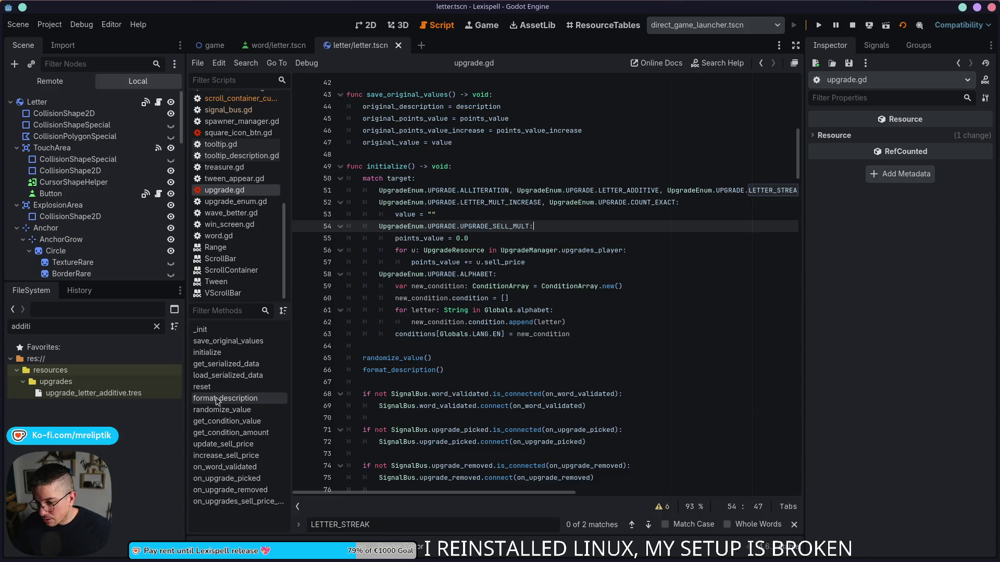
scroll(489, 353, "down", 3)
scroll(469, 345, "down", 8)
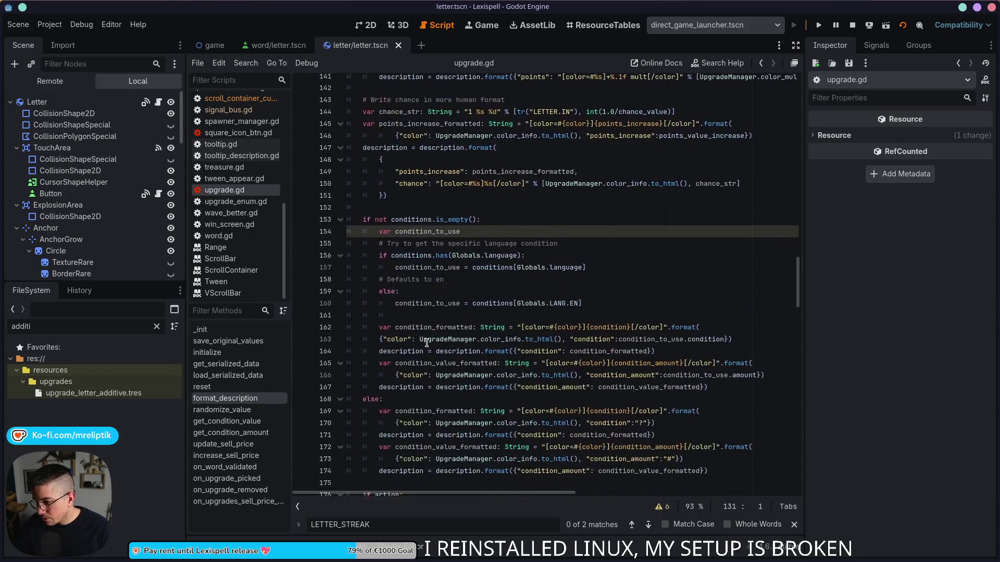
scroll(571, 388, "down", 6)
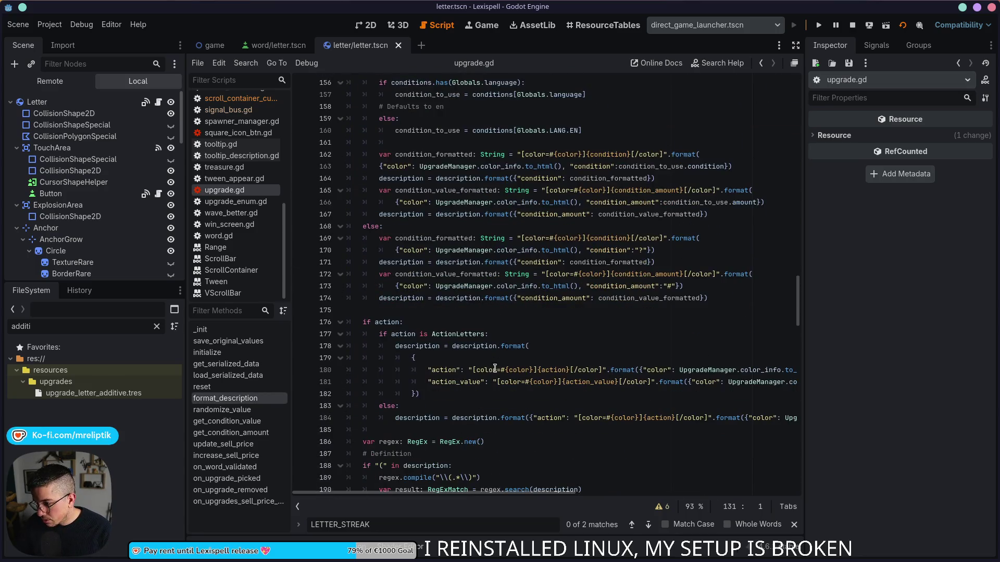
left_click(462, 275)
scroll(587, 333, "down", 9)
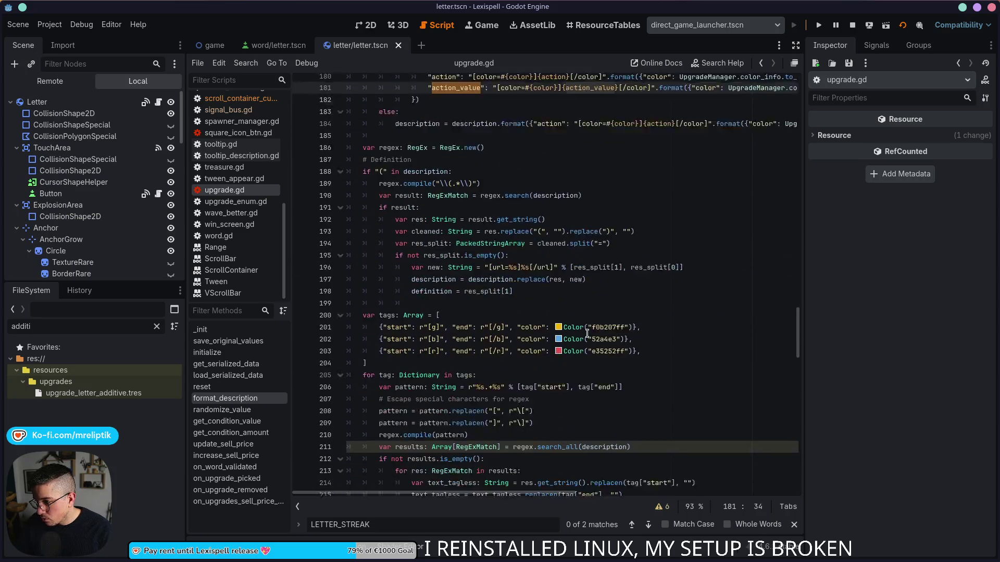
scroll(585, 339, "down", 9)
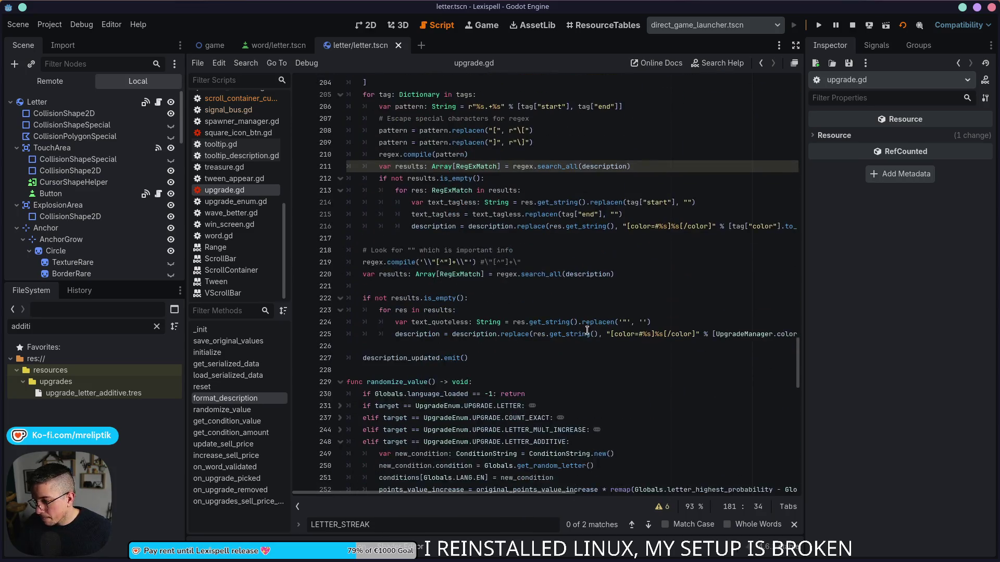
scroll(566, 343, "up", 16)
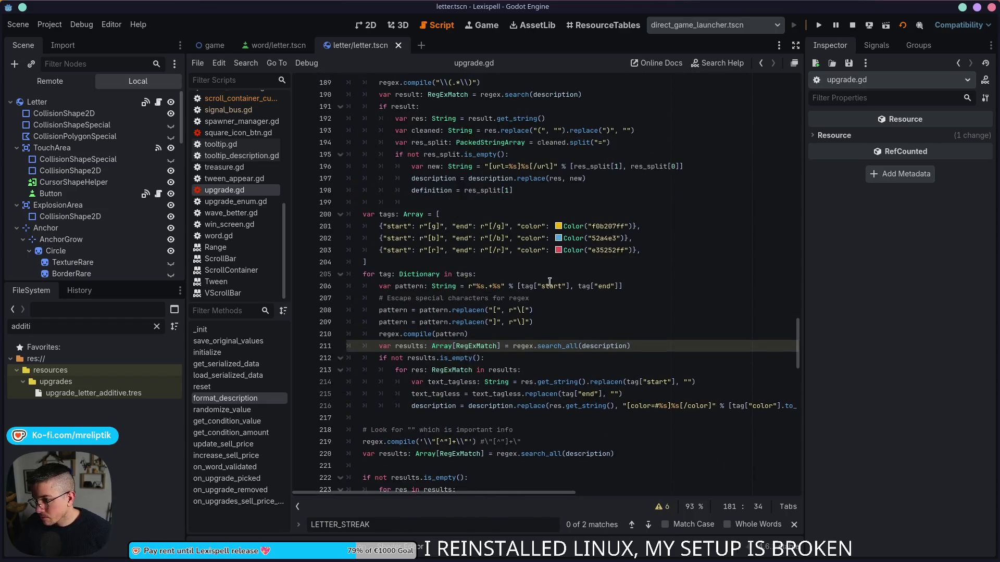
scroll(587, 302, "up", 16)
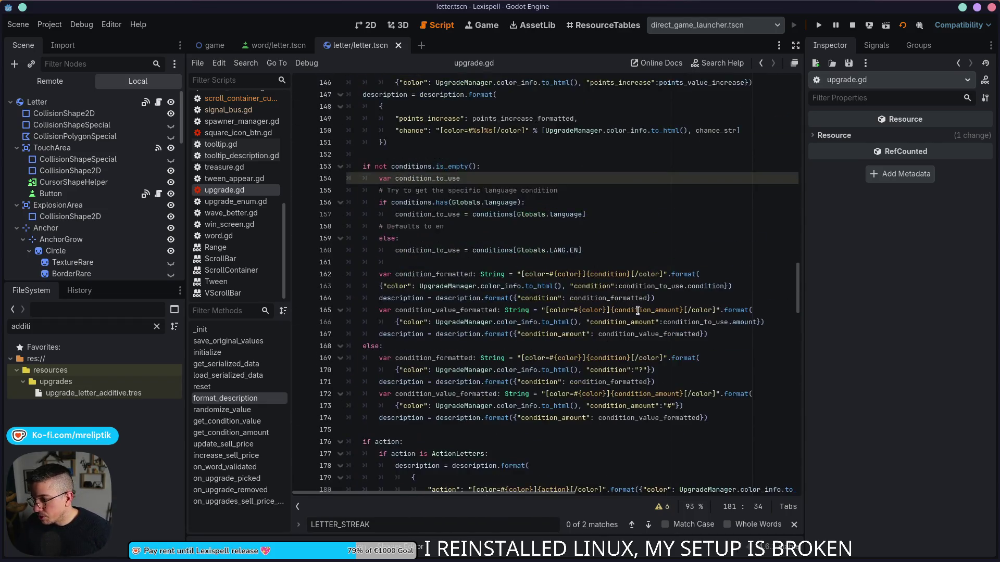
double_click(433, 395)
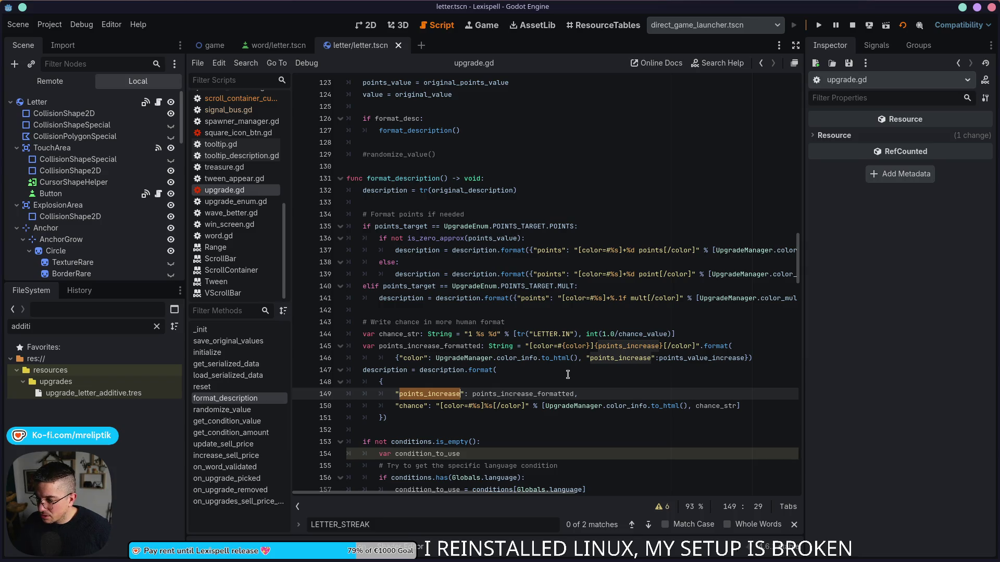
double_click(508, 395)
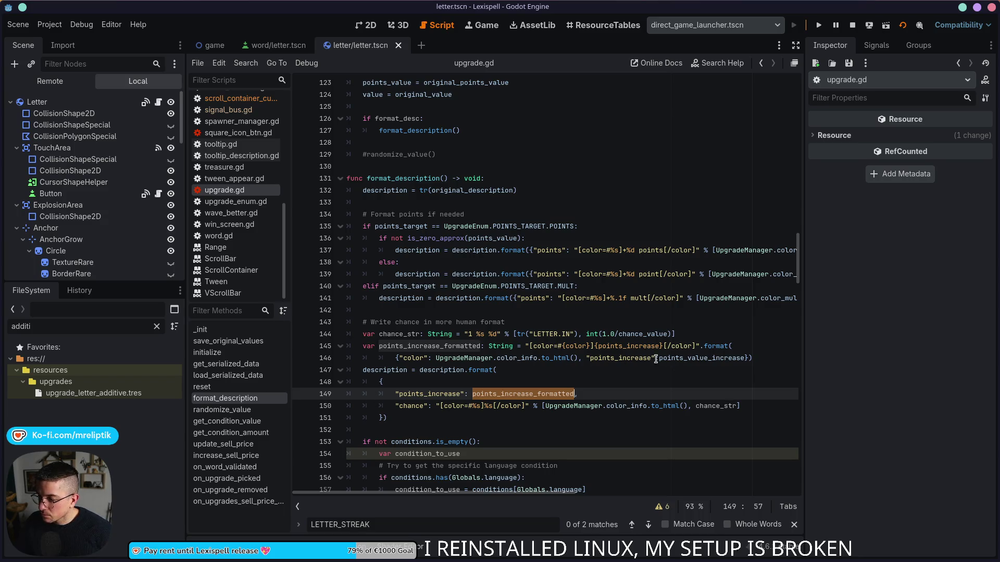
- Go to randomize_value and the Streak points_value_increase line 272
mouse_move(675, 358)
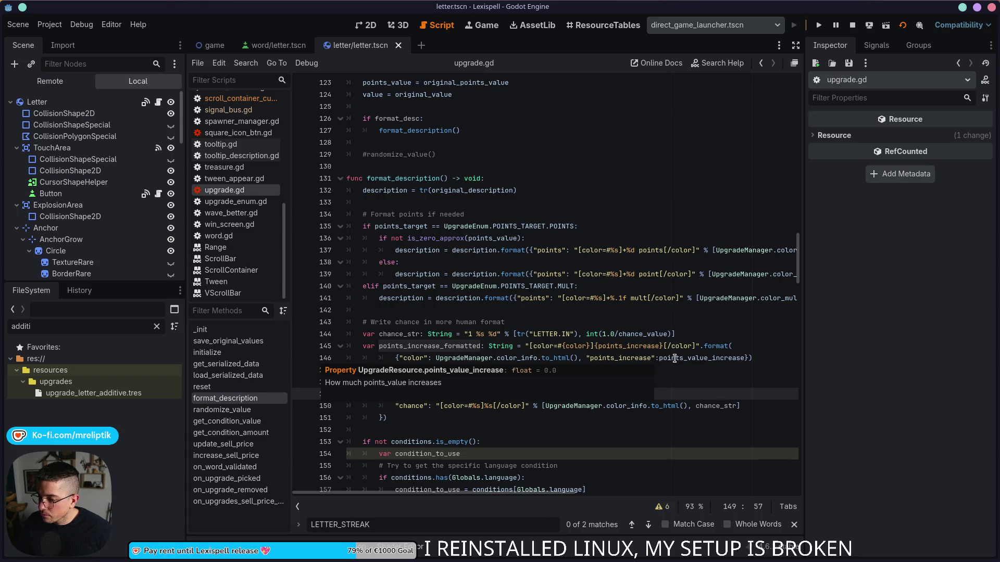
mouse_move(243, 560)
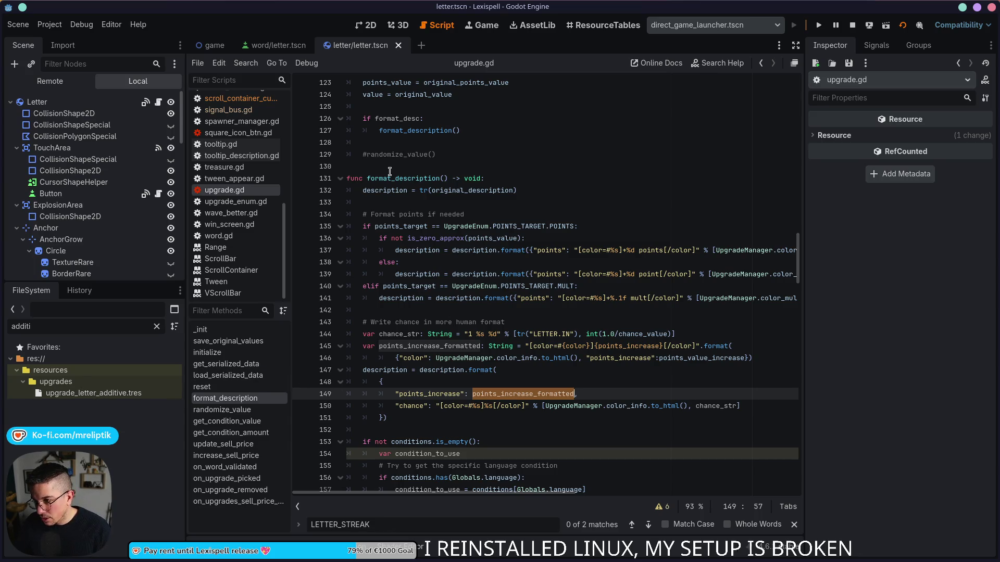
scroll(387, 172, "up", 10)
scroll(476, 410, "up", 15)
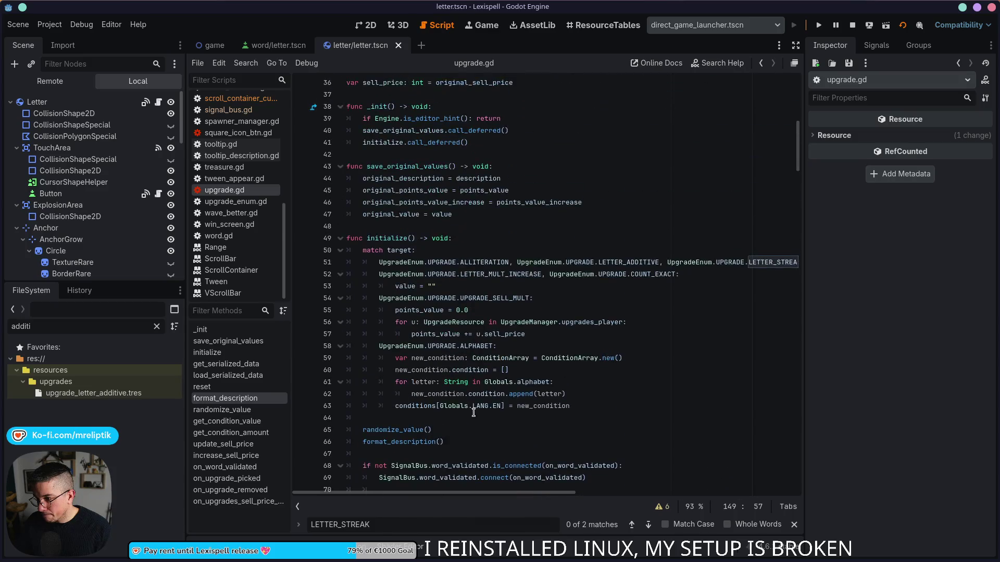
left_click(219, 411)
scroll(479, 302, "down", 5)
left_click(476, 275)
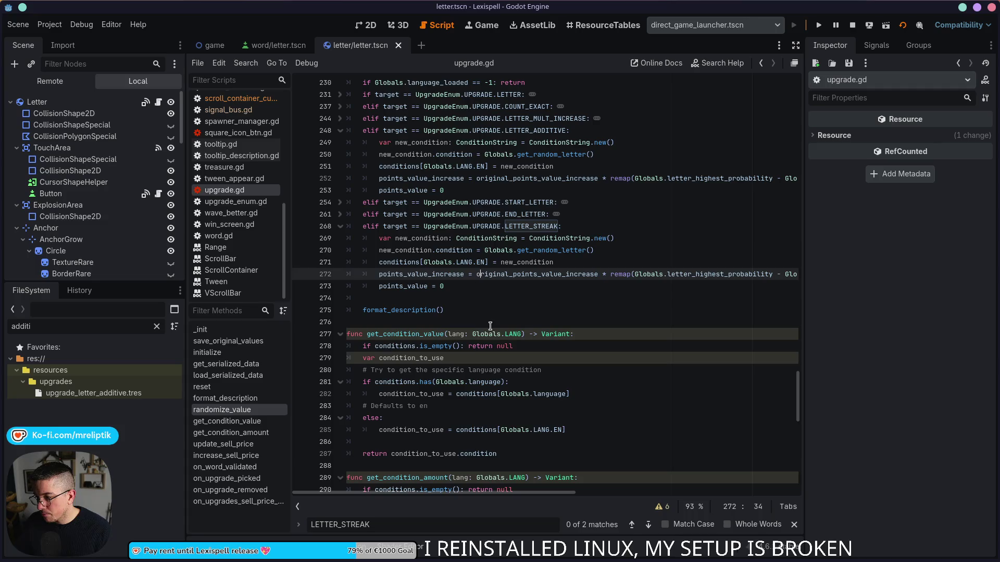
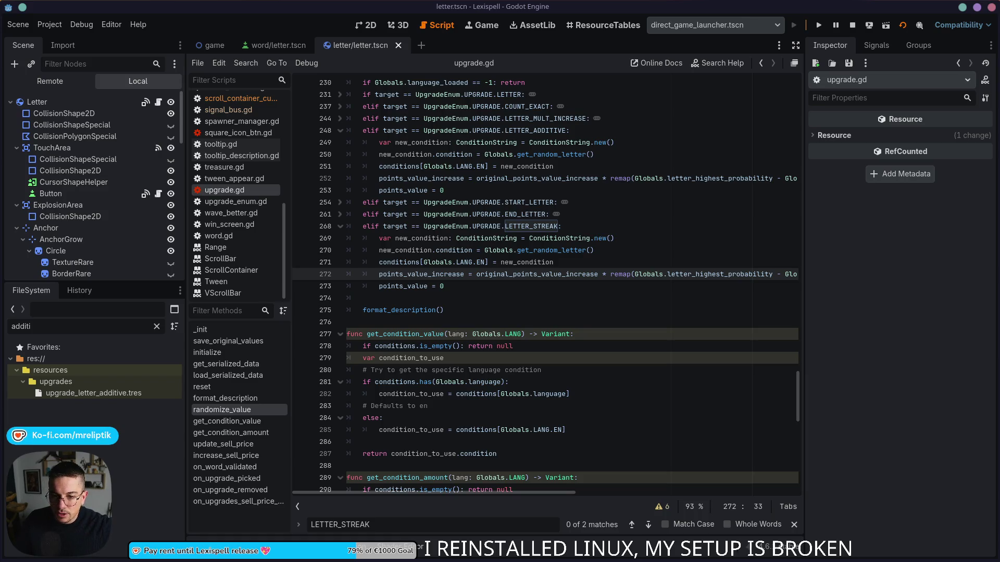
- Move the line 252 remap calculation into a new 'var new_val: float =' line above it
left_click(487, 178)
double_click(502, 178)
left_click(472, 178)
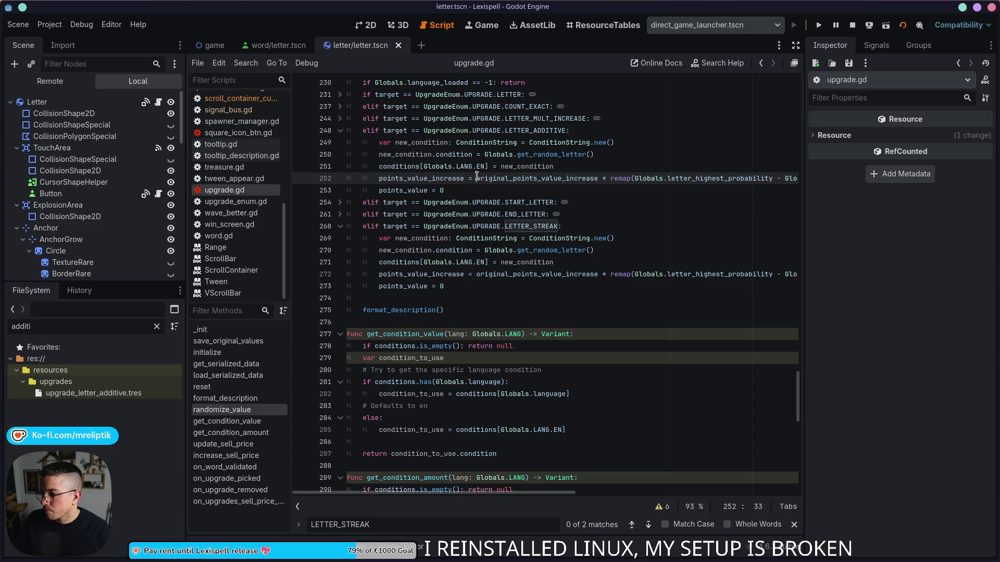
key("shift+End")
key("ctrl+x")
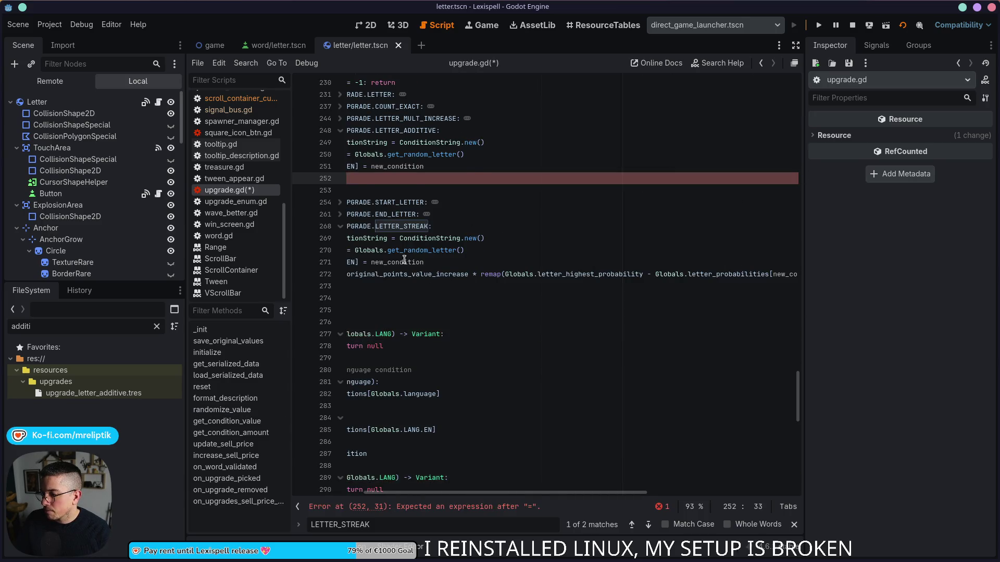
left_click(599, 167)
key("Return")
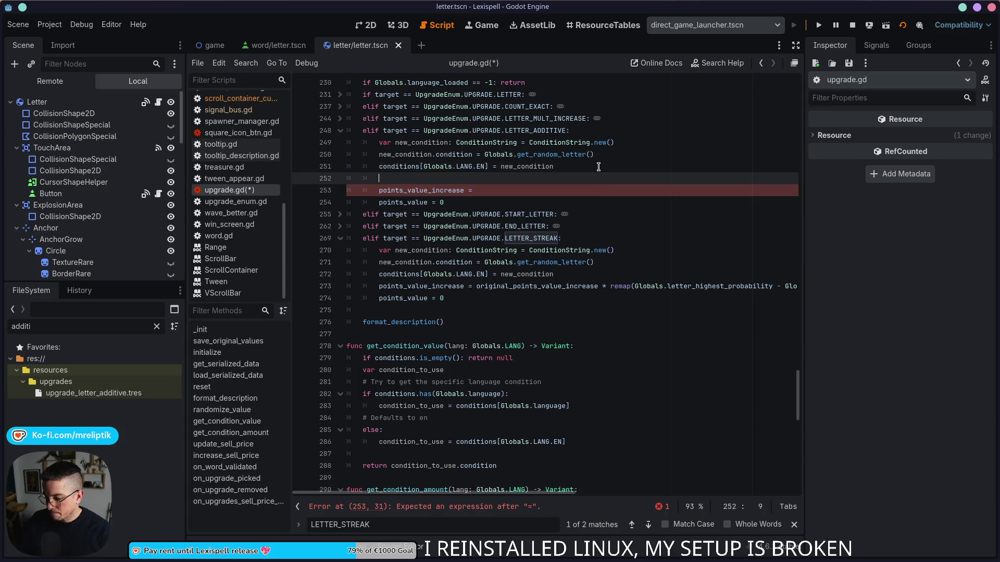
type("var new_val")
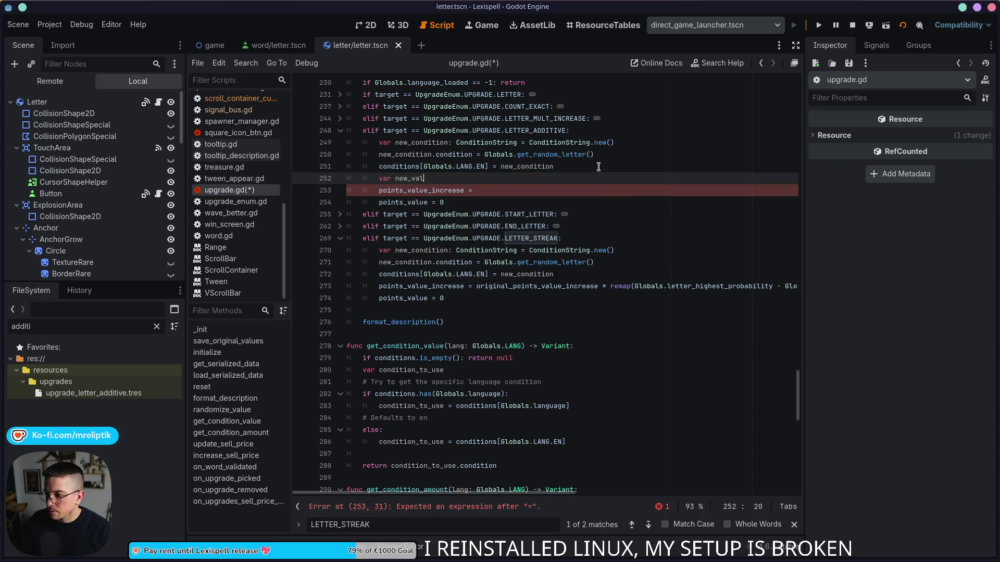
type(": float =")
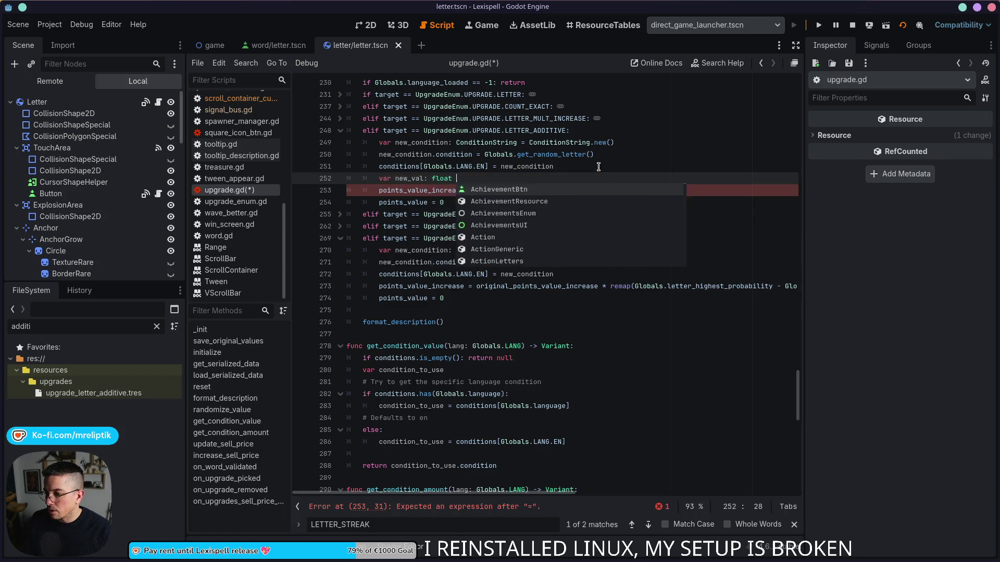
key("ctrl+v")
- Assign points_value_increase through snapped() instead of stepify() and open the snapped() documentation
scroll(579, 229, "left", 10)
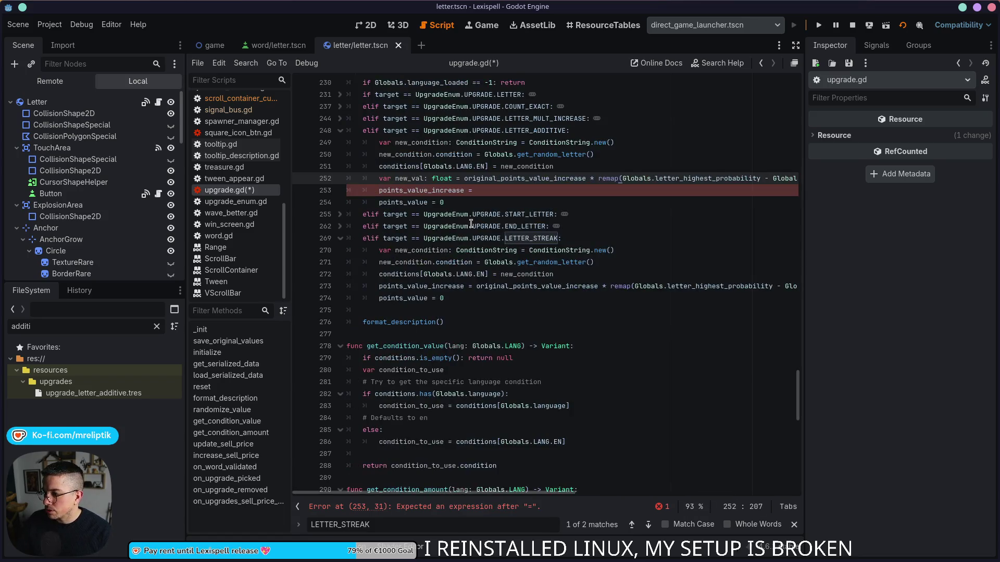
left_click(494, 191)
type("step")
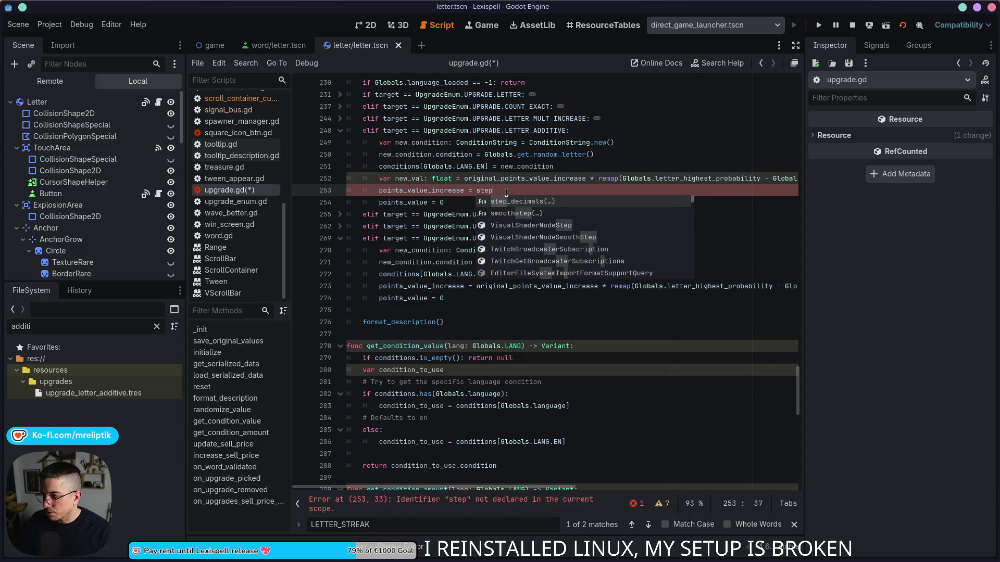
type("if")
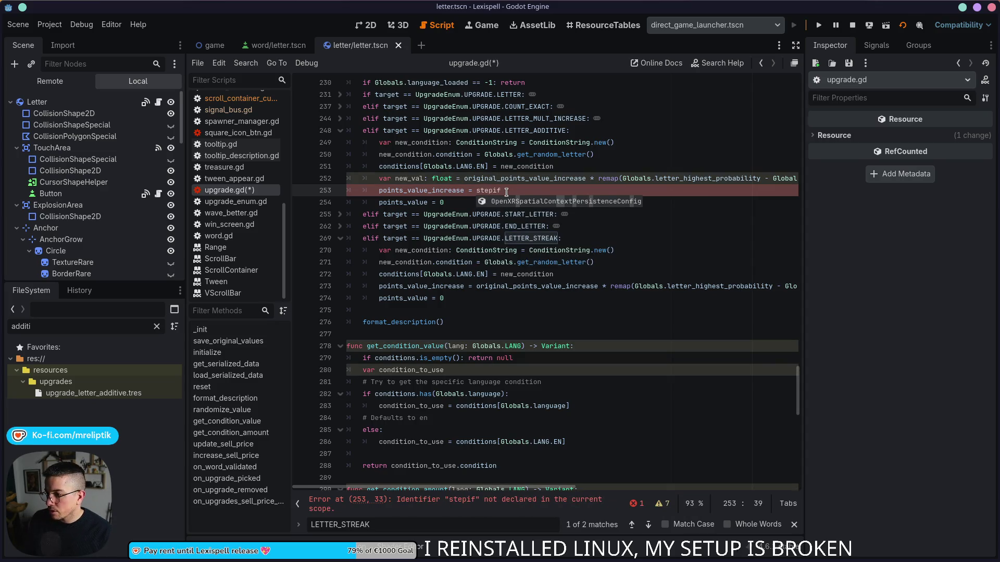
type("y(")
key("ctrl+s")
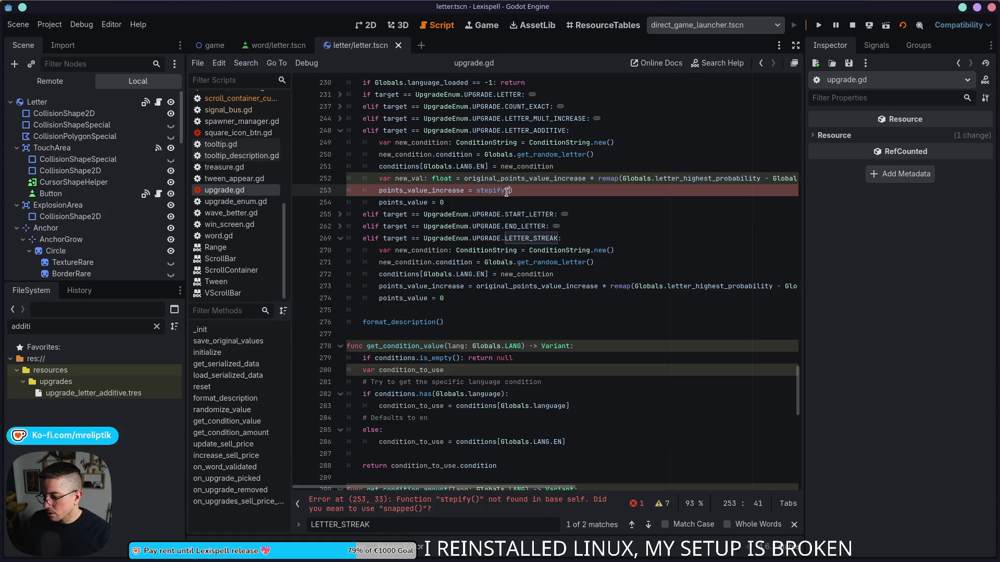
double_click(504, 190)
type("snapped")
key("ctrl+s")
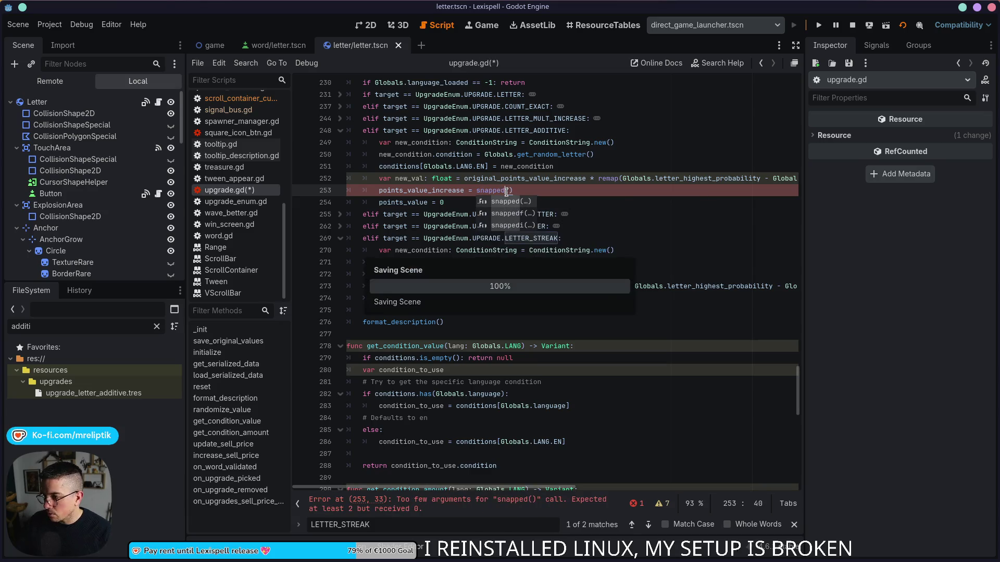
left_click(484, 192, "ctrl")
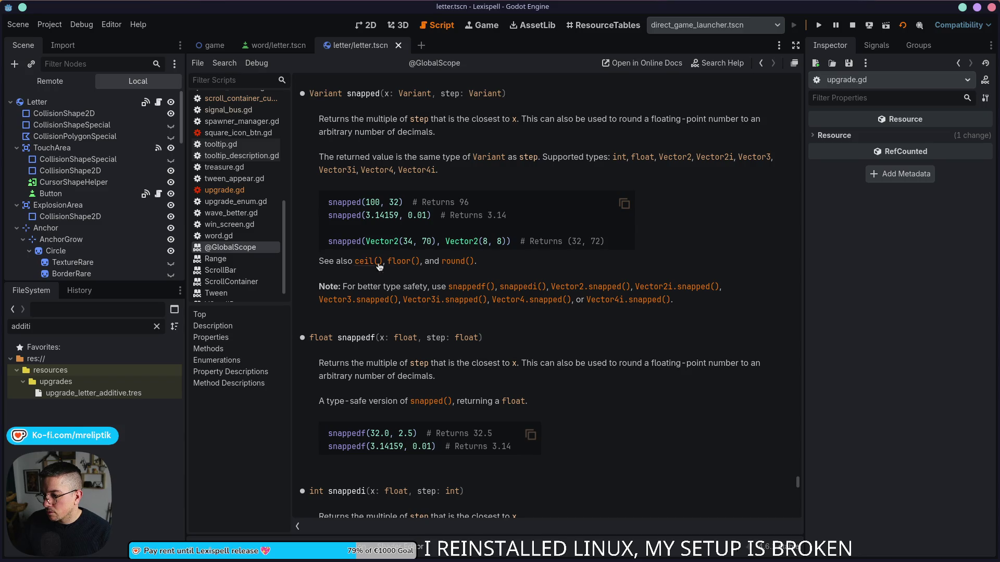
- Read the snapped(), snappedf() and snappedi() reference entries, then switch to letter.gd
scroll(383, 249, "down", 4)
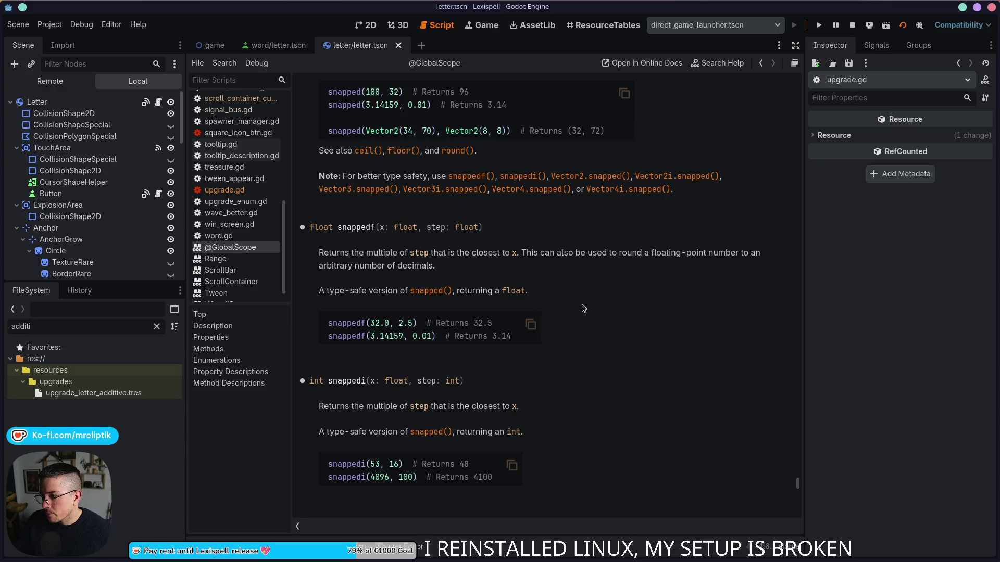
scroll(584, 310, "up", 3)
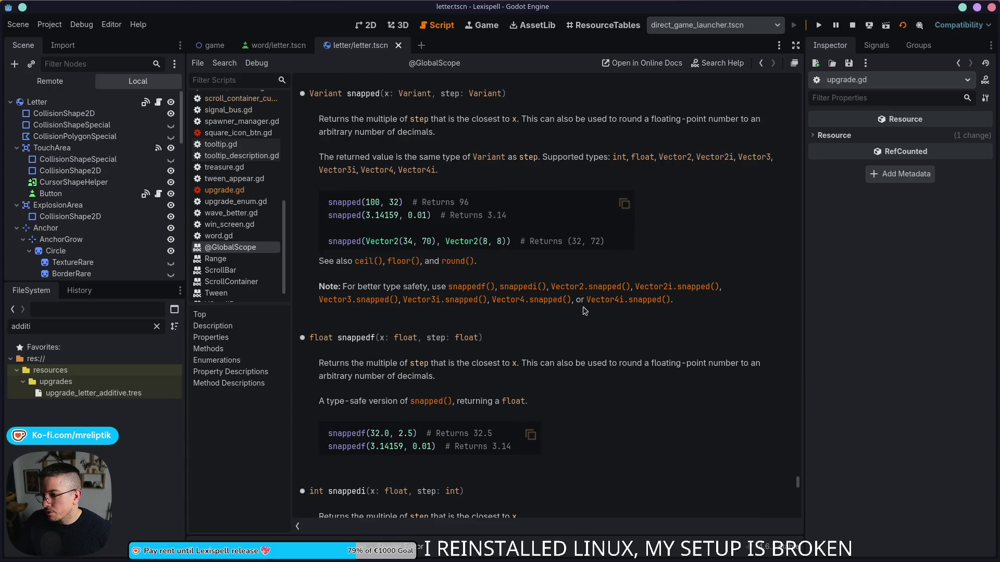
scroll(585, 311, "down", 3)
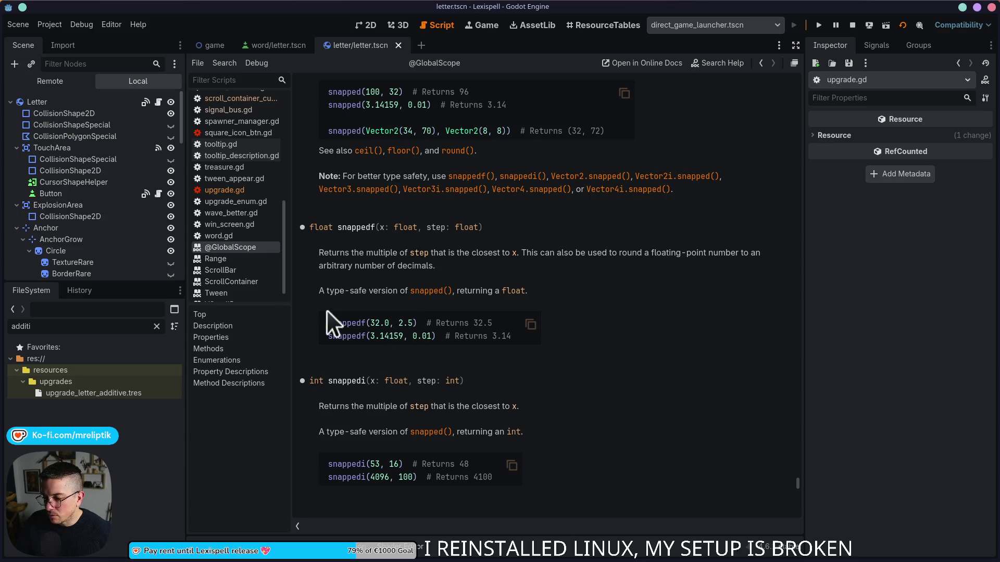
left_click(158, 106)
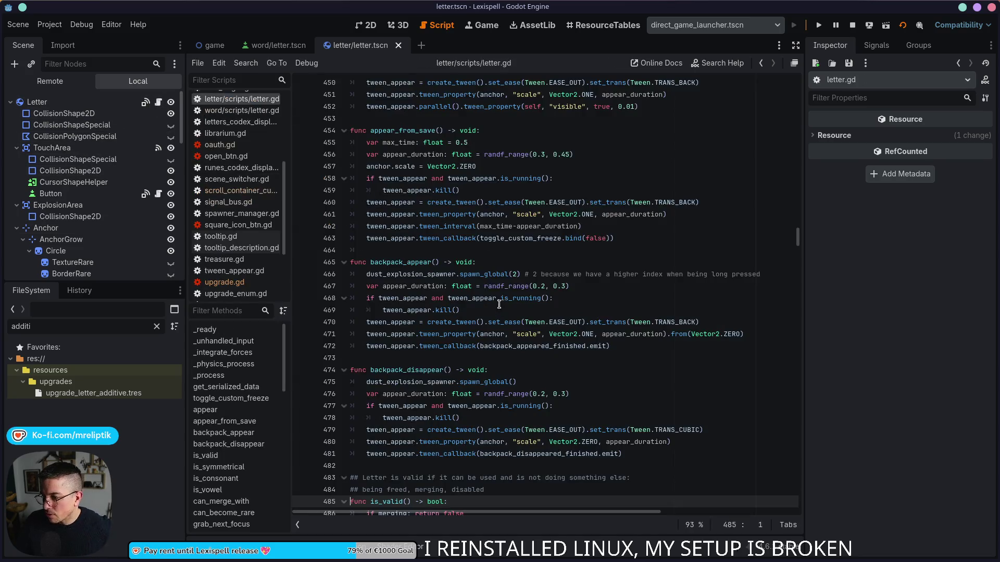
- Back in upgrade.gd, complete the call as snapped(new_val, 0.01) and save
left_click(225, 282)
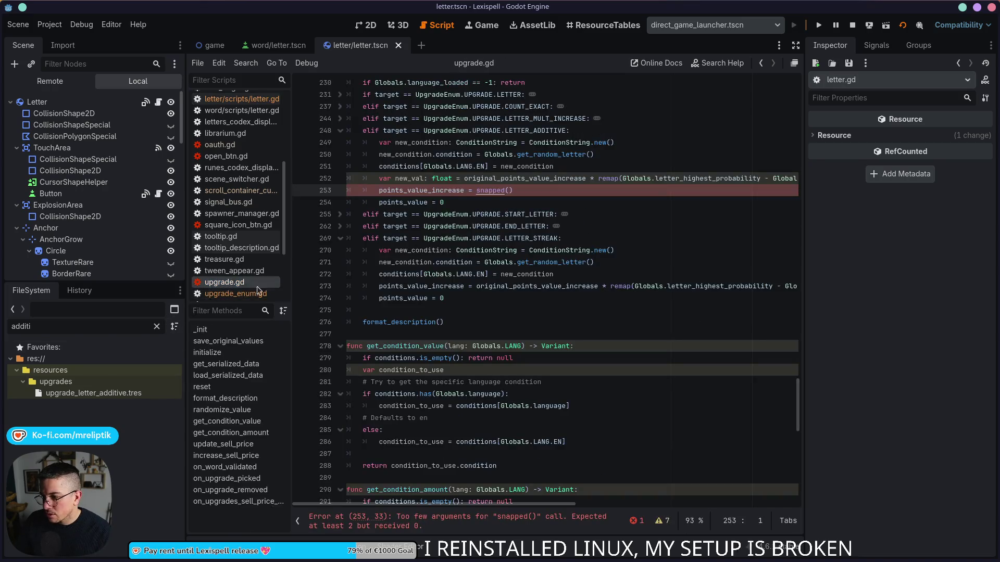
left_click(509, 191)
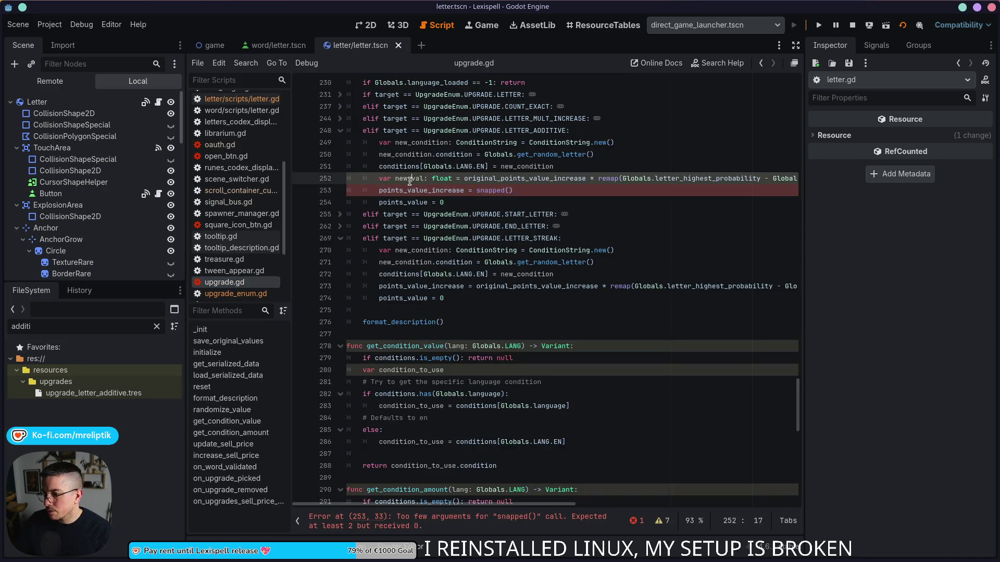
type("new_val ")
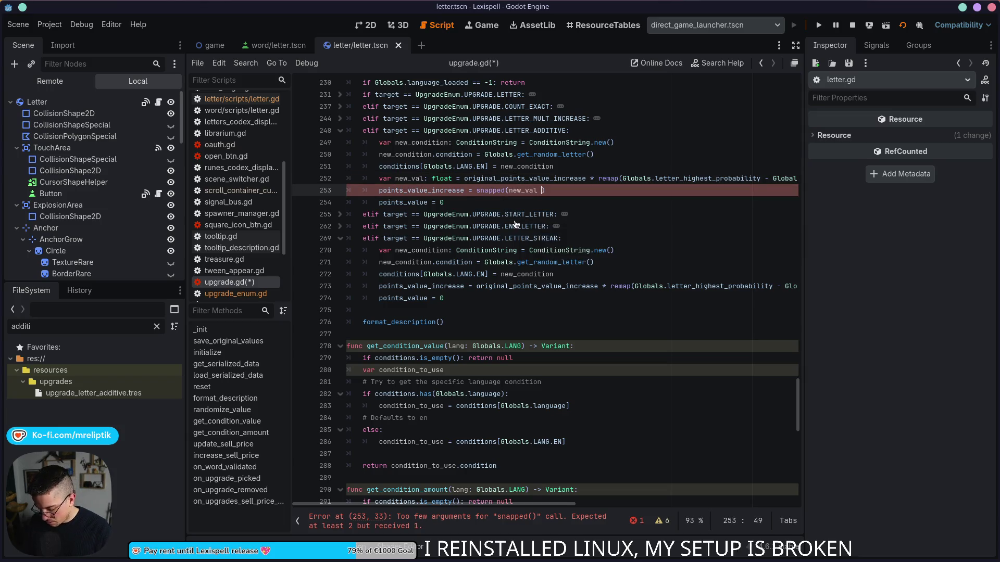
type(", 0.01")
key("ctrl+s")
- Copy the new_val line and the snapped rounding line into the LETTER_STREAK branch
left_click(609, 189)
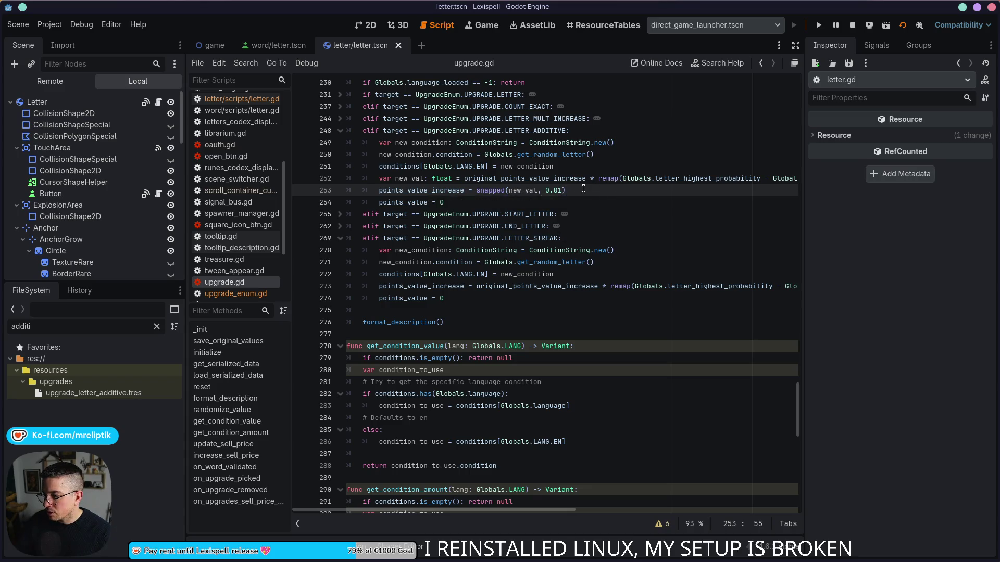
key("ctrl+shift+Left")
key("ctrl+shift+Left")
key("ctrl+shift+Left")
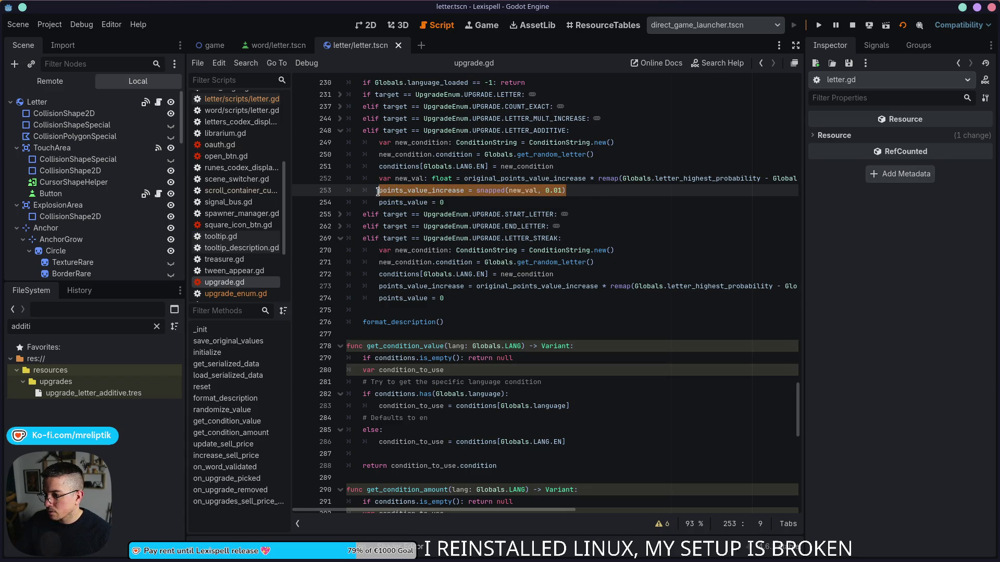
left_click(366, 297)
key("Return")
key("Up")
key("ctrl+v")
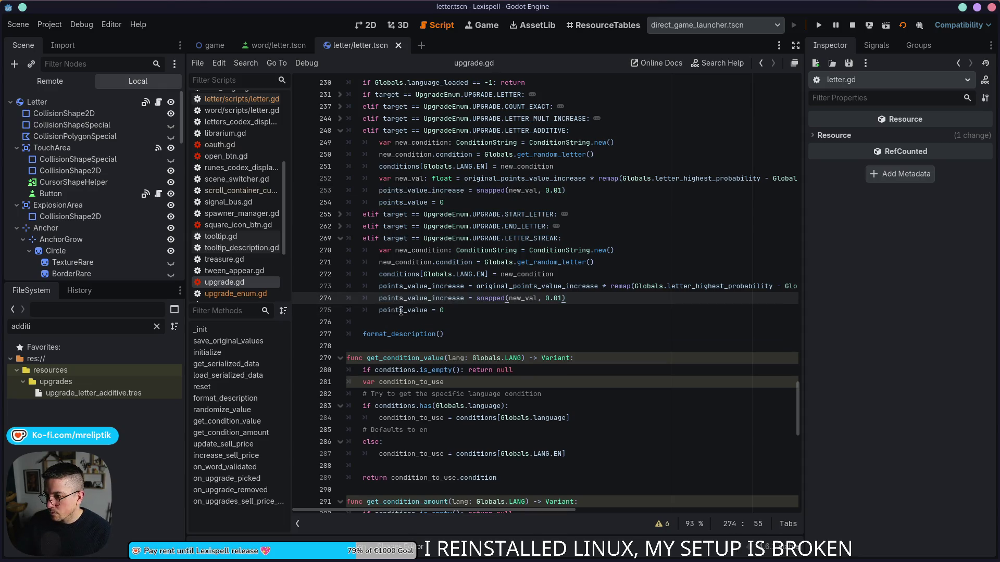
left_click(445, 177)
key("ctrl+shift+d")
key("alt+Down")
key("alt+Down")
key("alt+Down")
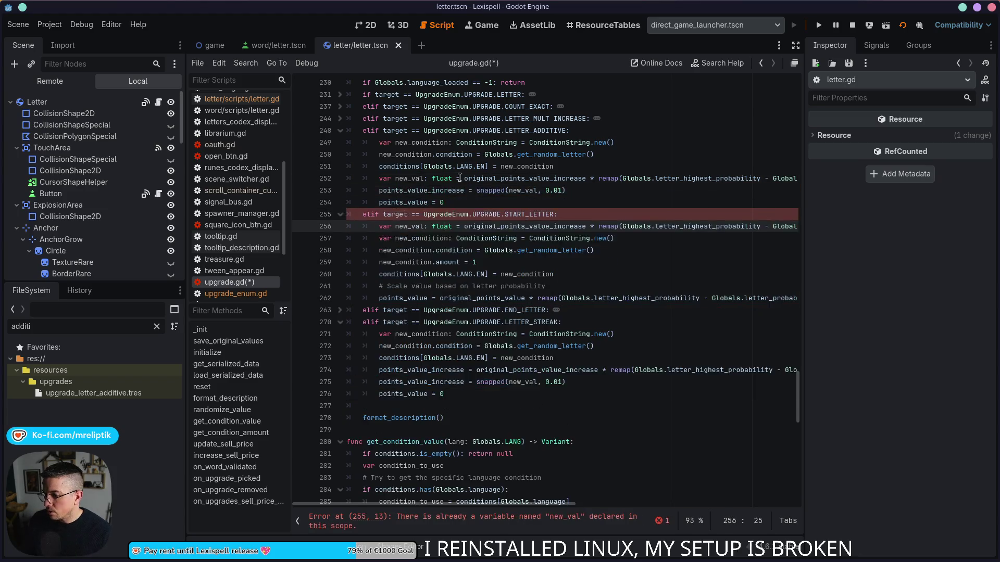
key("alt+Down")
key("alt+Down")
key("alt+Down")
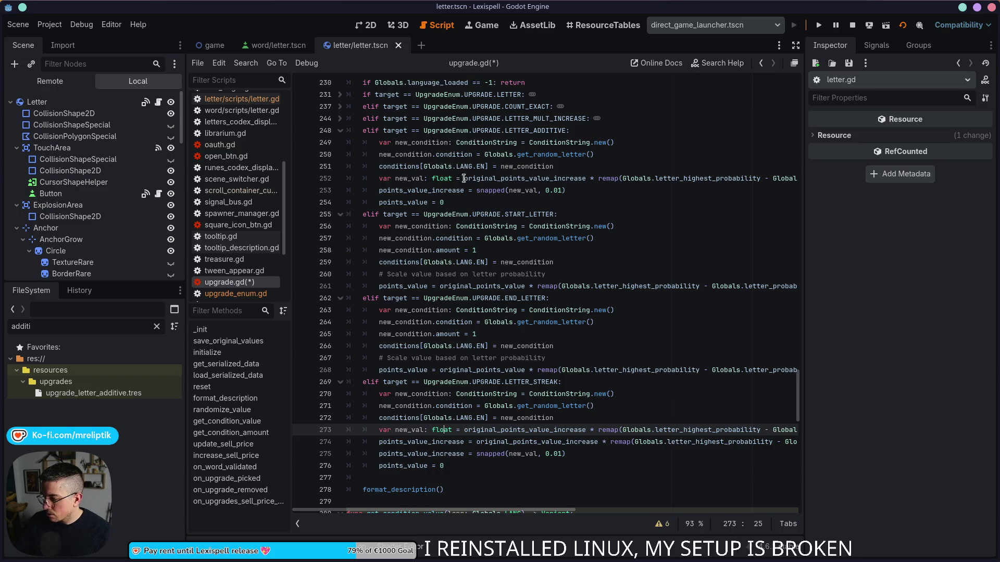
scroll(547, 434, "right", 5)
- Correct a character on line 274, fold the START_LETTER and END_LETTER branches, and save
scroll(547, 434, "right", 5)
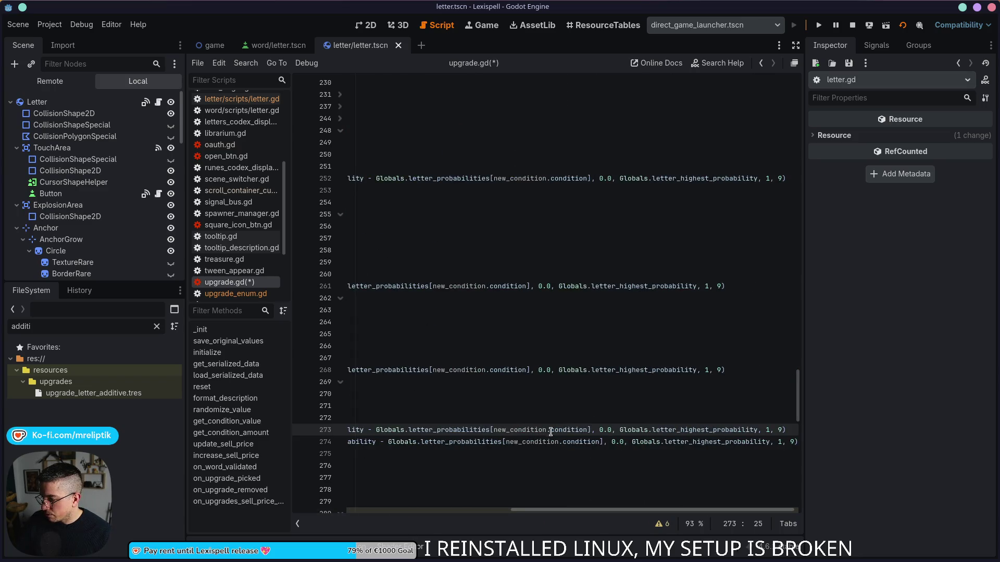
scroll(547, 433, "left", 10)
left_click(496, 442)
key("Delete")
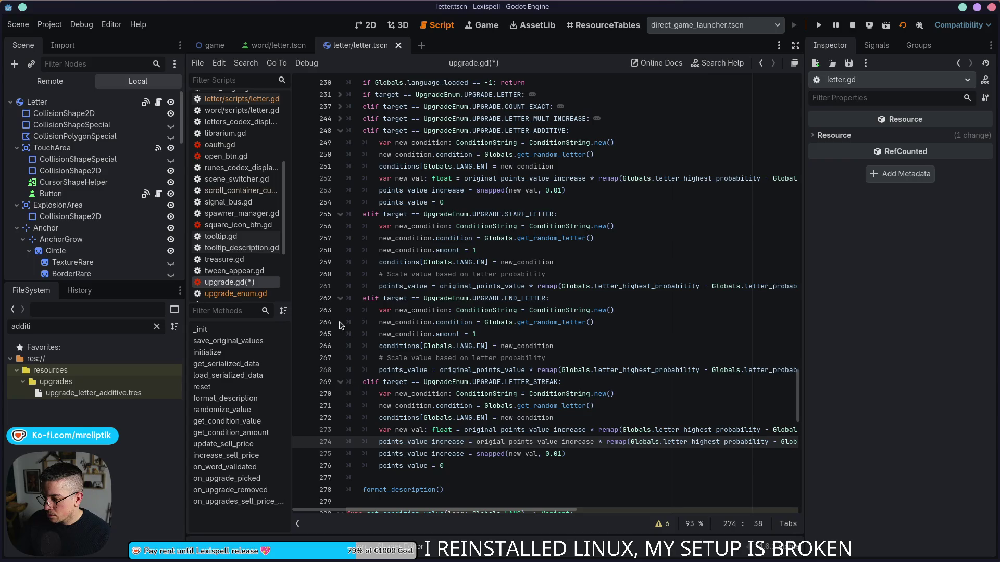
left_click(340, 299)
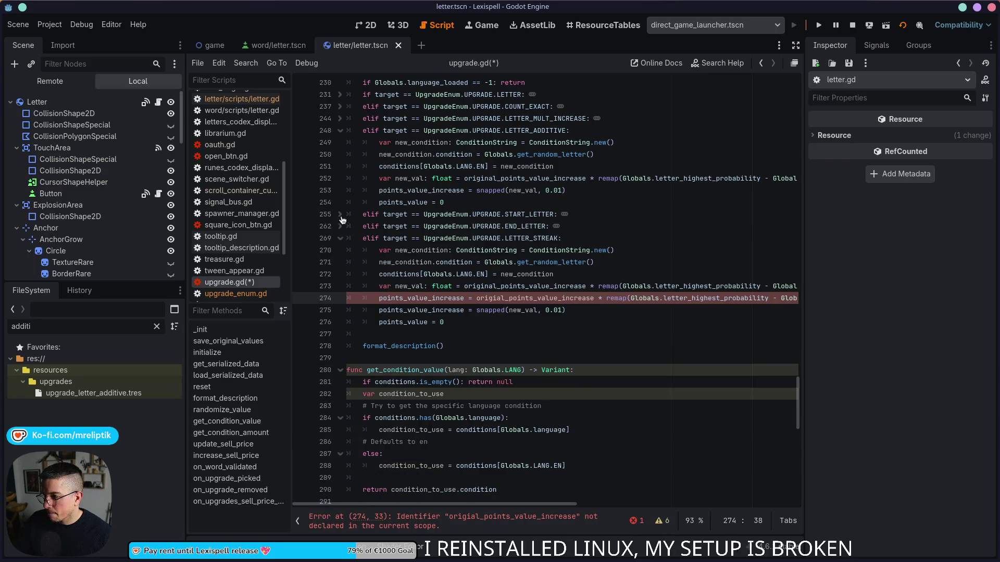
left_click(340, 214)
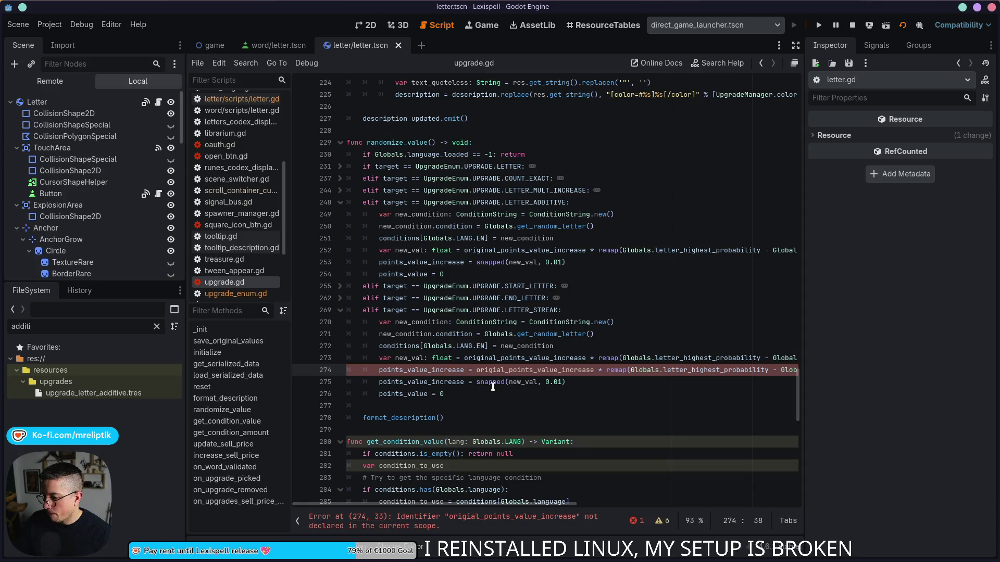
type("n")
key("ctrl+s")
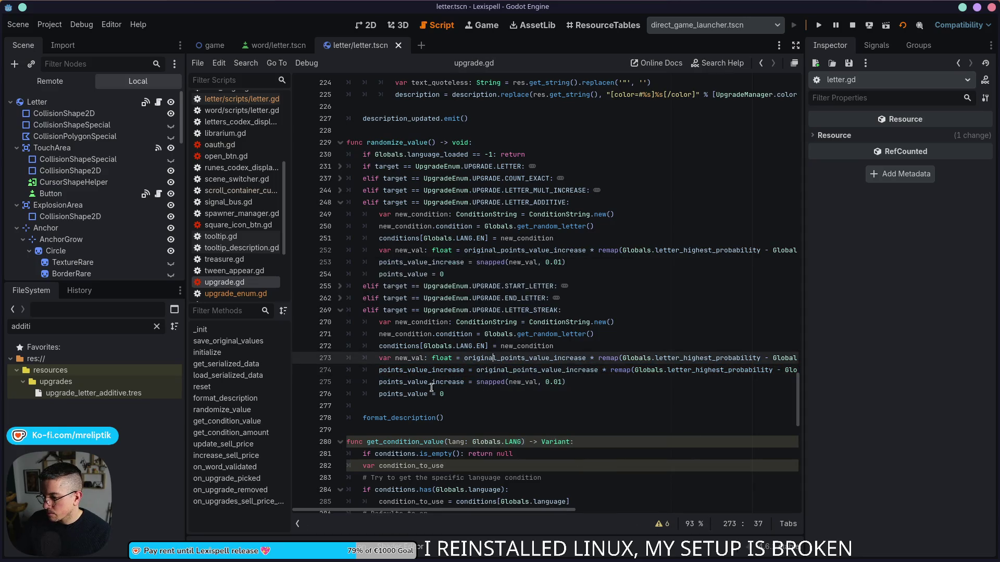
- Paste new_val over the variable name at the start of line 274
double_click(441, 384)
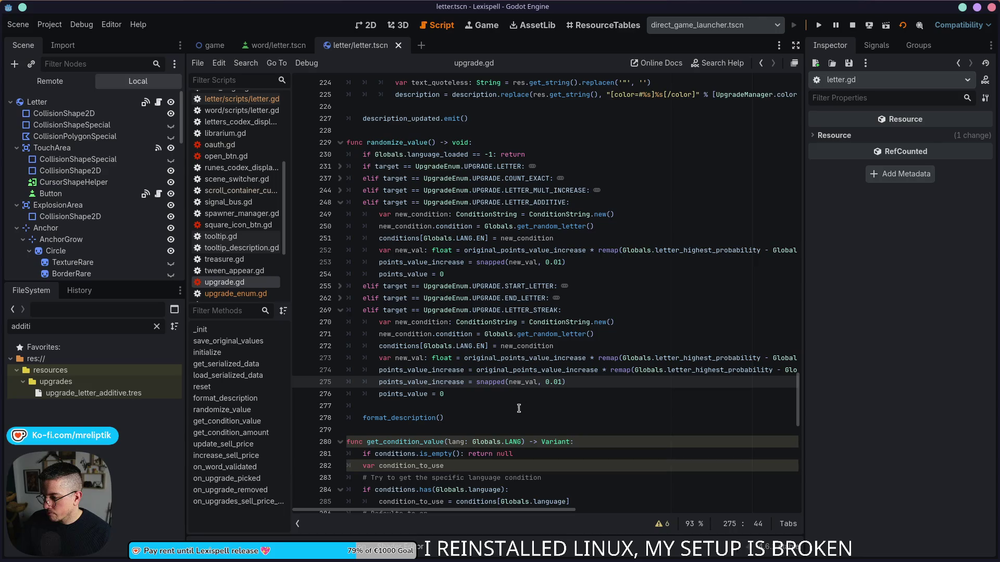
left_click(414, 358)
double_click(414, 358)
key("ctrl+c")
double_click(424, 371)
key("ctrl+v")
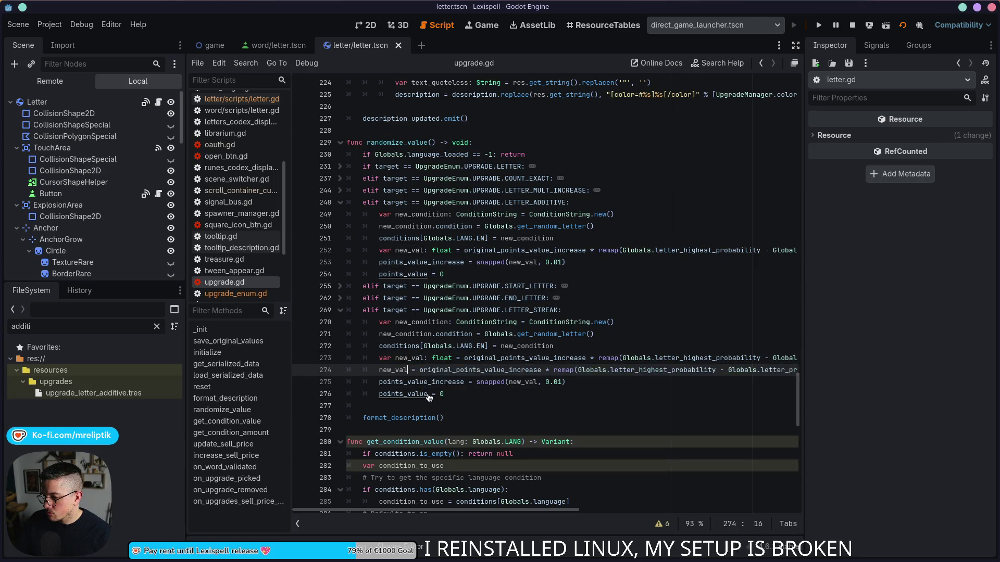
left_click(617, 394)
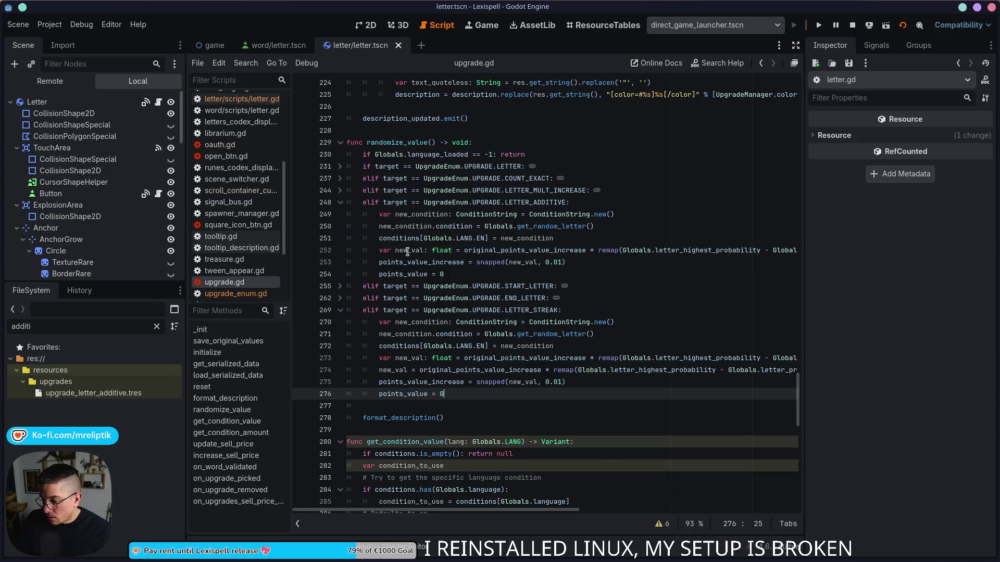
- Replace the new_val assignments with points_value_increase and delete the leftover new_val declaration line
double_click(463, 261)
key("ctrl+c")
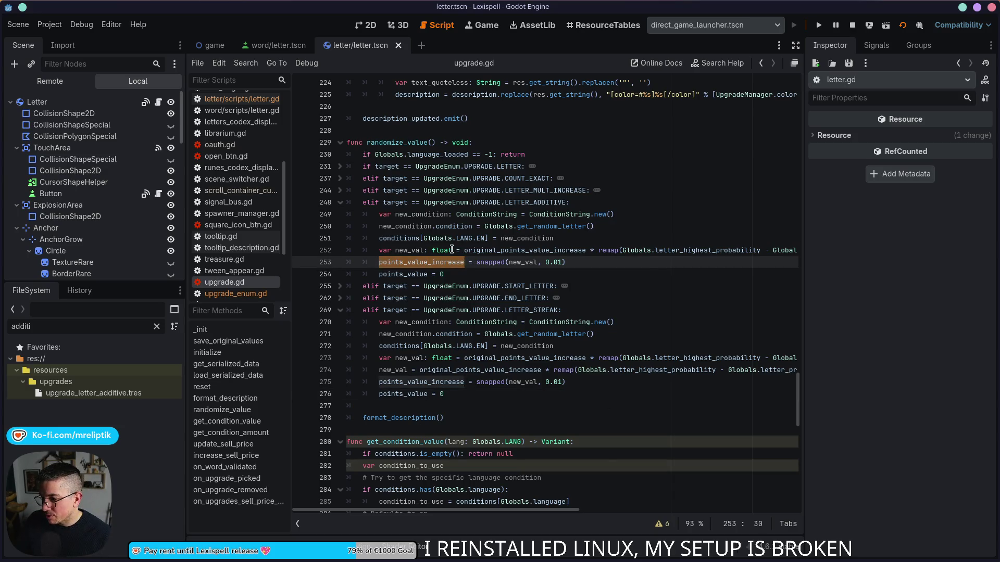
left_click_drag(379, 250, 460, 250)
key("ctrl+v")
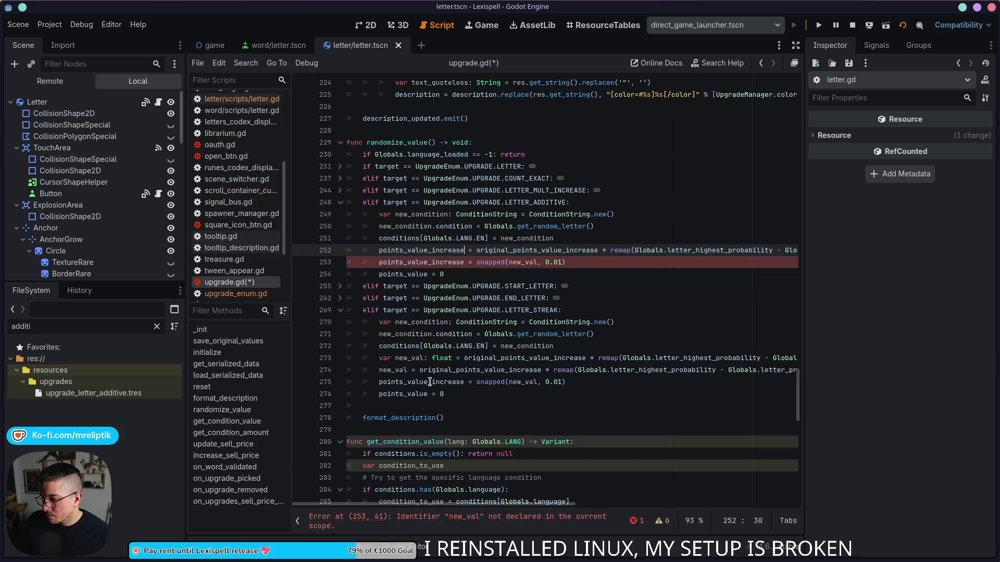
double_click(407, 370)
key("ctrl+v")
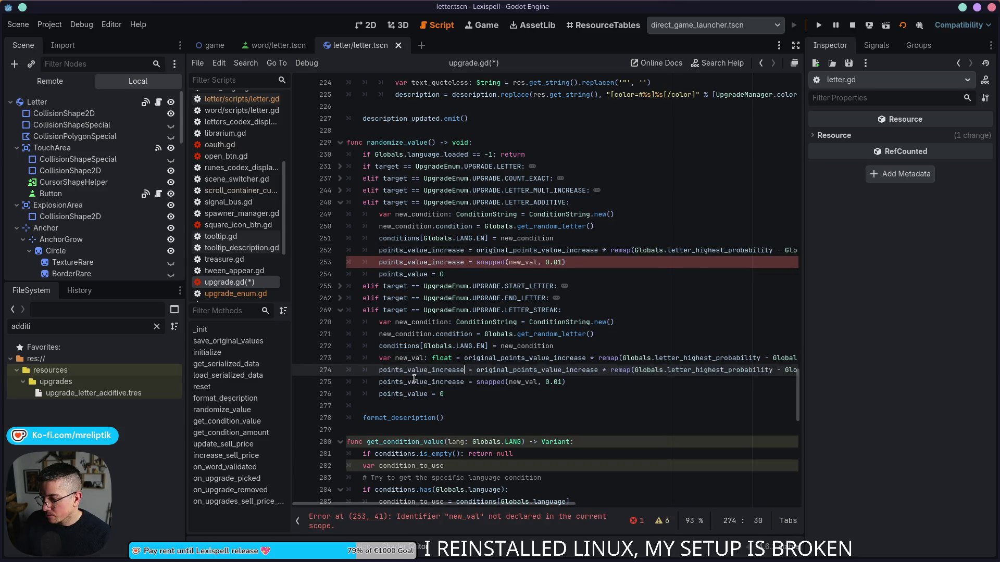
key("Up")
key("ctrl+shift+k")
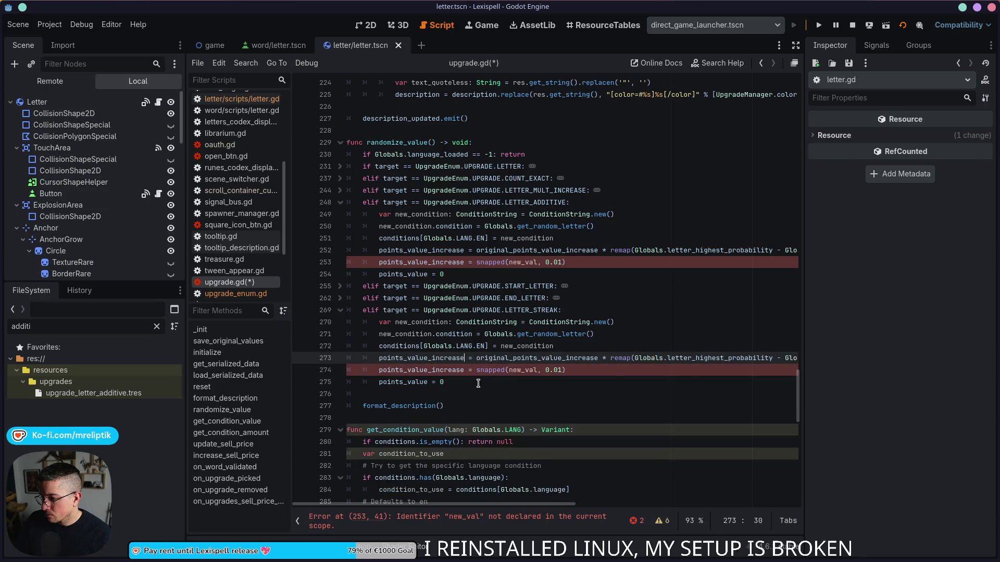
- Swap new_val for points_value_increase inside both snapped() calls, save, and run the project
left_click(501, 373)
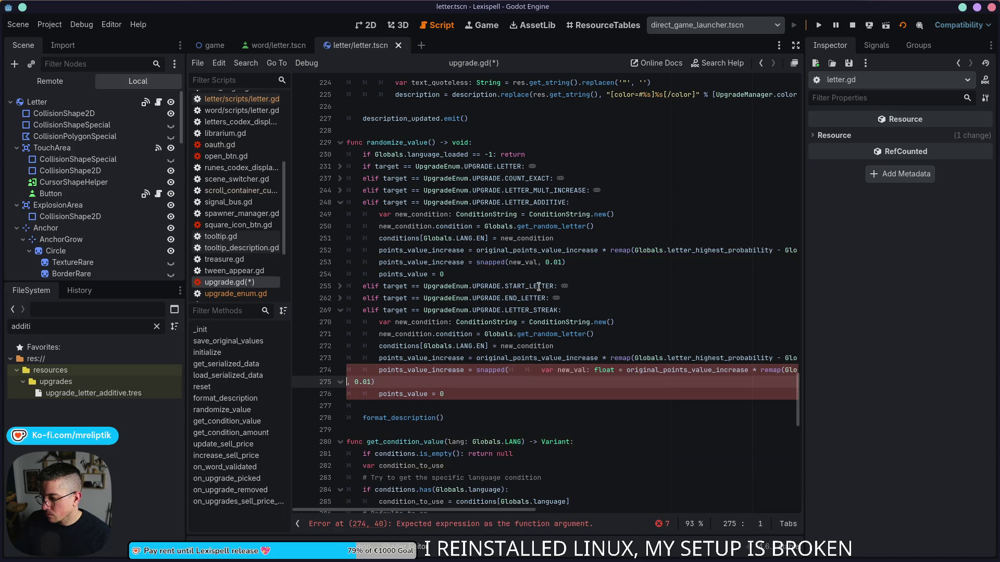
left_click(435, 370)
double_click(531, 370)
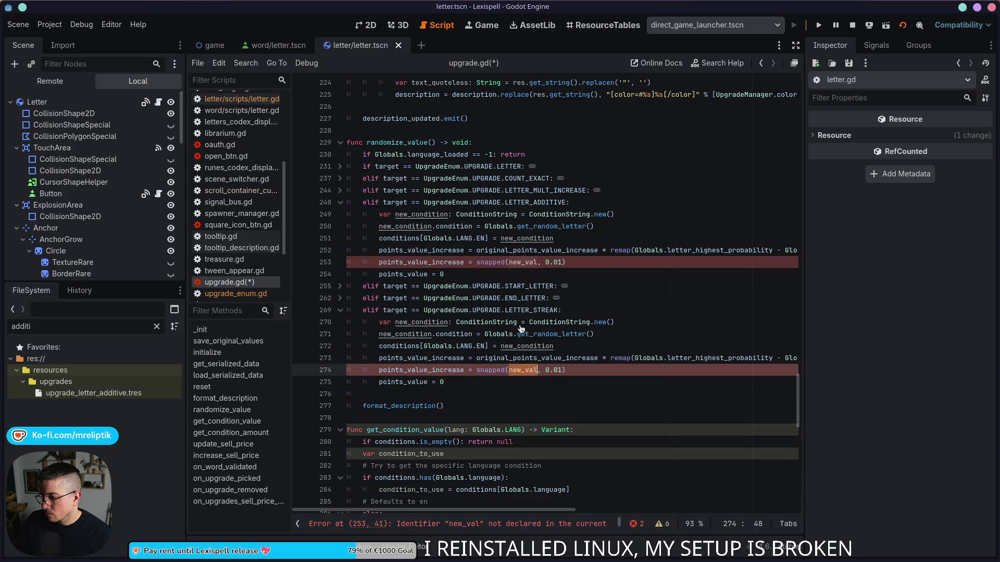
key("ctrl+v")
left_click(521, 265)
double_click(521, 263)
key("ctrl+v")
key("ctrl+s")
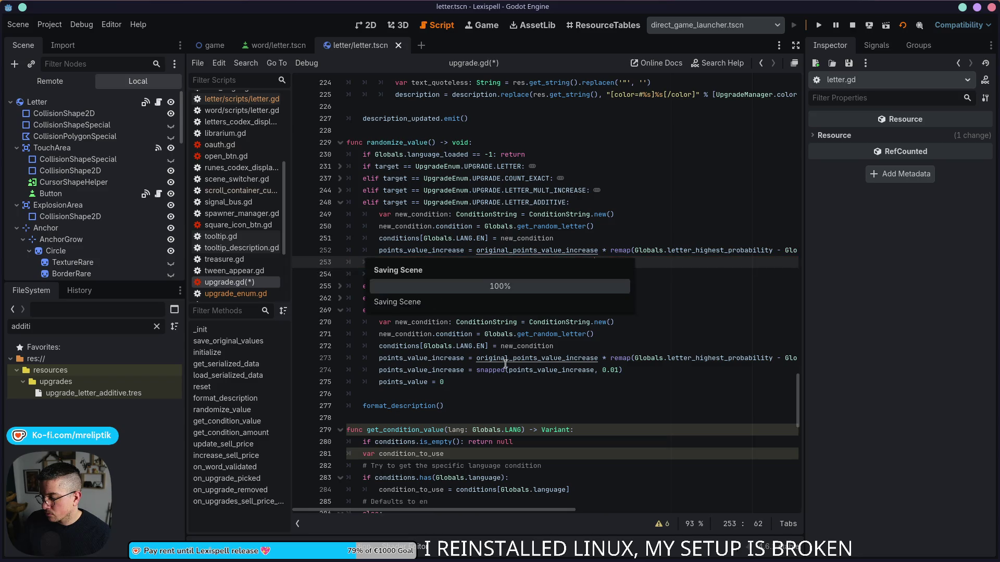
left_click(567, 348)
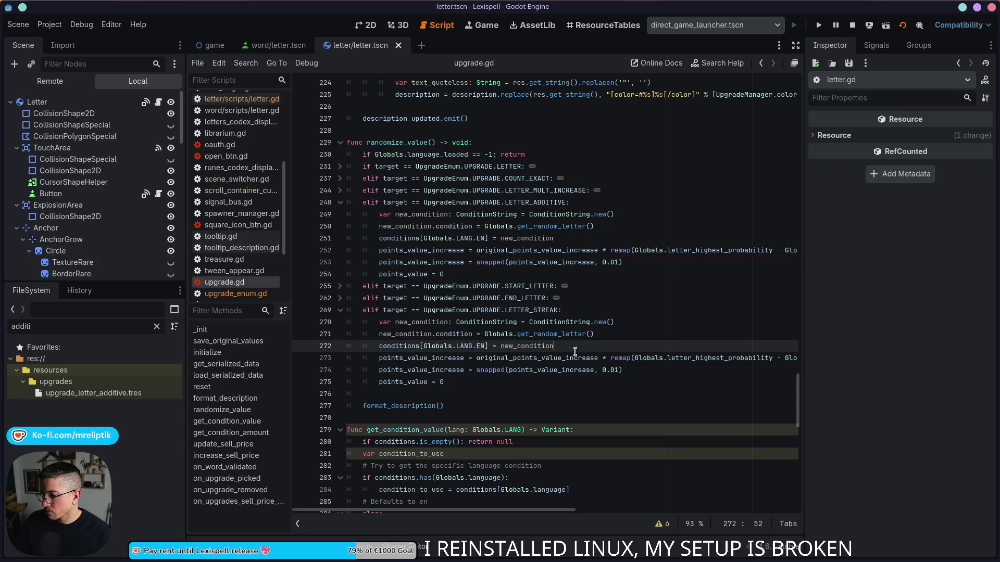
left_click(852, 25)
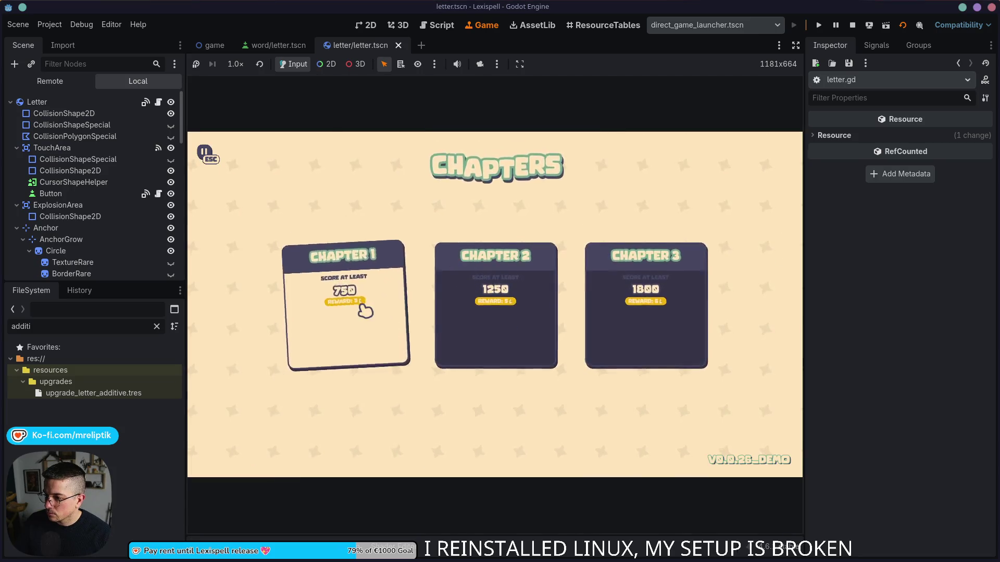
- Enter Chapter 1 in the running game, then stop it
left_click(357, 299)
left_click(793, 25)
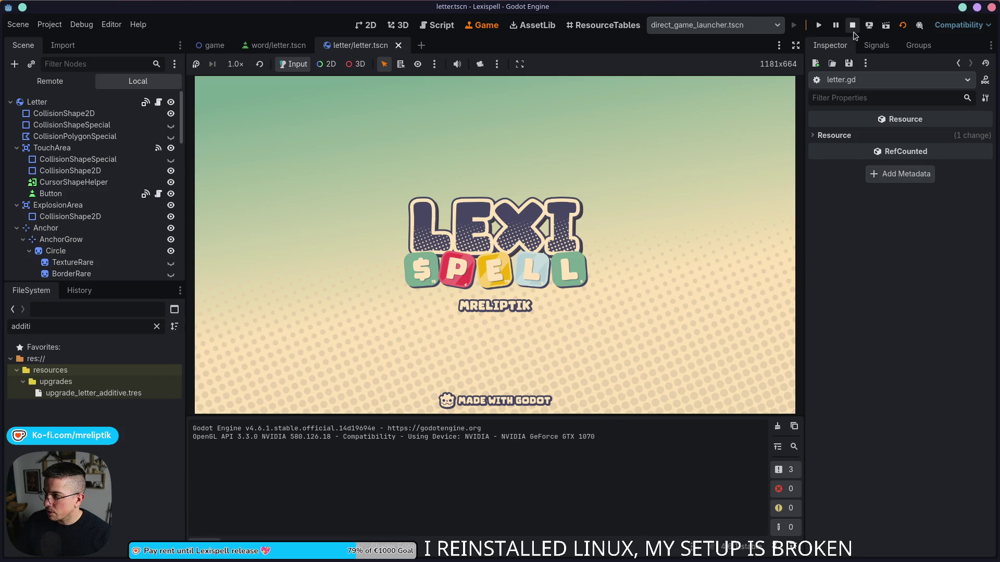
left_click(853, 25)
- In Editor Settings, set Run > Bottom Panel > Action on Play to Do Nothing, then rerun the game
left_click(111, 24)
left_click(125, 38)
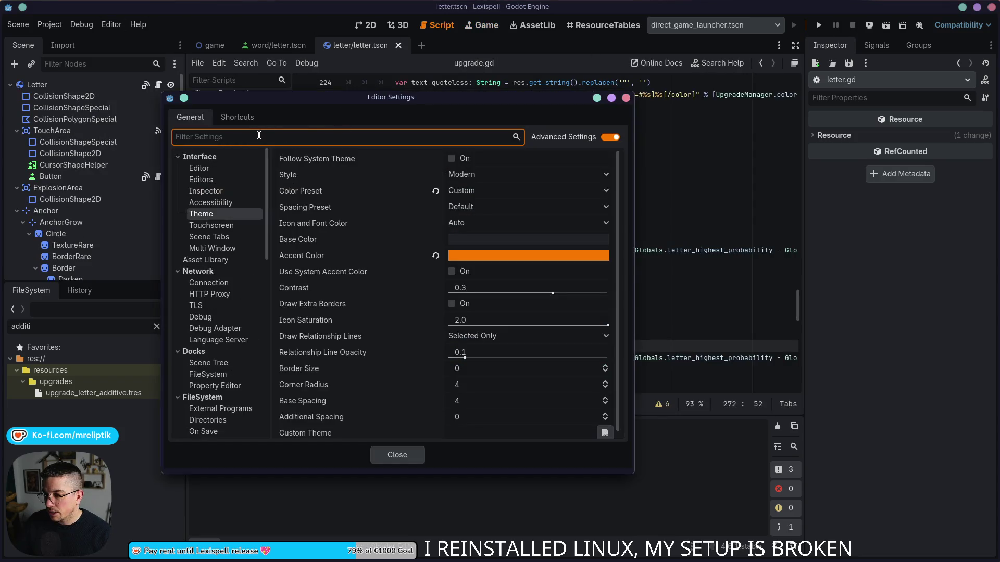
scroll(192, 271, "down", 10)
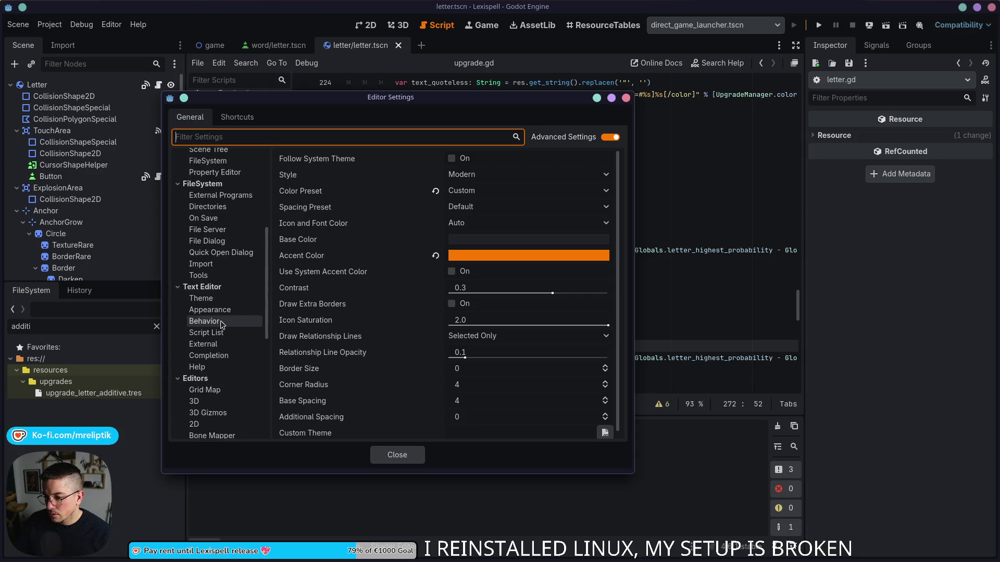
left_click(208, 358)
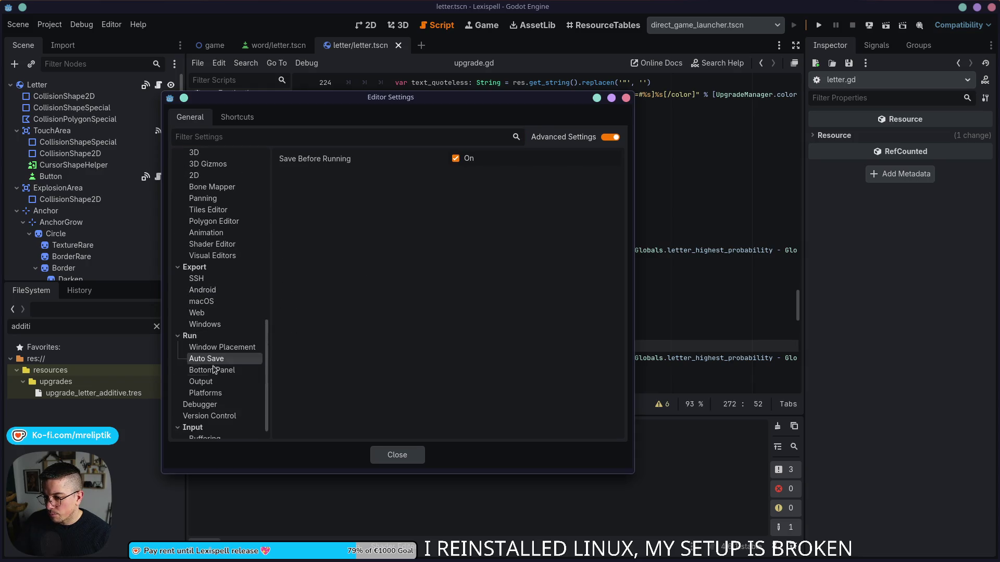
left_click(208, 382)
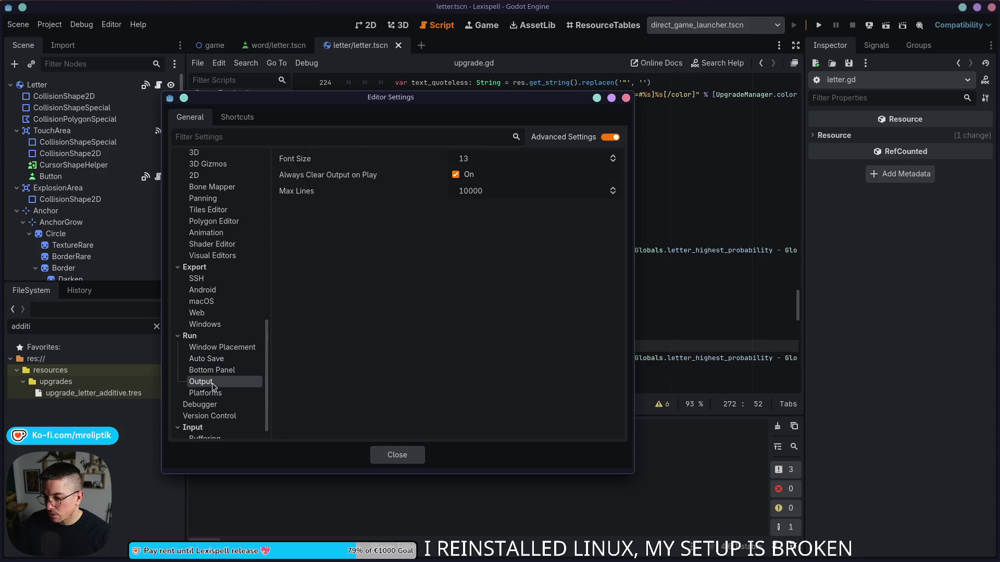
left_click(217, 350)
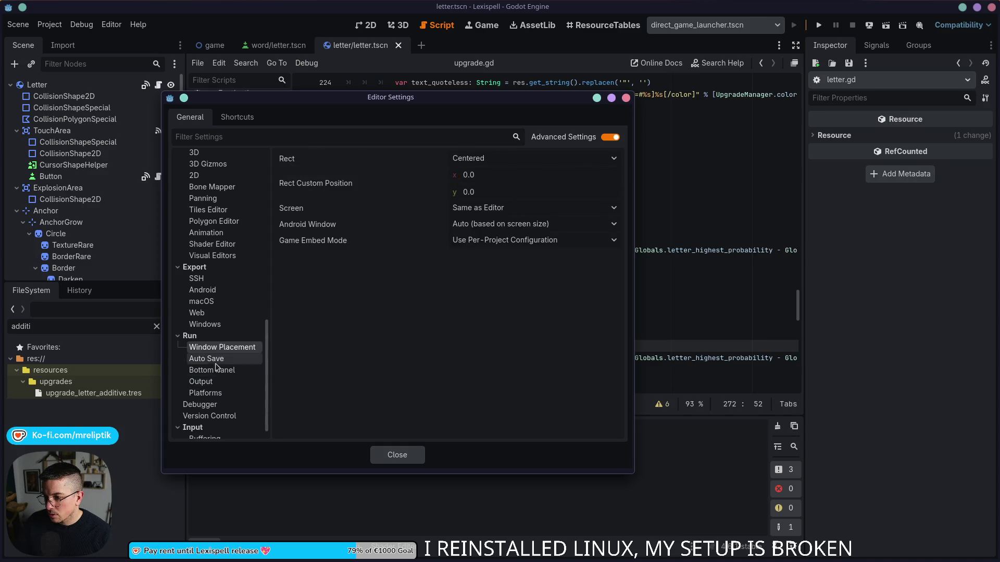
left_click(215, 371)
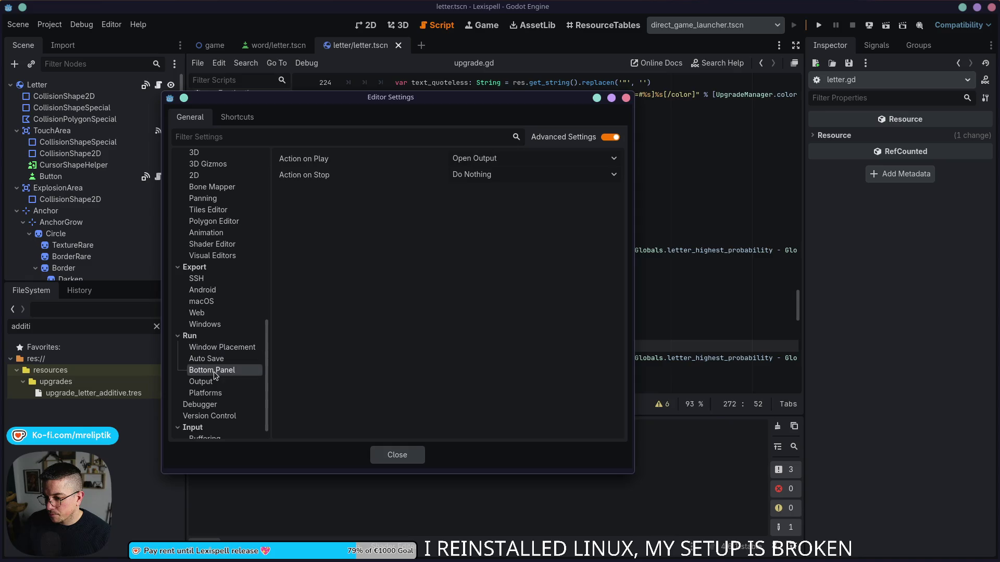
left_click(475, 158)
left_click(481, 176)
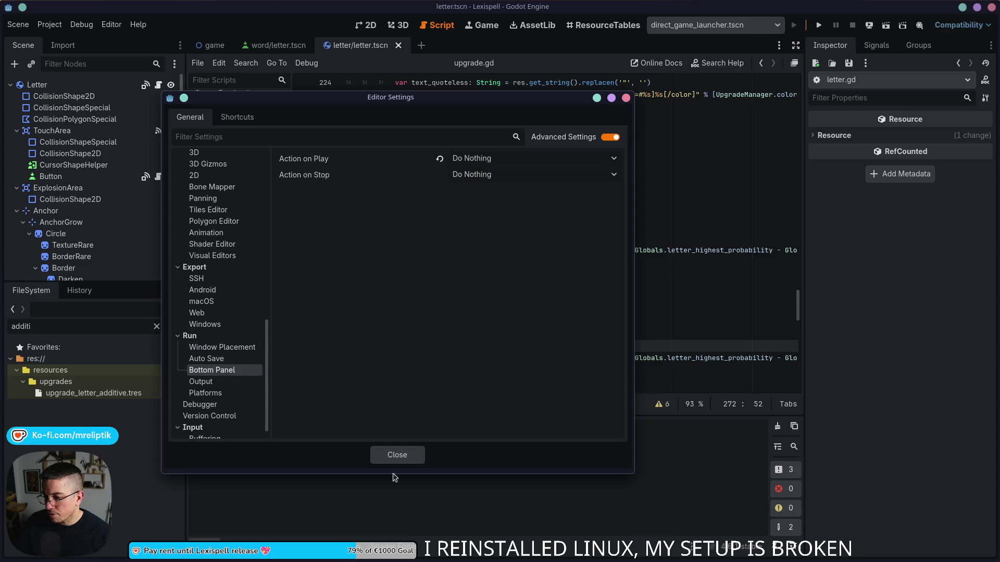
left_click(398, 455)
key("F5")
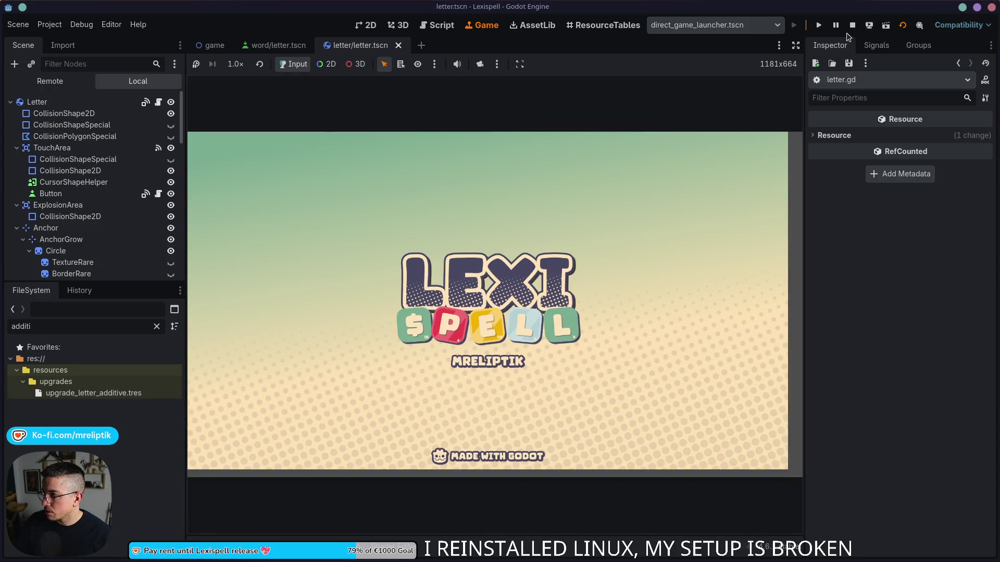
- Restart the game, enter Chapter 1, and run the 'treasure' command in the dev console
left_click(849, 27)
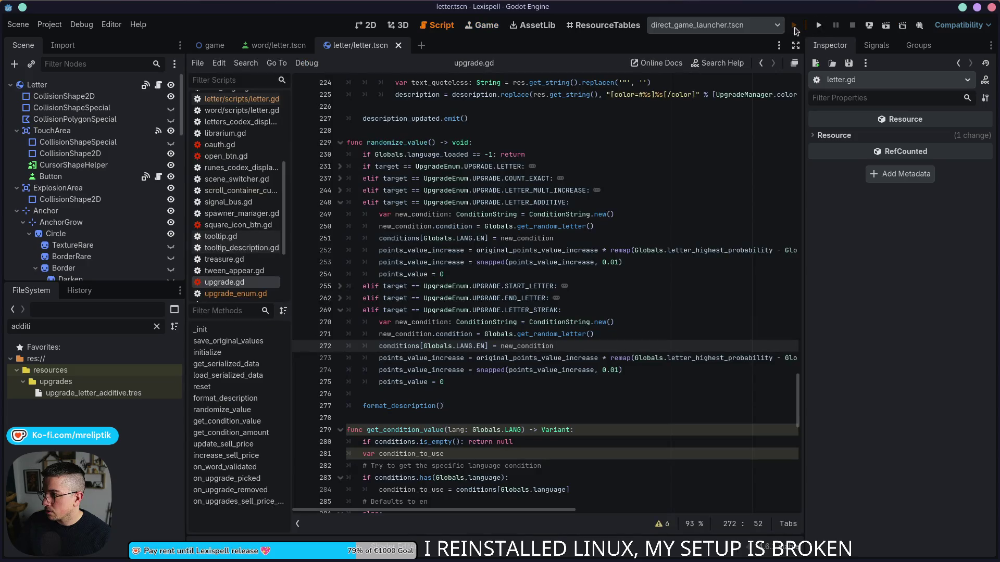
key("F5")
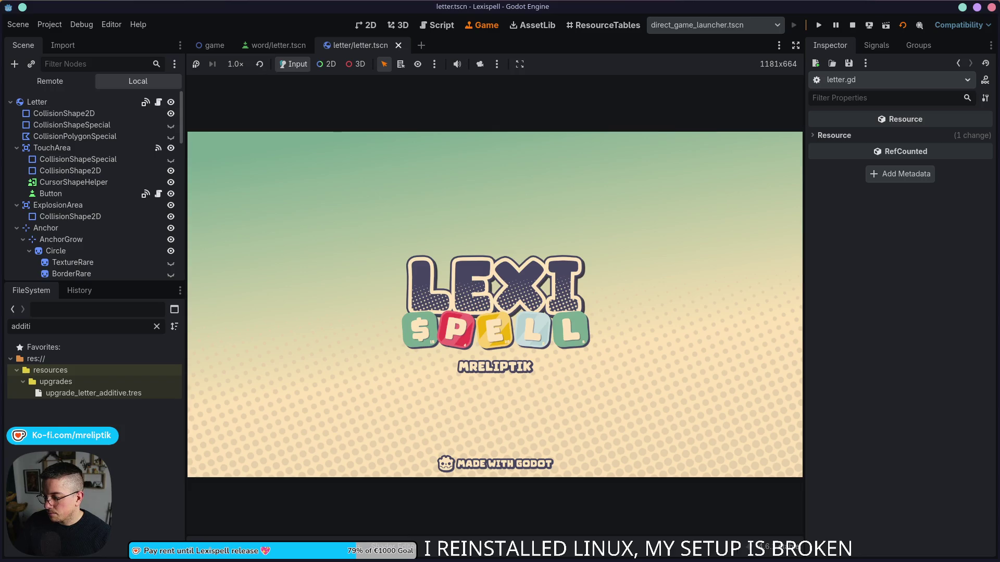
left_click(411, 375)
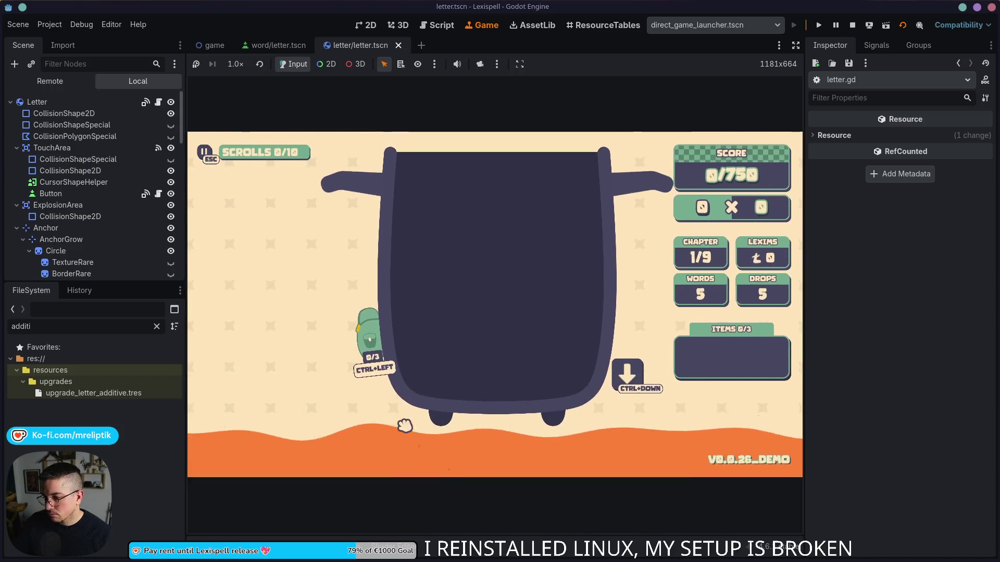
key("grave")
type("treasure")
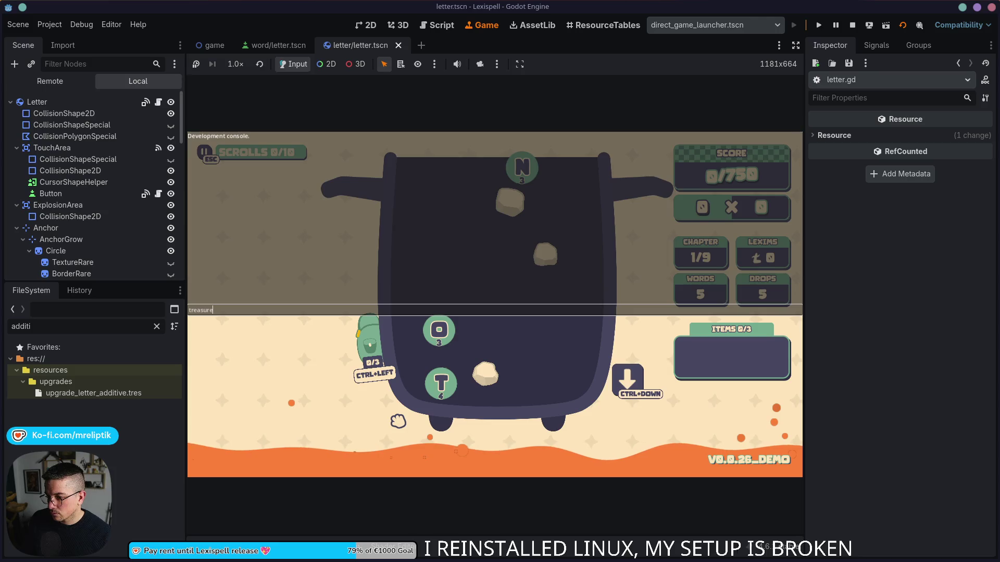
key("Return")
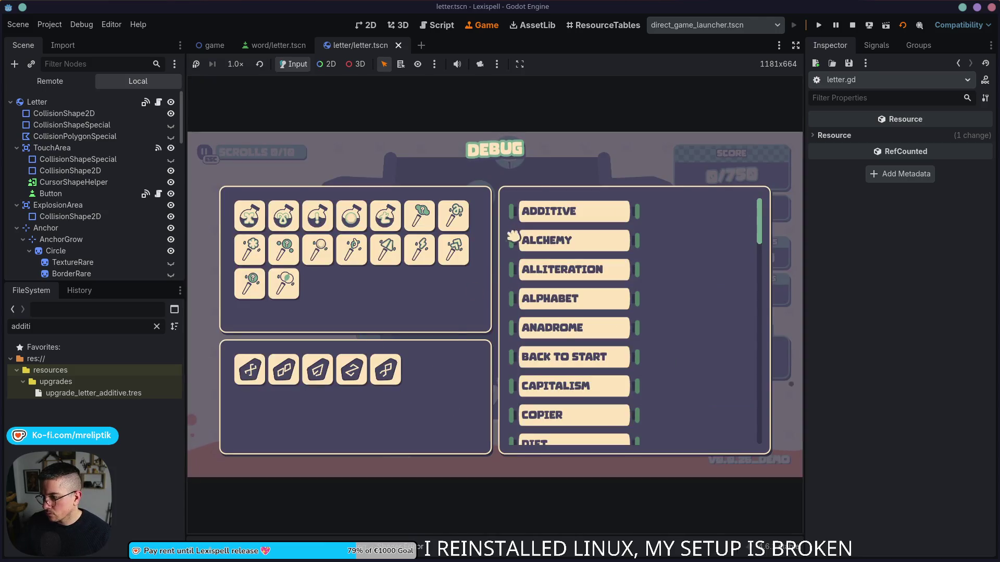
- Scroll the DEBUG upgrade list from Additive through Valuable, then switch to the localization spreadsheet
mouse_move(562, 212)
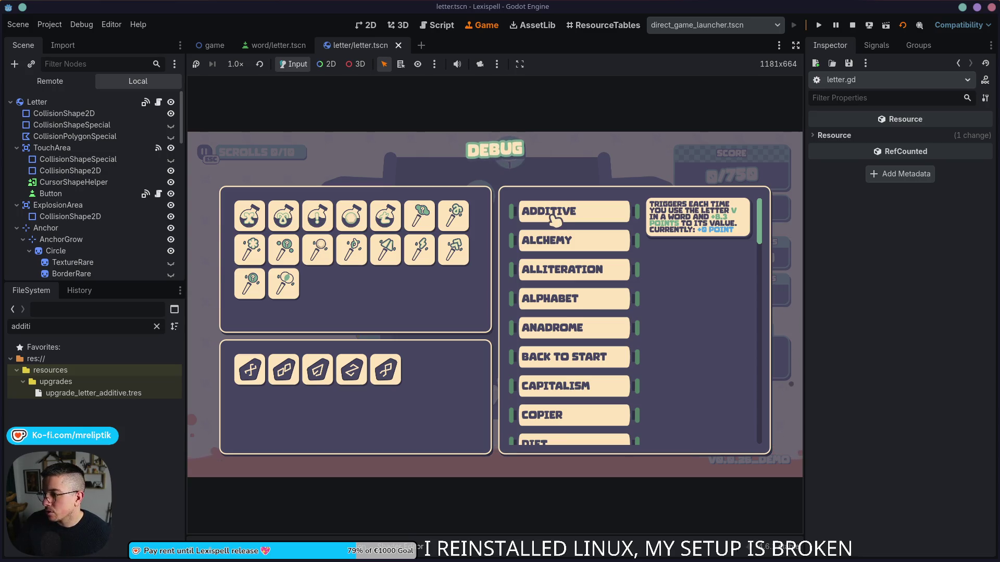
scroll(664, 368, "down", 15)
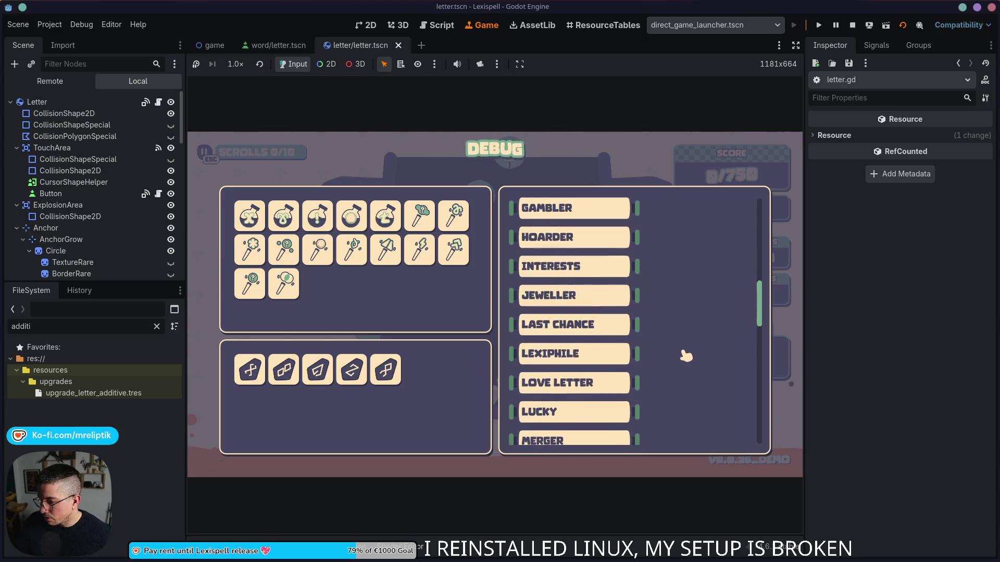
scroll(688, 351, "down", 10)
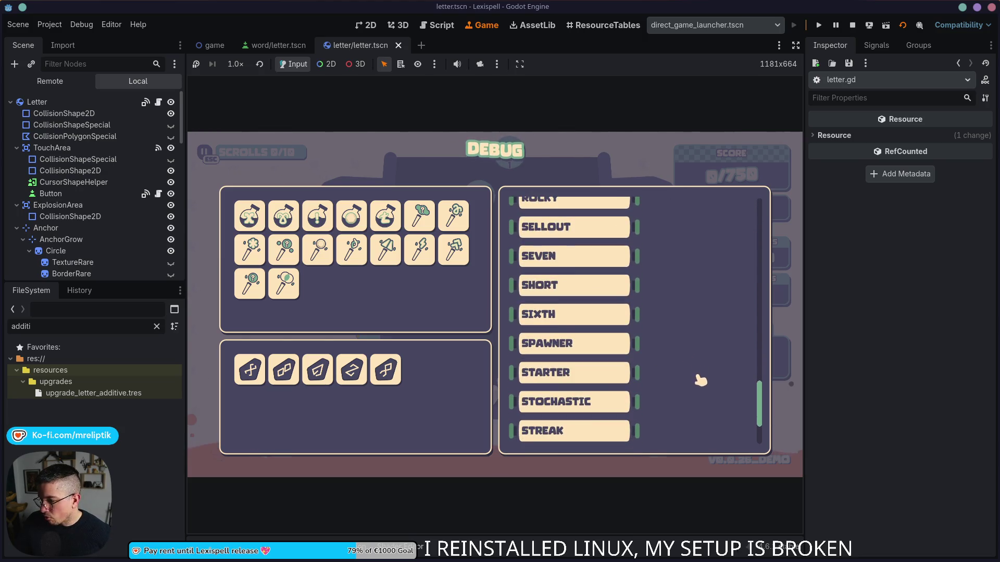
scroll(704, 352, "down", 3)
mouse_move(587, 339)
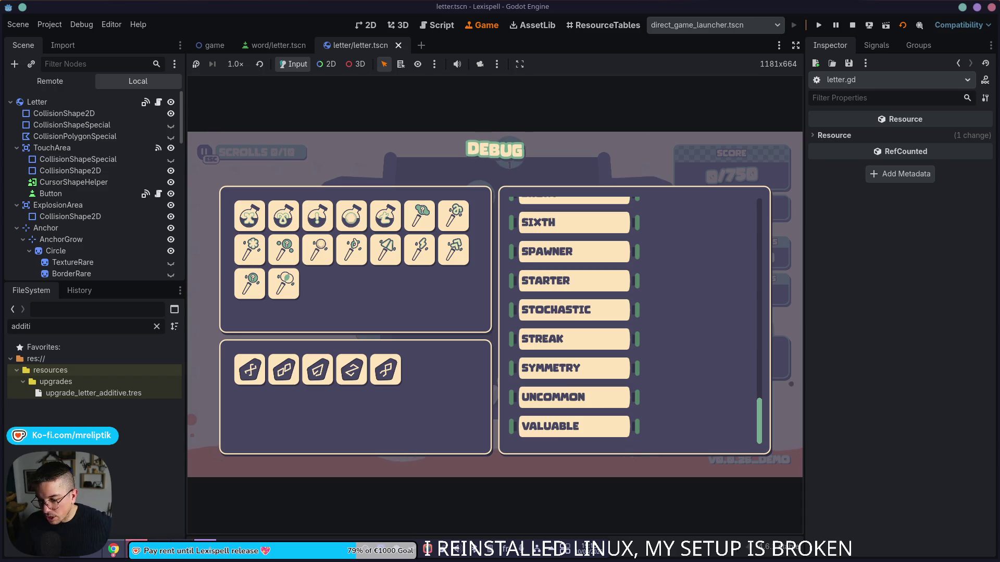
left_click(113, 549)
- Delete 'in a word' from the English LETTER_STREAK description in B566
left_click(374, 391)
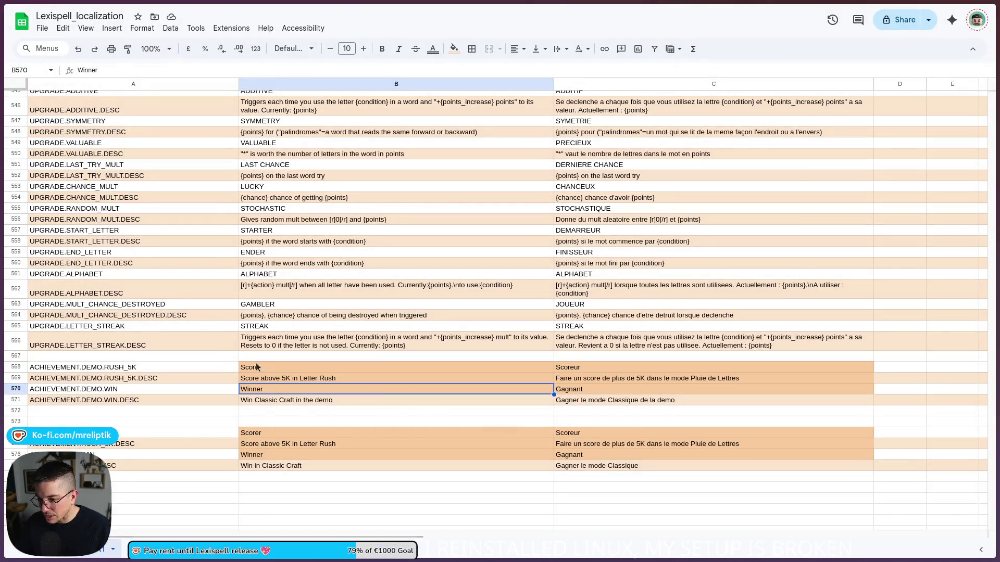
double_click(411, 340)
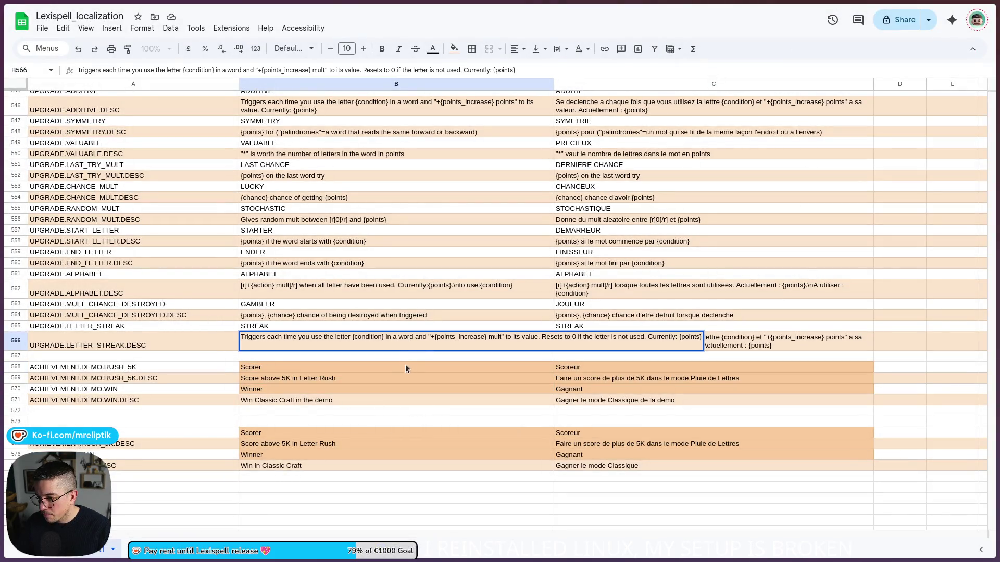
key("BackSpace")
key("BackSpace")
key("BackSpace")
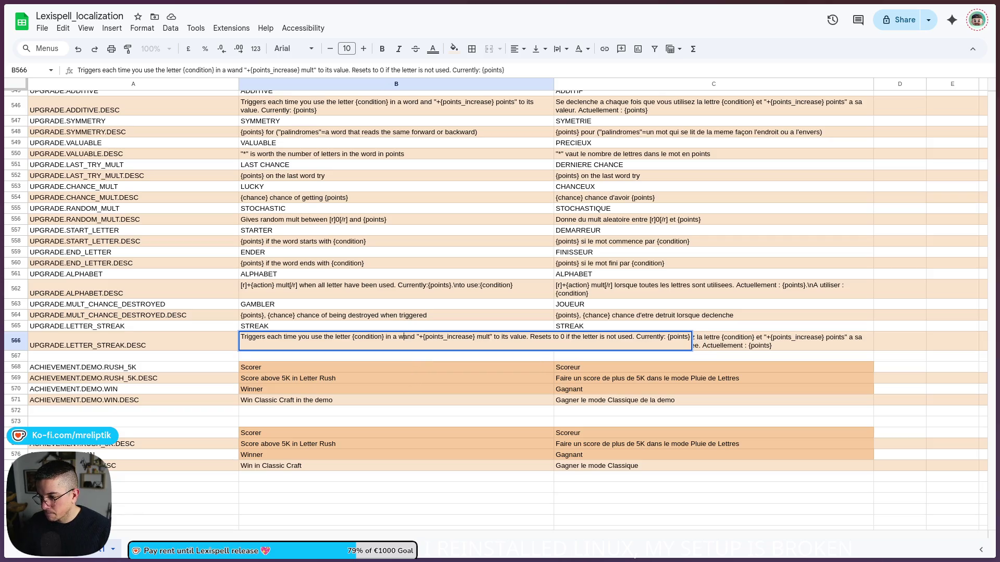
key("BackSpace")
key("BackSpace")
key("BackSpace")
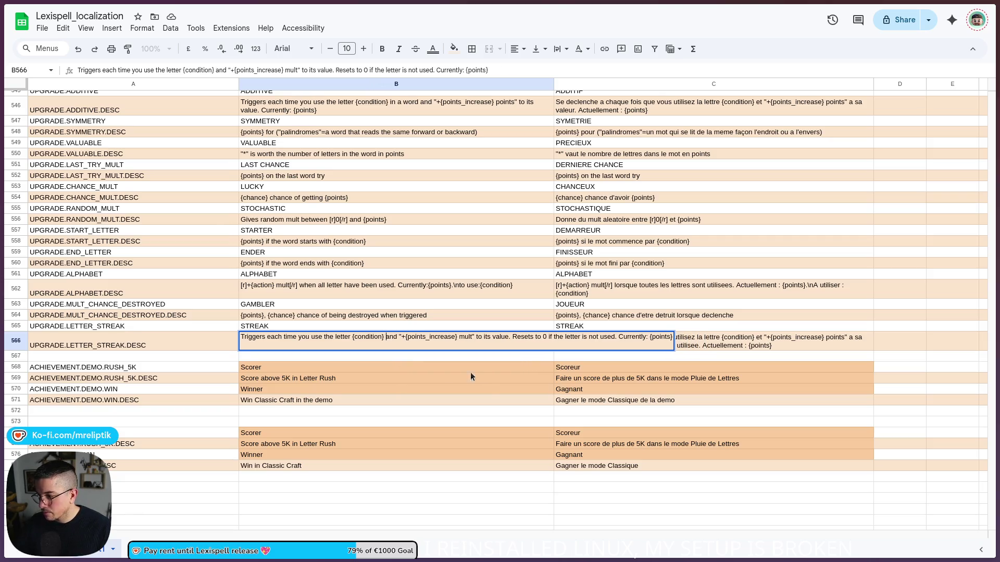
left_click(489, 392)
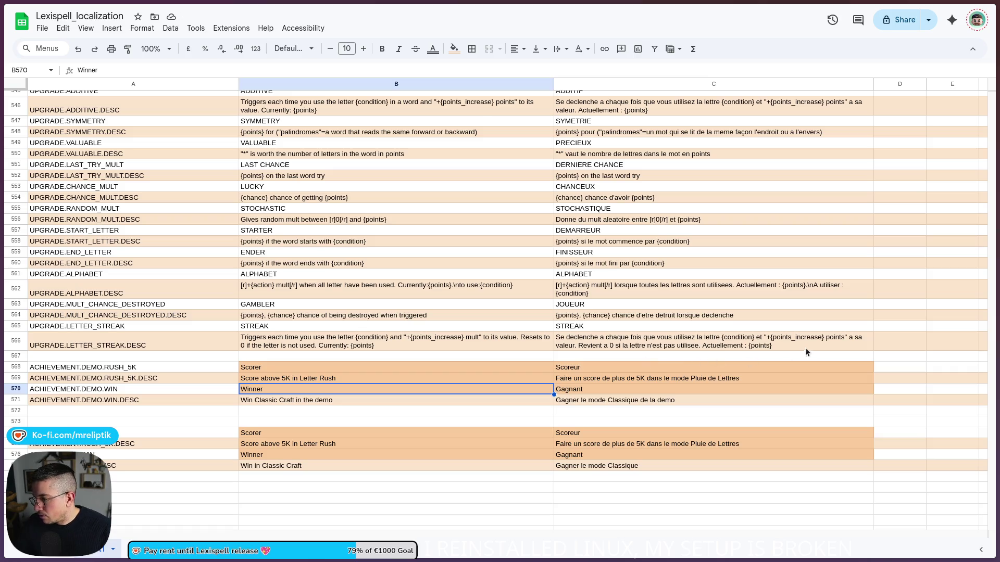
- Wrap the 0 in B566 with [g] and [/g] tags
double_click(294, 346)
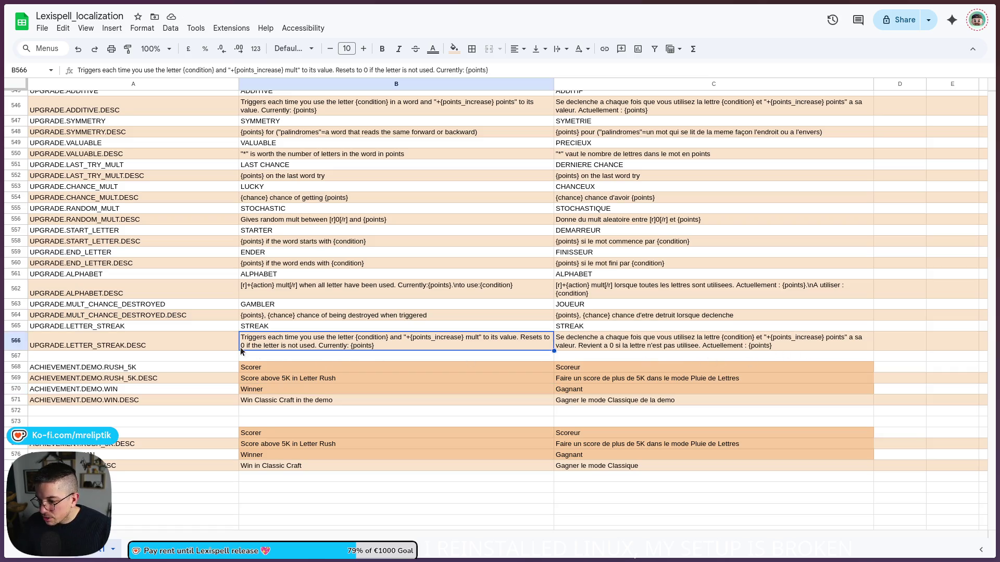
left_click(543, 337)
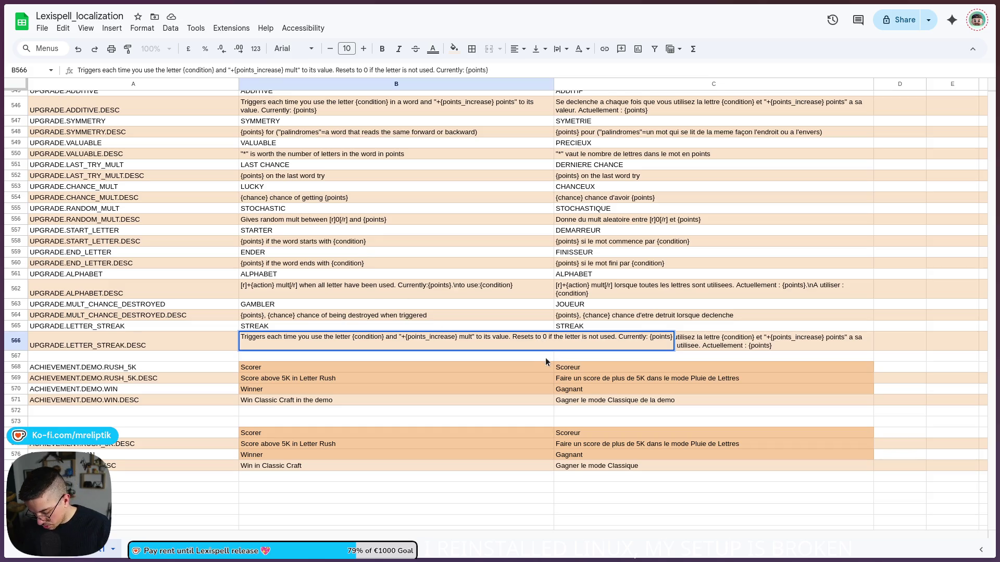
type("[g")
type("]")
key("Right")
type("[")
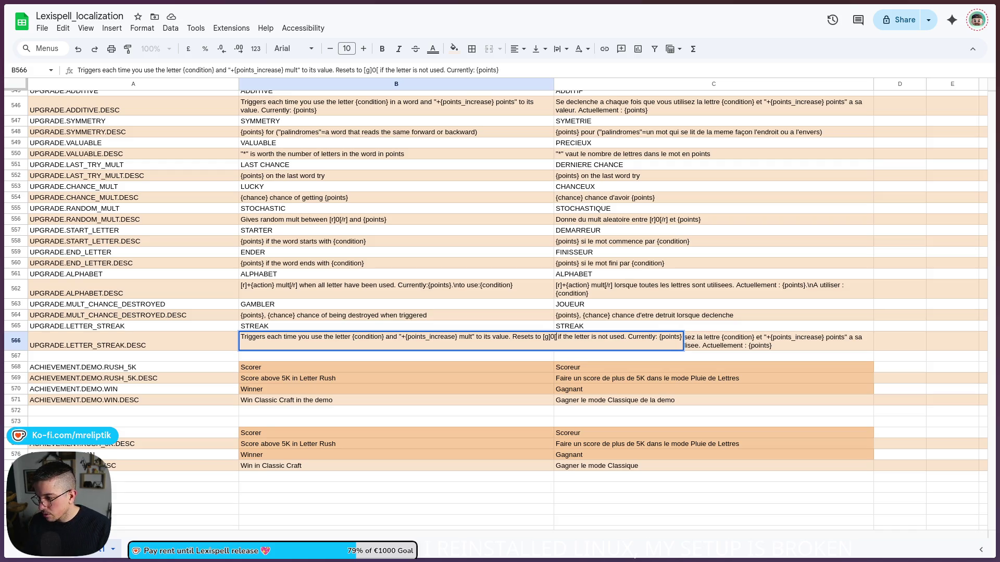
type("/g")
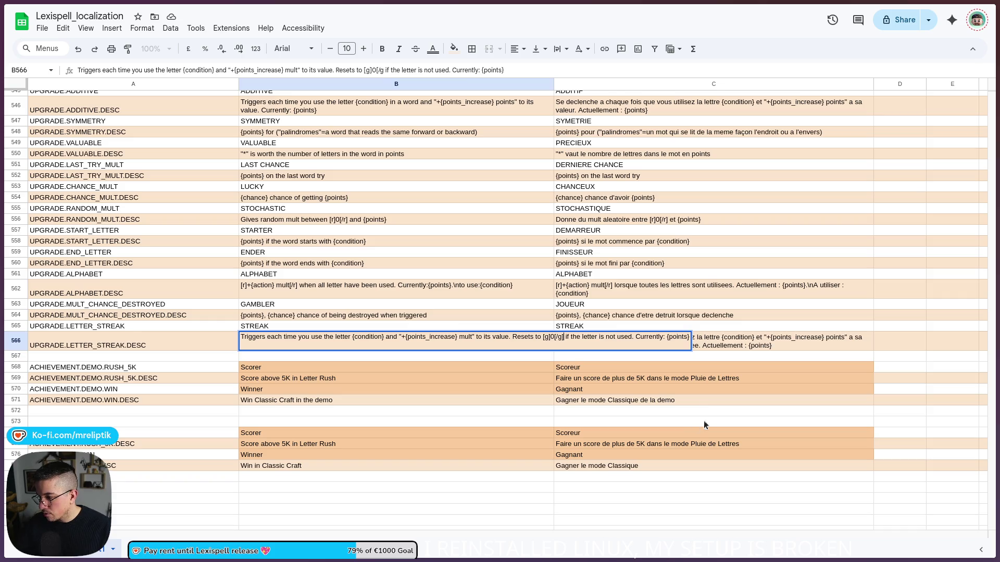
type("]")
left_click(703, 382)
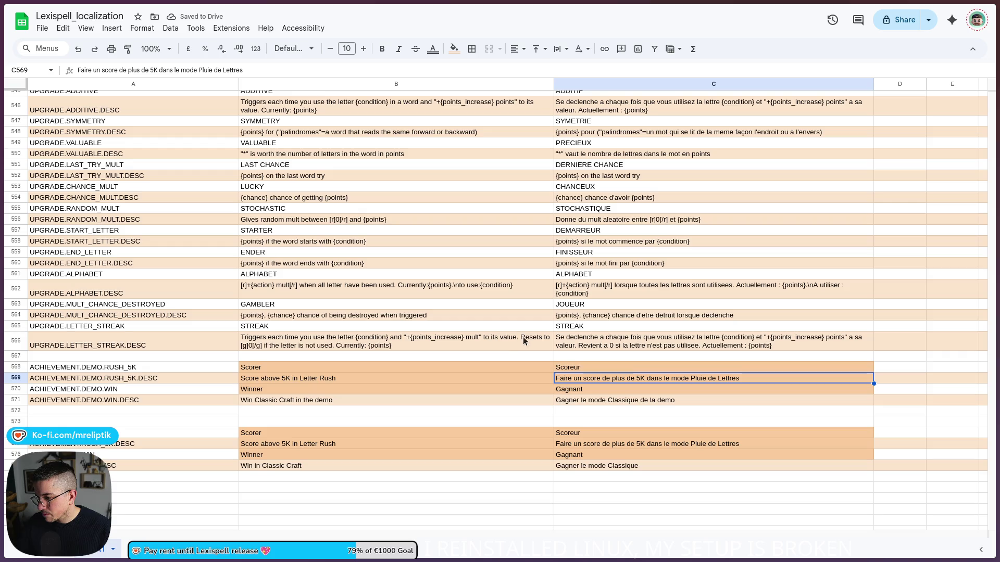
- Move B566's opening [g] tag from before the 0 to before 'Resets'
double_click(514, 344)
left_click(551, 344, "shift")
left_click(548, 338)
key("BackSpace")
key("BackSpace")
key("BackSpace")
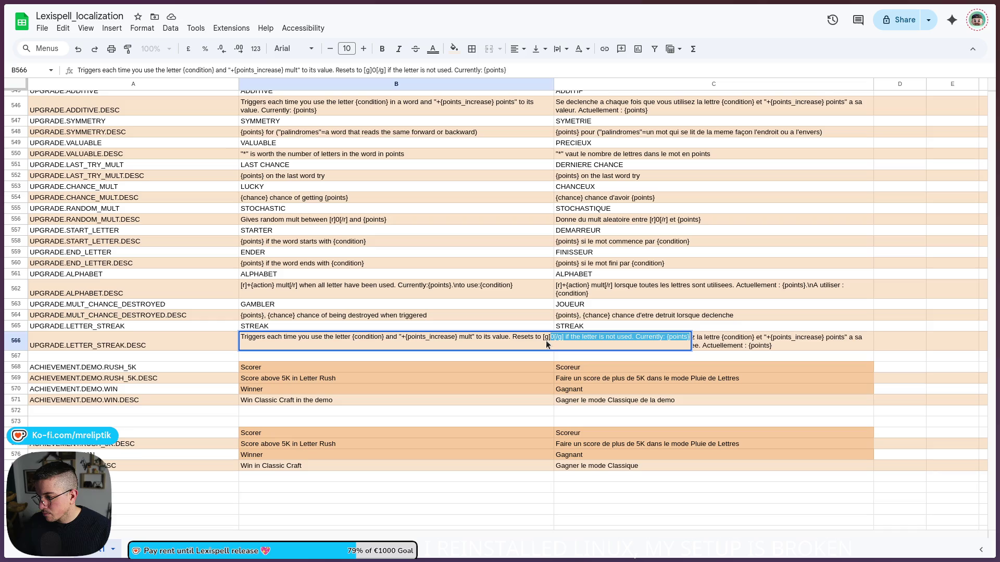
left_click(512, 338)
type("[g]")
left_click(545, 378)
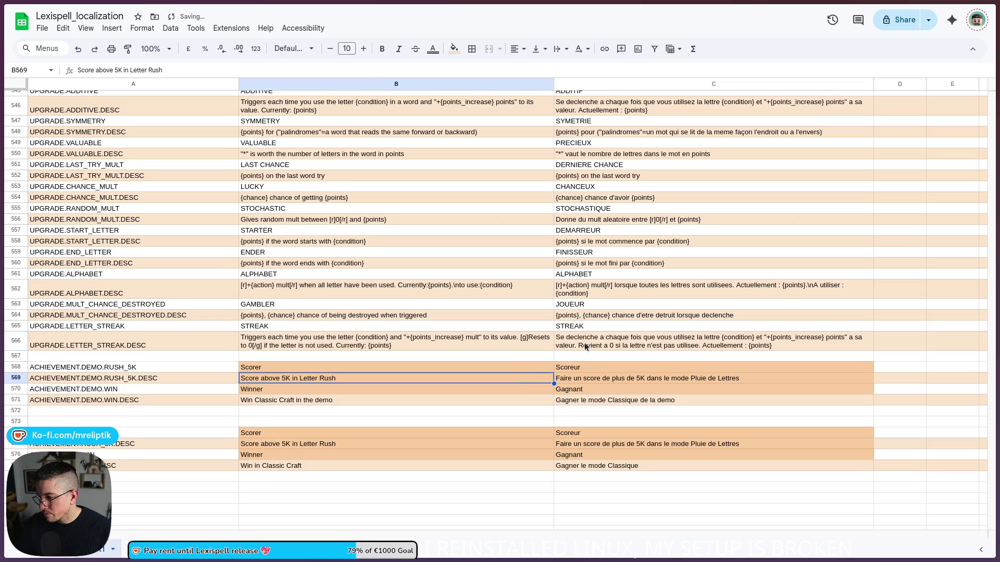
- Wrap 'Revient a 0' in the French cell C566 with [g]…[/g] tags
double_click(567, 344)
left_click(876, 338)
type("[g]")
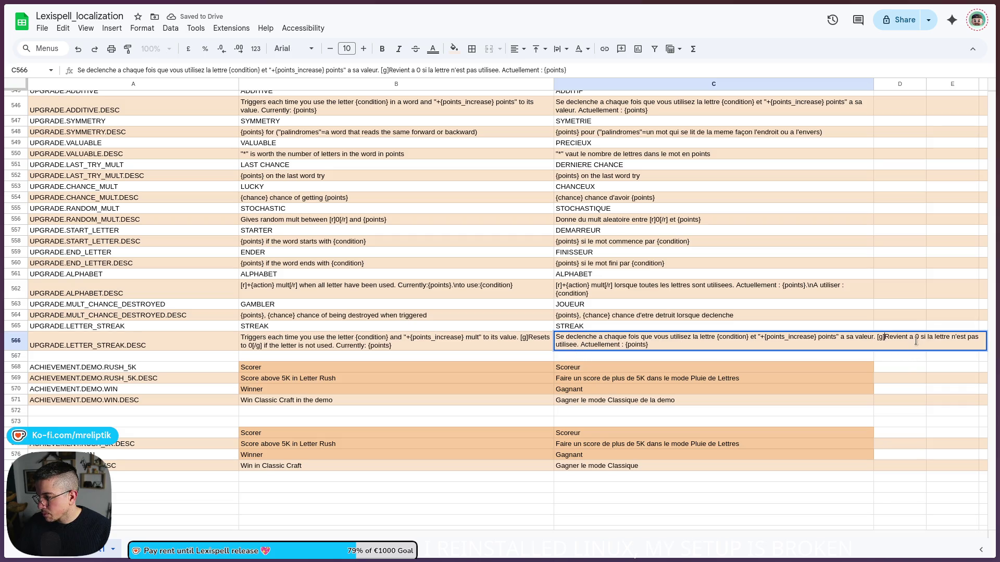
left_click(918, 339)
type("[g]")
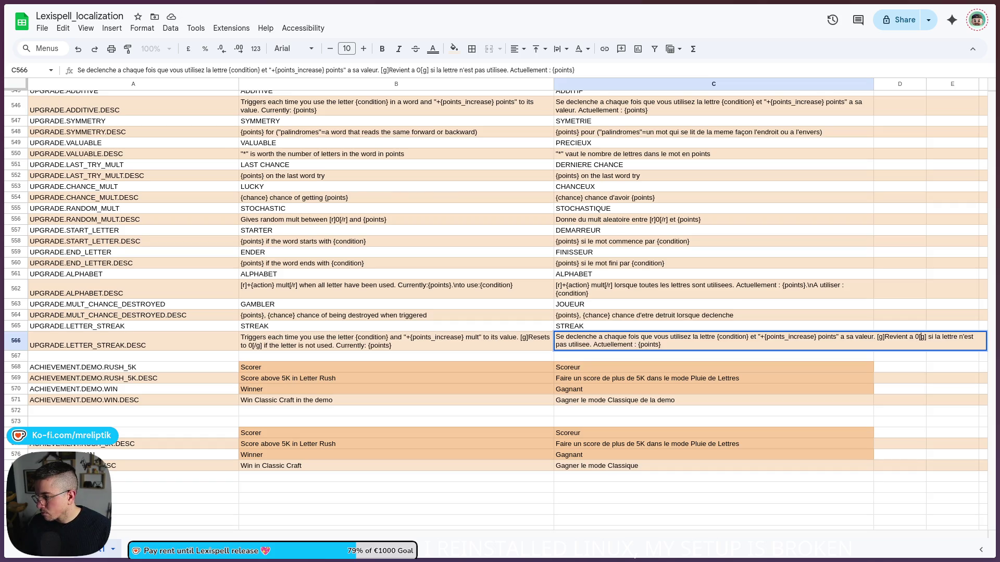
type("/")
key("Return")
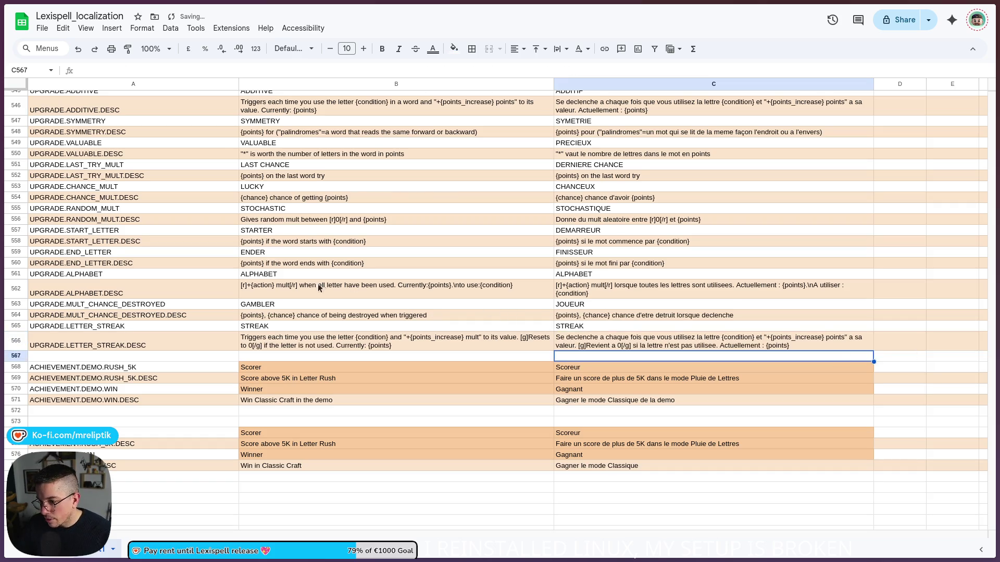
scroll(302, 182, "up", 3)
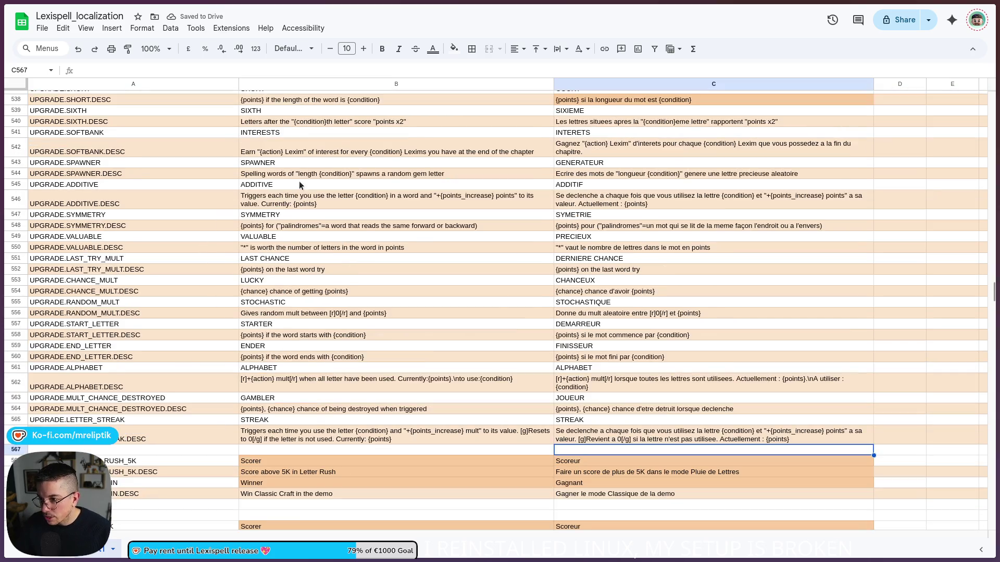
- Delete 'in a word' from the ADDITIVE description in B546
left_click(343, 207)
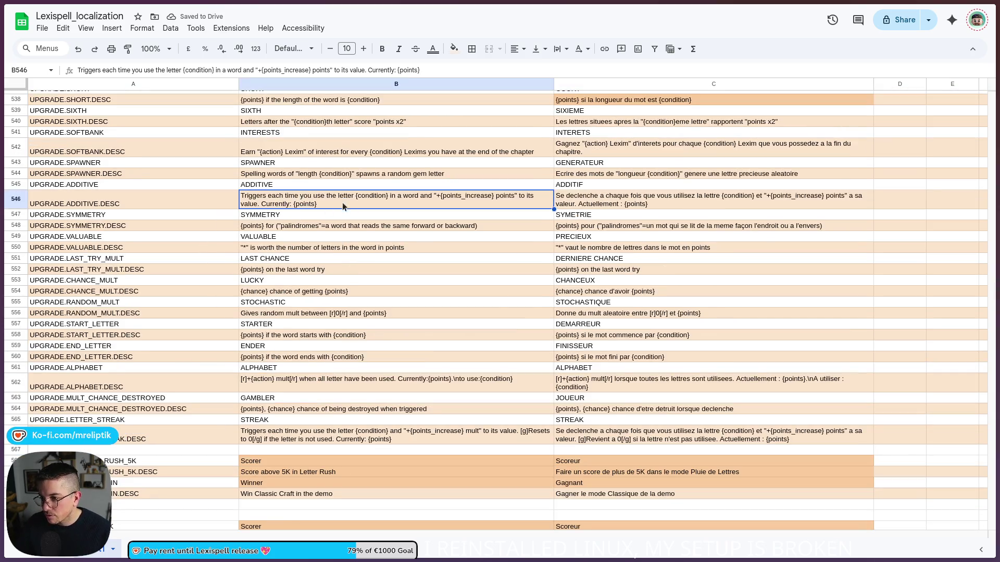
double_click(403, 202)
key("BackSpace")
key("BackSpace")
key("BackSpace")
key("BackSpace")
key("BackSpace")
key("BackSpace")
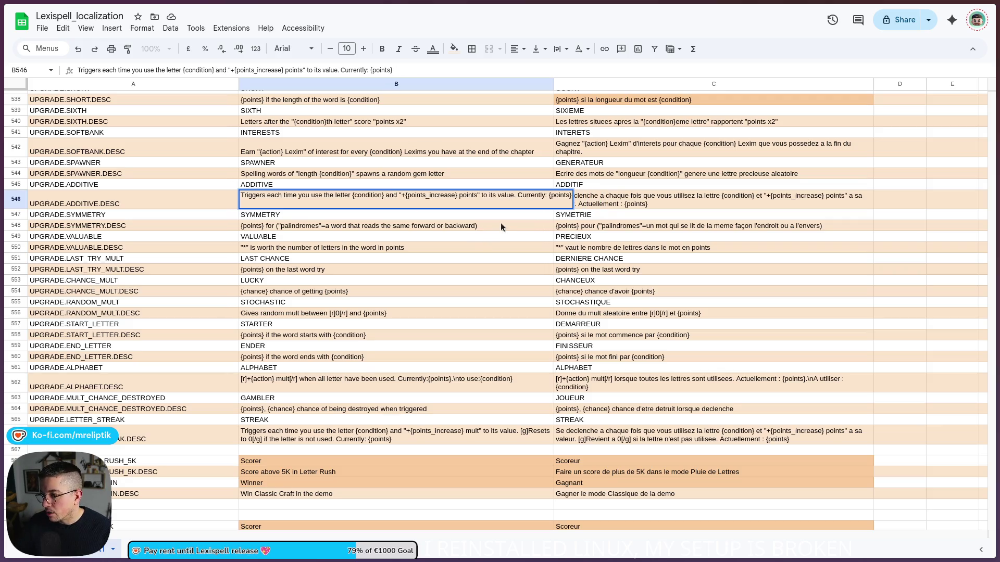
left_click(499, 228)
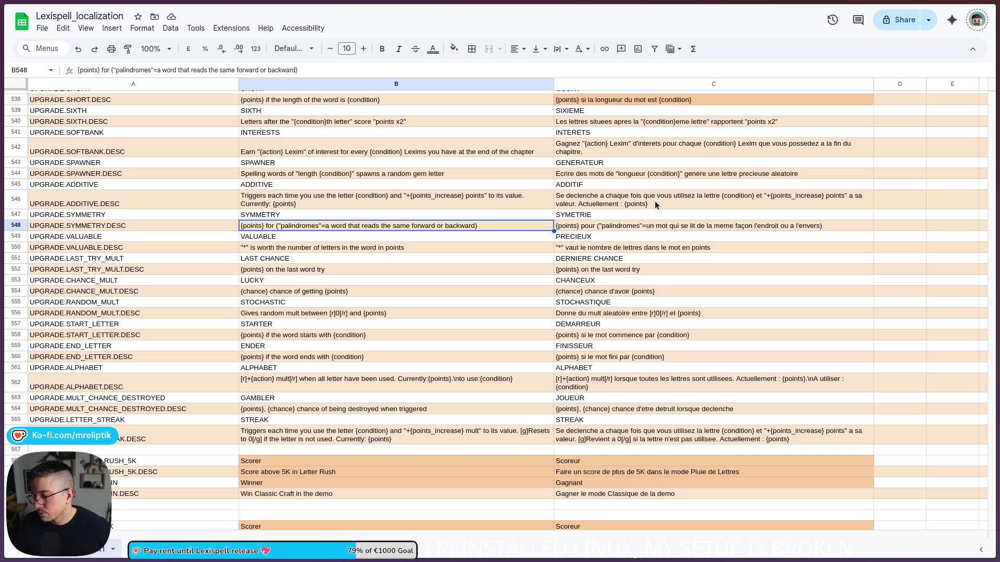
left_click(460, 445)
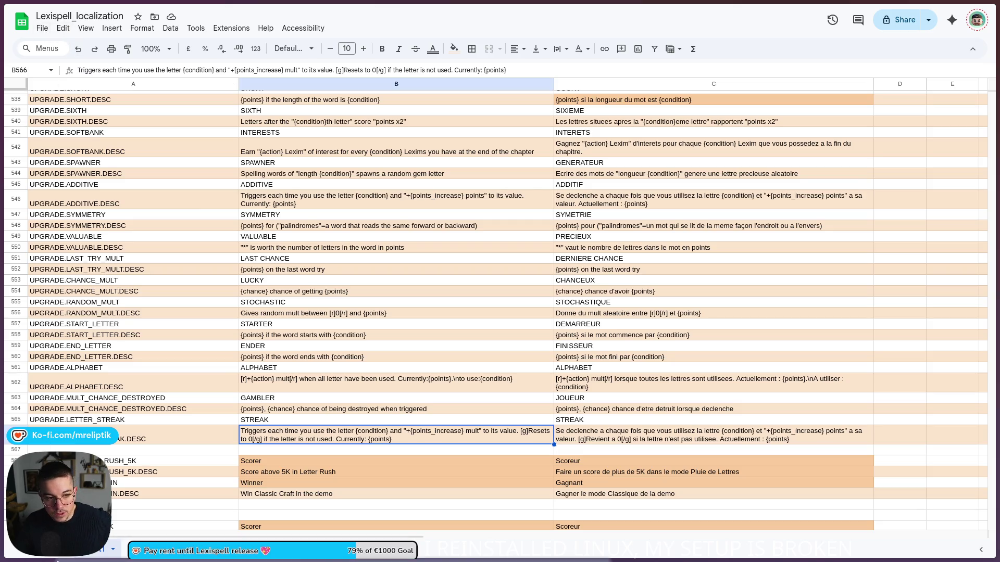
- Download the sheet as Comma-separated values (.csv) and return to the running game
mouse_move(119, 542)
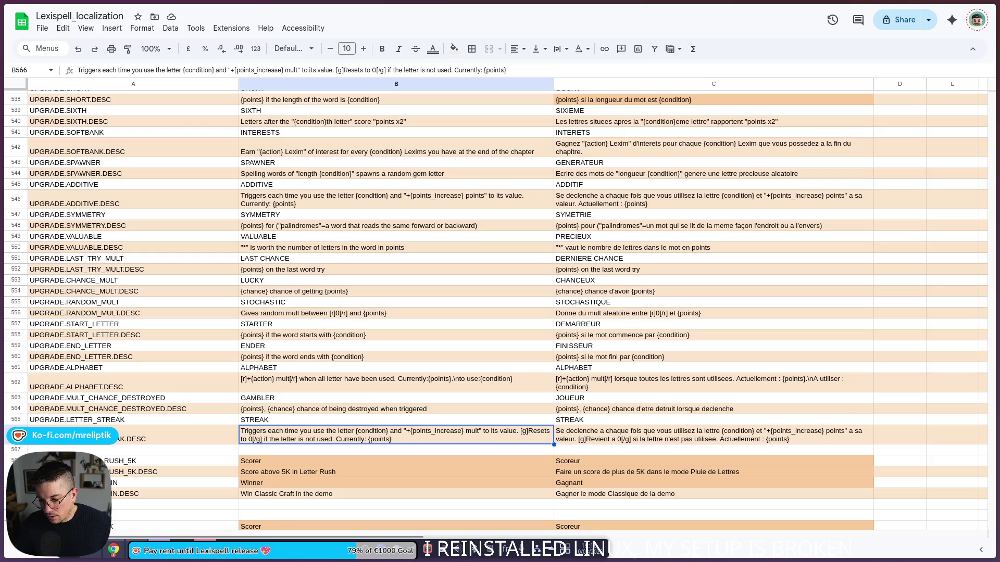
left_click(42, 28)
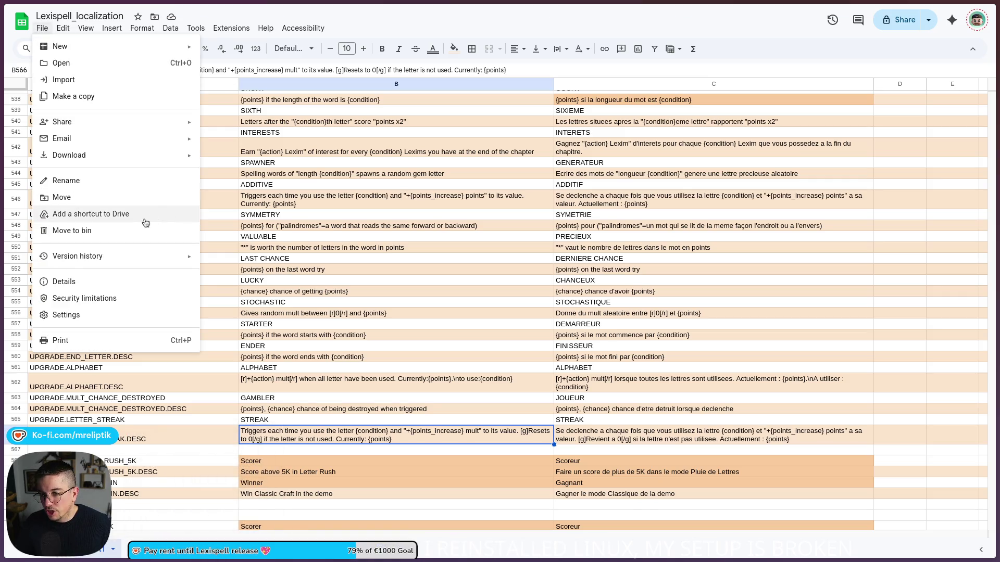
mouse_move(111, 156)
left_click(261, 223)
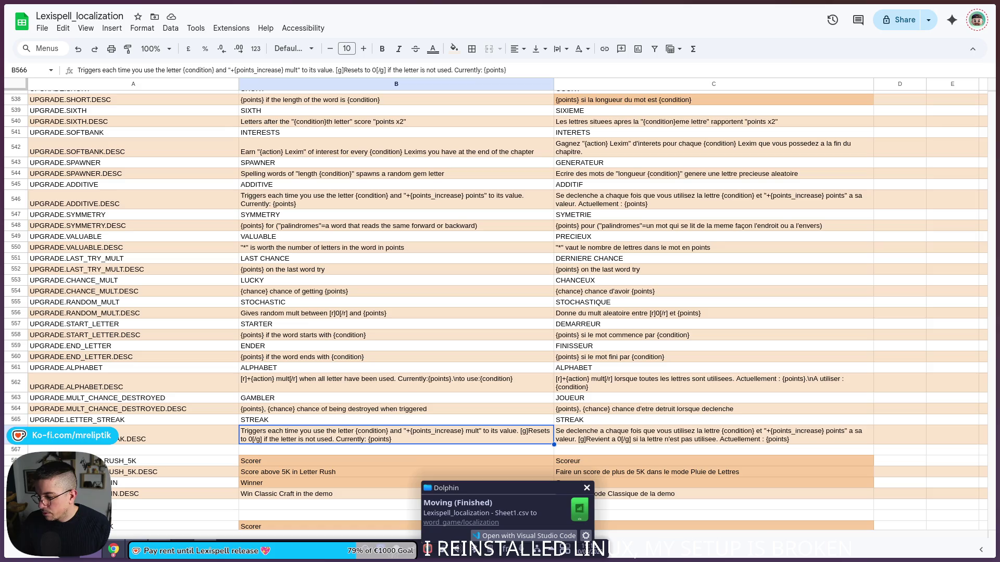
left_click(443, 551)
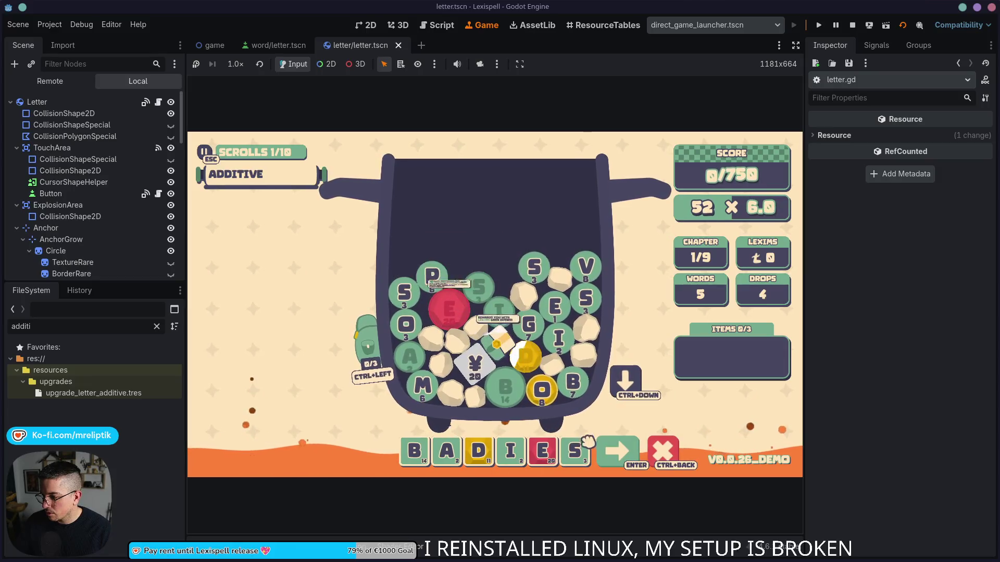
- Trim the invalid word BADIES to BAD and submit it, then open letter.gd
left_click(616, 459)
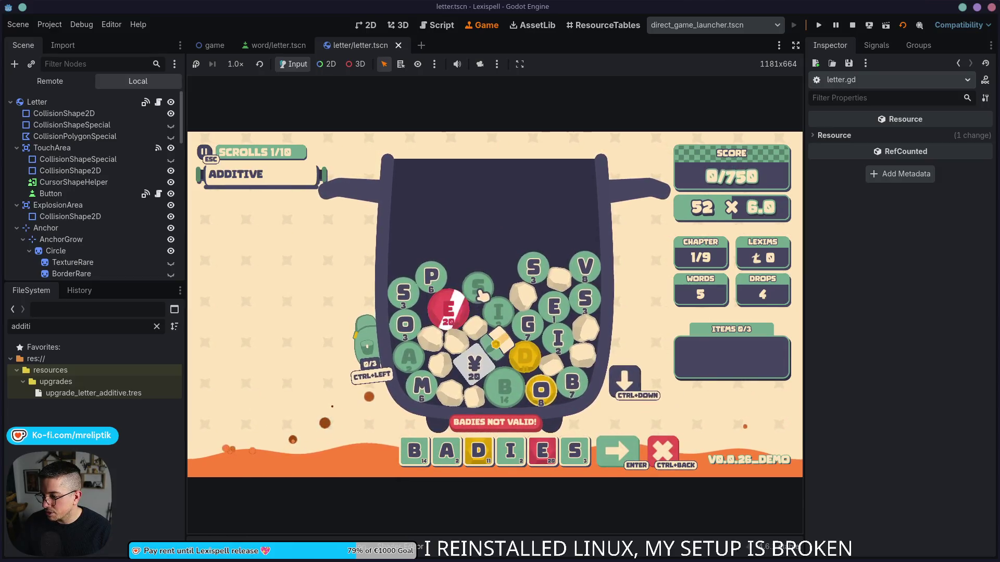
key("BackSpace")
key("BackSpace")
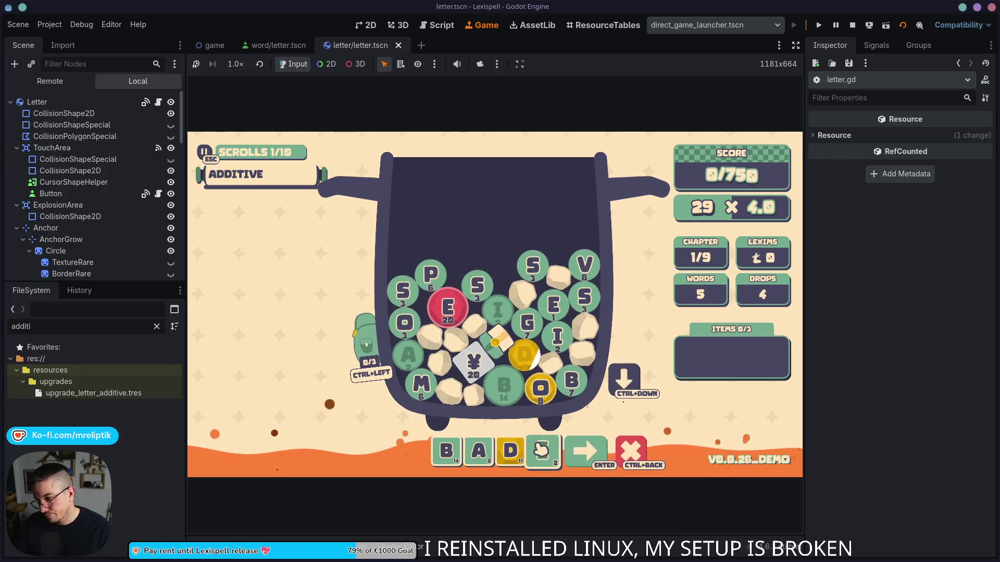
key("BackSpace")
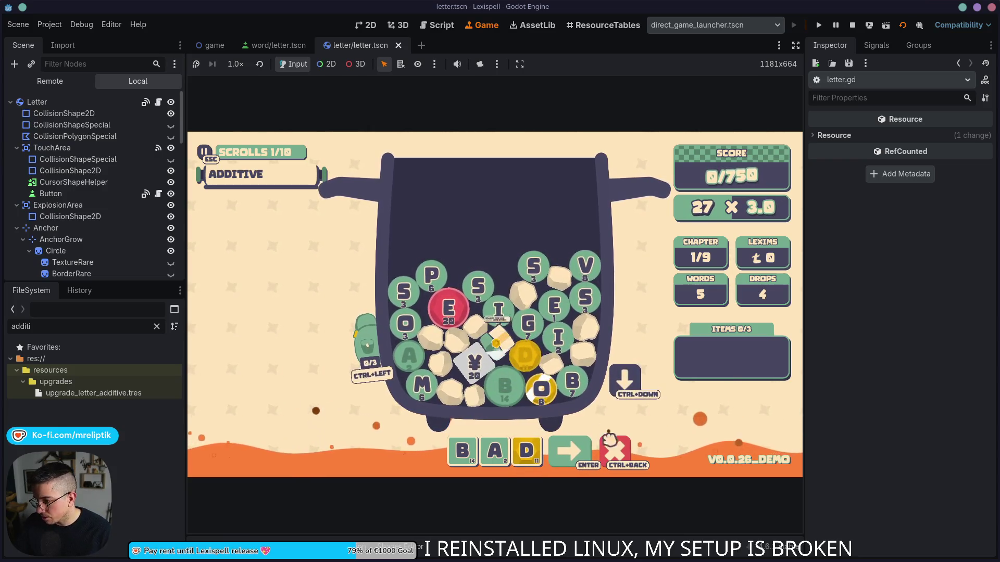
left_click(569, 454)
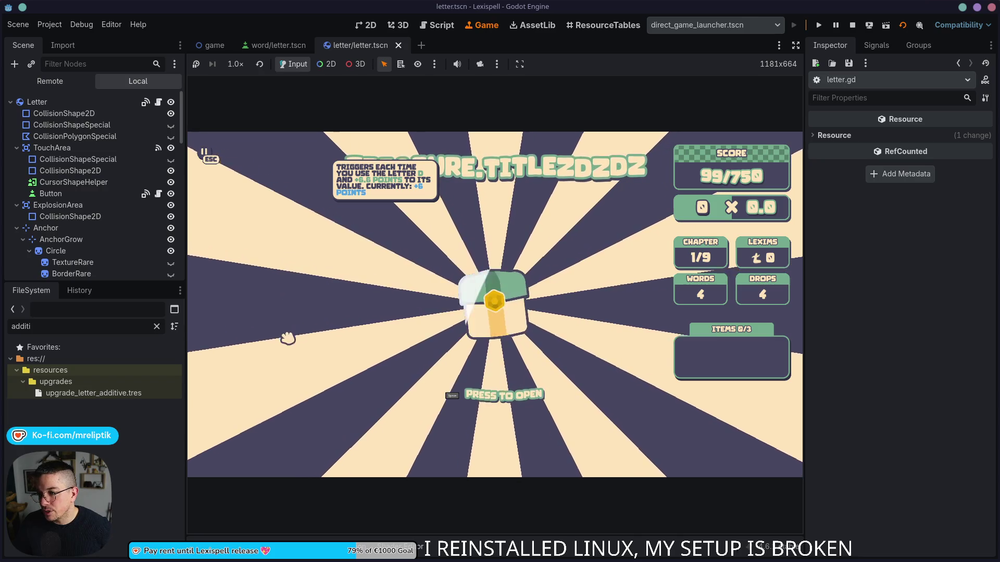
left_click(159, 102)
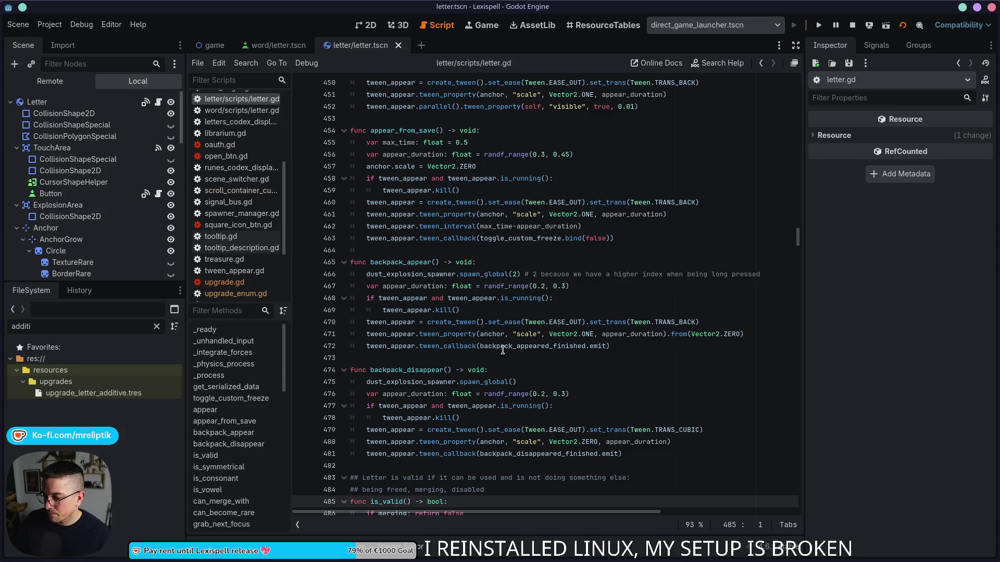
- Filter the FileSystem by 'upgra' and open upgrade.gd
scroll(501, 348, "down", 4)
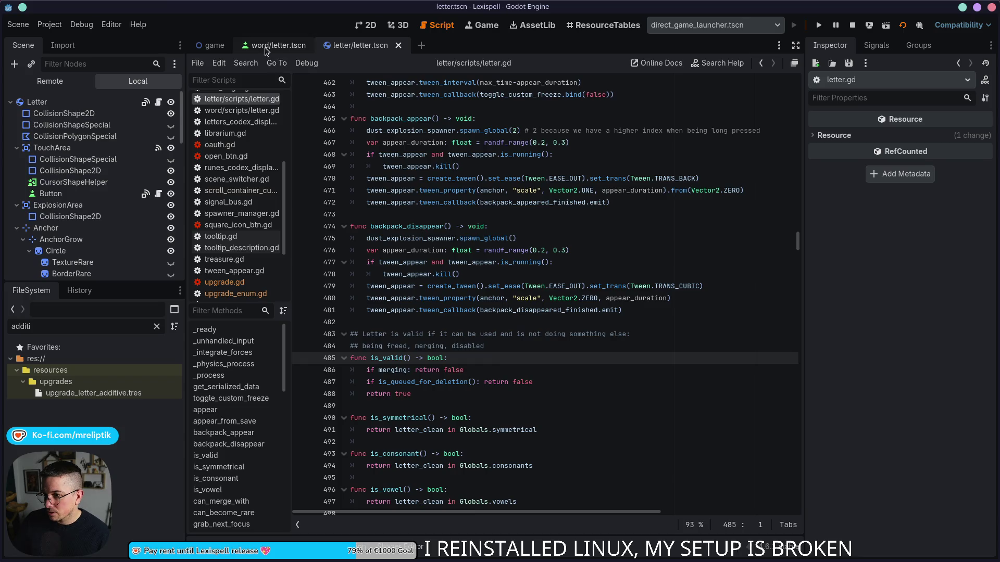
double_click(96, 326)
type("u")
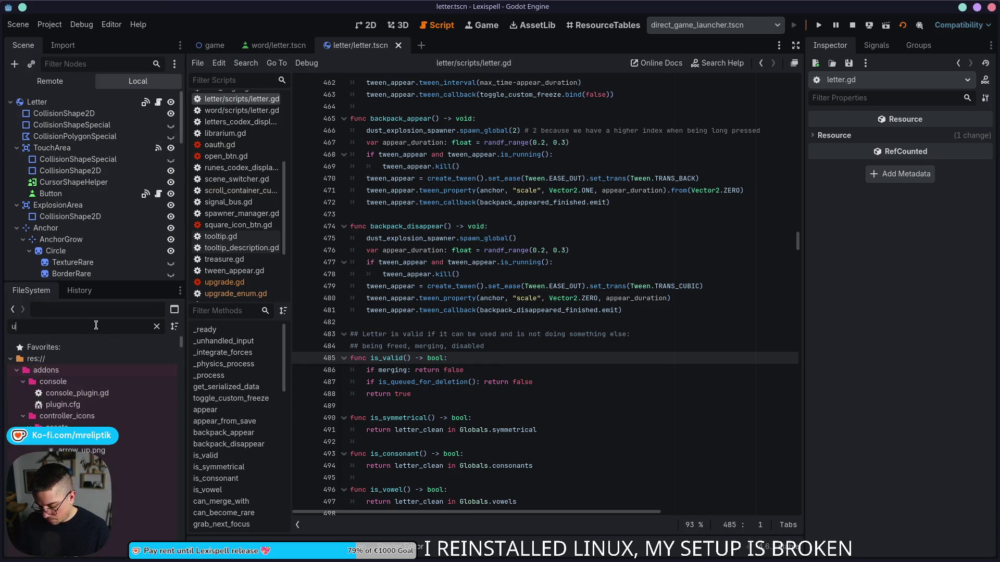
type("pgrade")
left_click(224, 281)
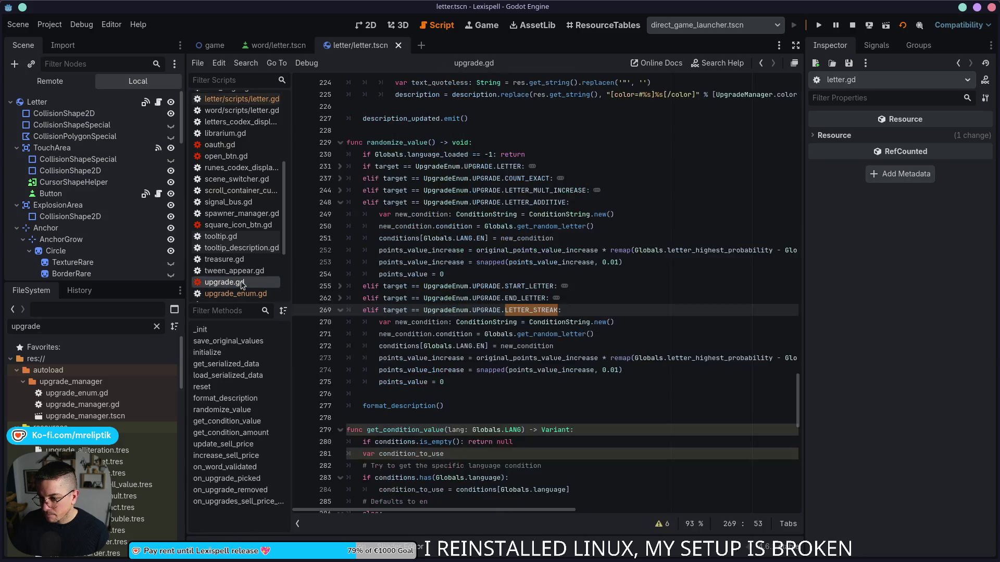
- On line 252, start wrapping the original_points_value_increase term in ceil( rather than int(
scroll(509, 359, "down", 3)
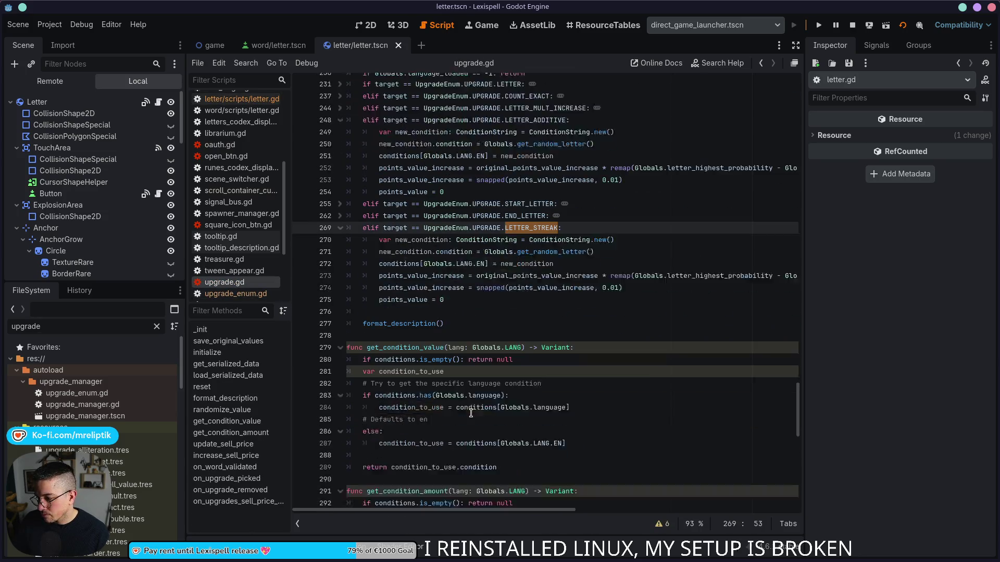
scroll(509, 358, "up", 5)
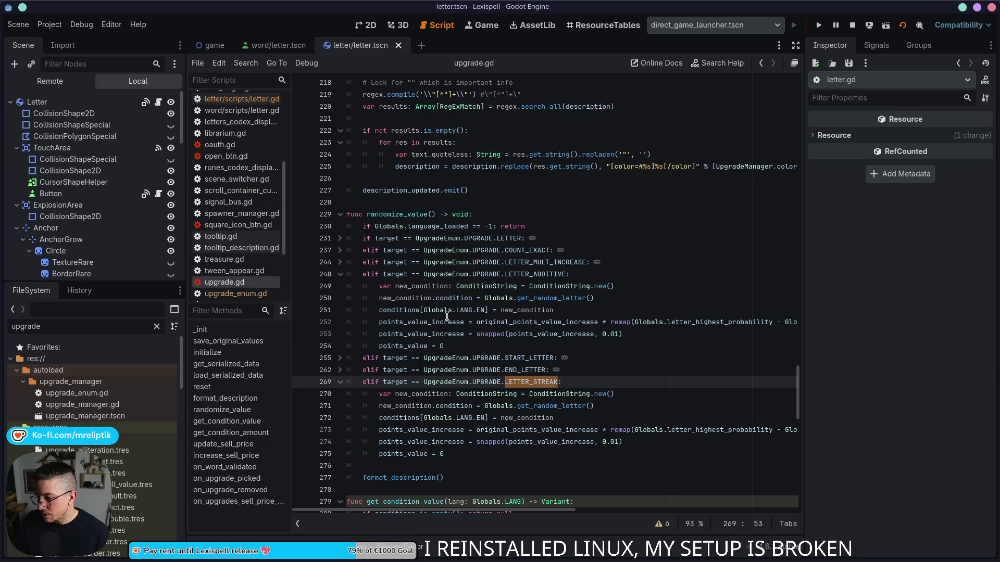
double_click(490, 323)
left_click(477, 323)
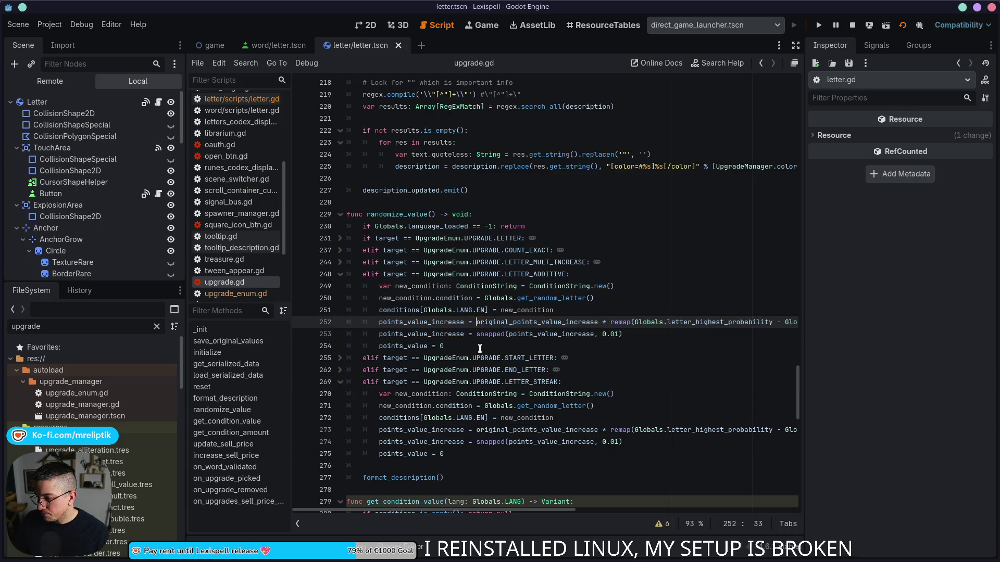
type("int(")
key("BackSpace")
key("BackSpace")
key("BackSpace")
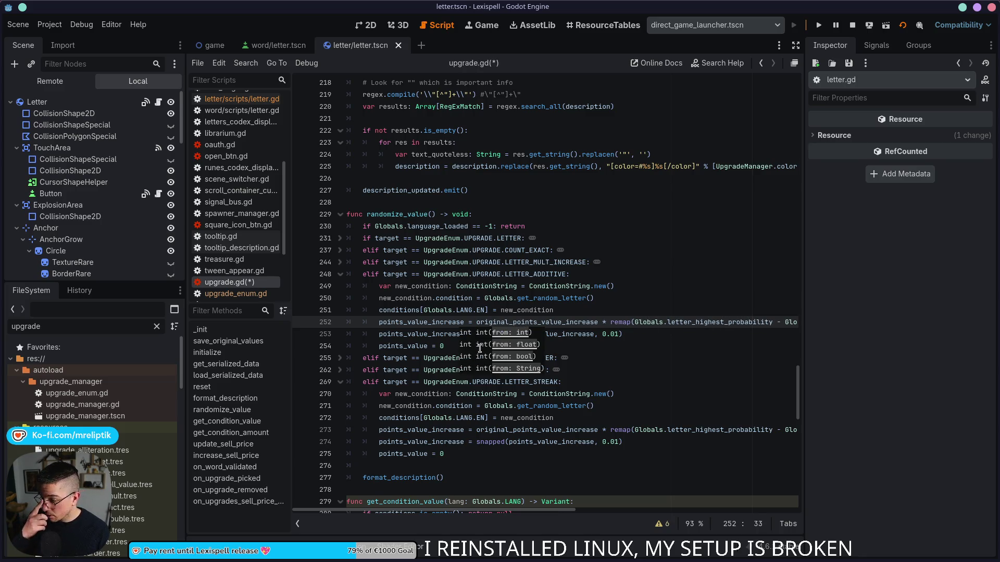
type("ceil")
key("Tab")
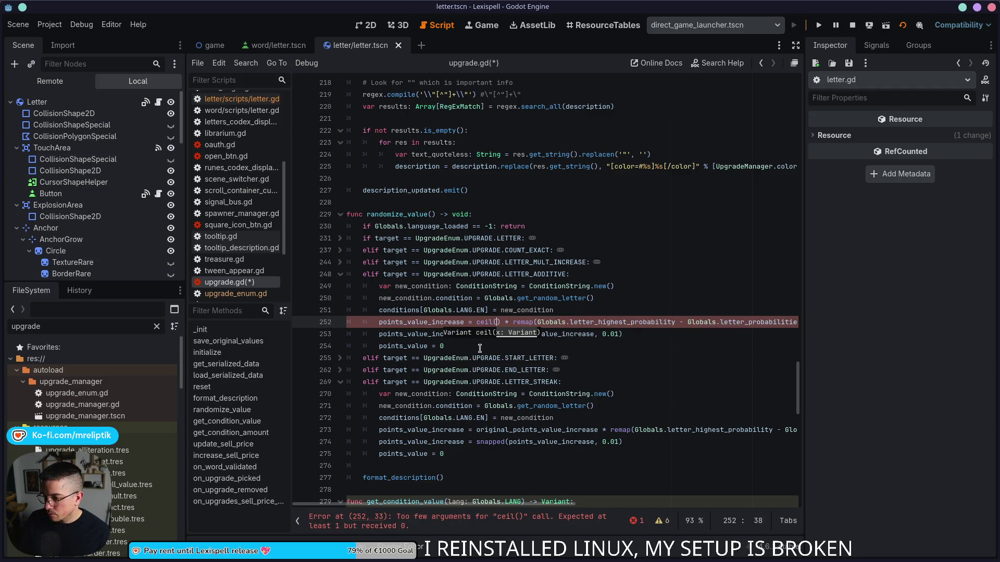
key("ctrl+z")
key("ctrl+z")
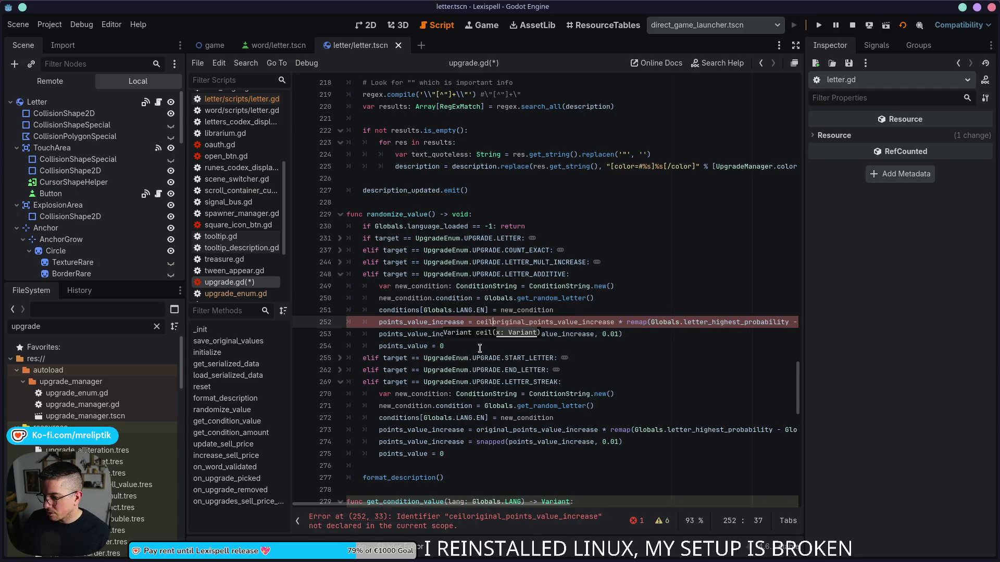
type("cei")
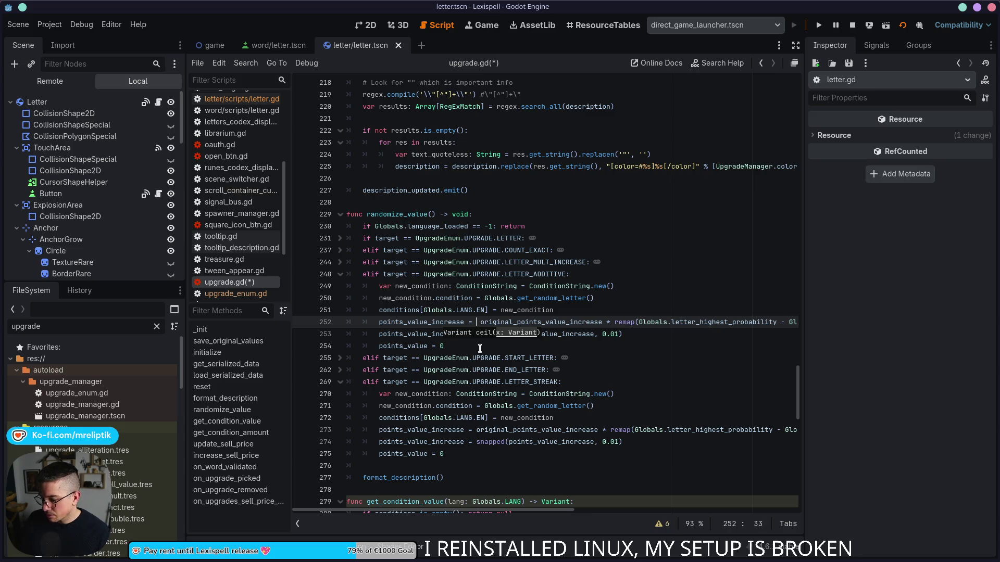
type("l(")
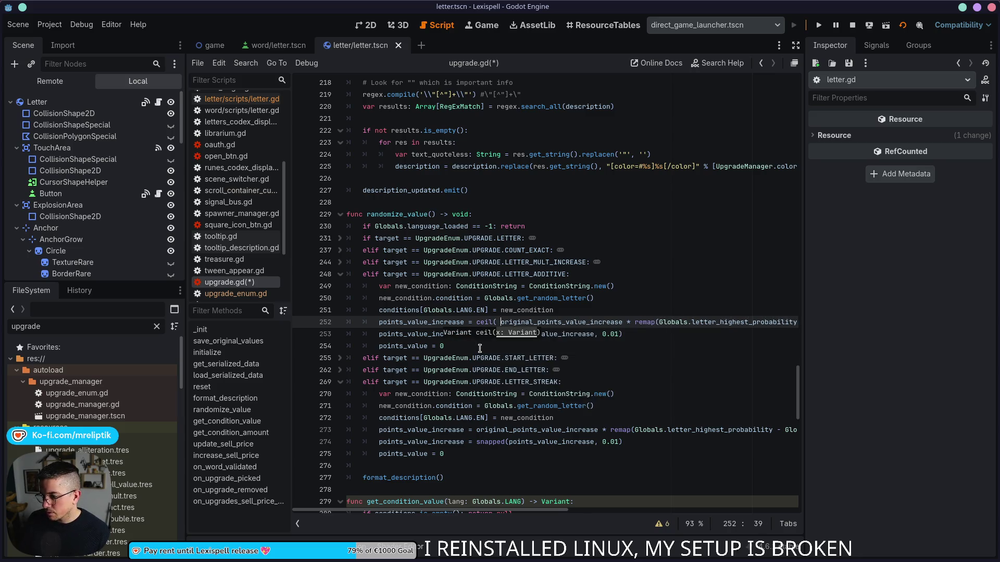
- Cut the snapped() rounding line 253 and close the ceil() call on line 252
left_click(513, 334)
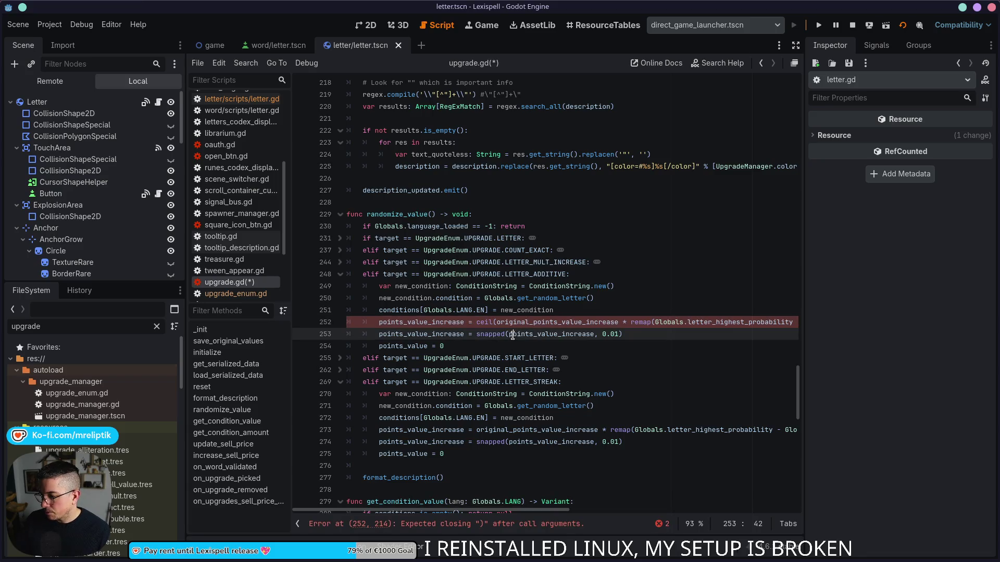
key("ctrl+x")
left_click(631, 321)
key("Right")
key("Right")
key("Right")
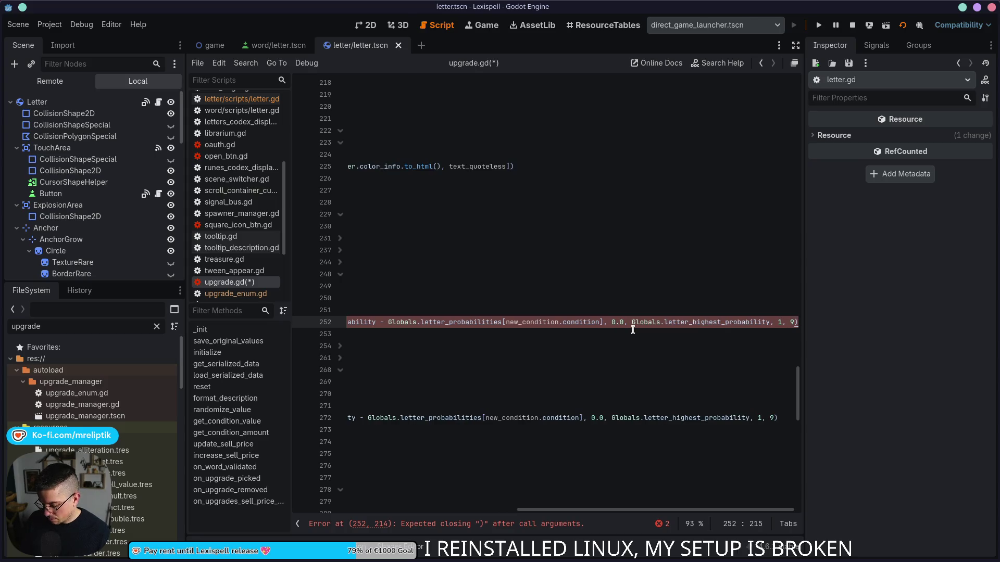
type(")")
scroll(493, 366, "left", 10)
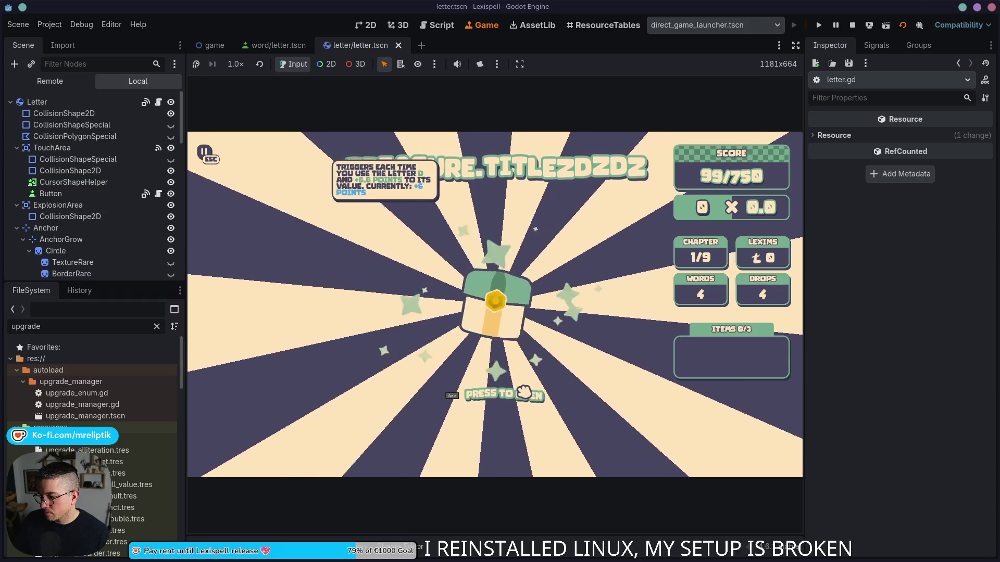
- Open the reward chest, drop new letters, and pick D, E, S, S, P, E, R
left_click(507, 308)
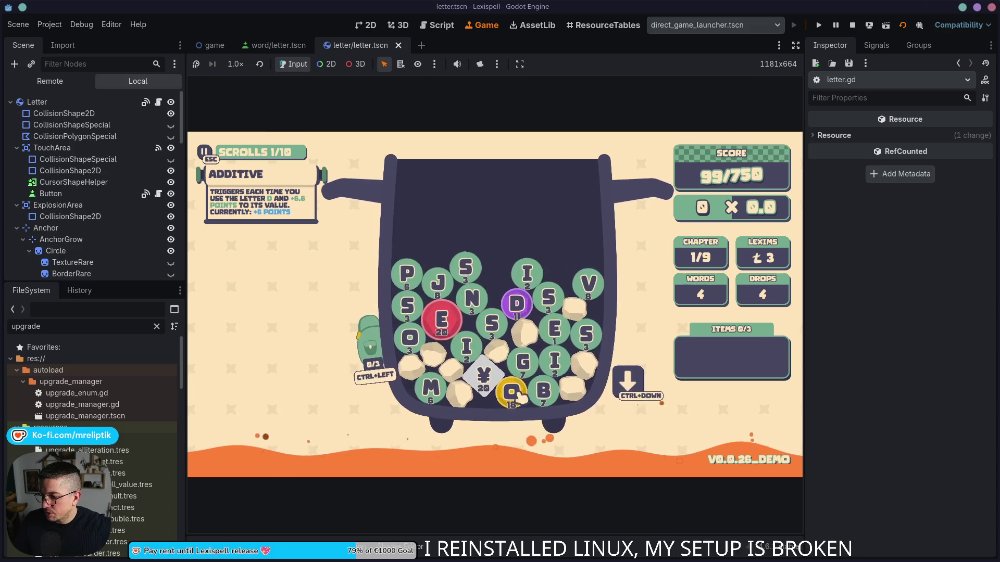
left_click(632, 395)
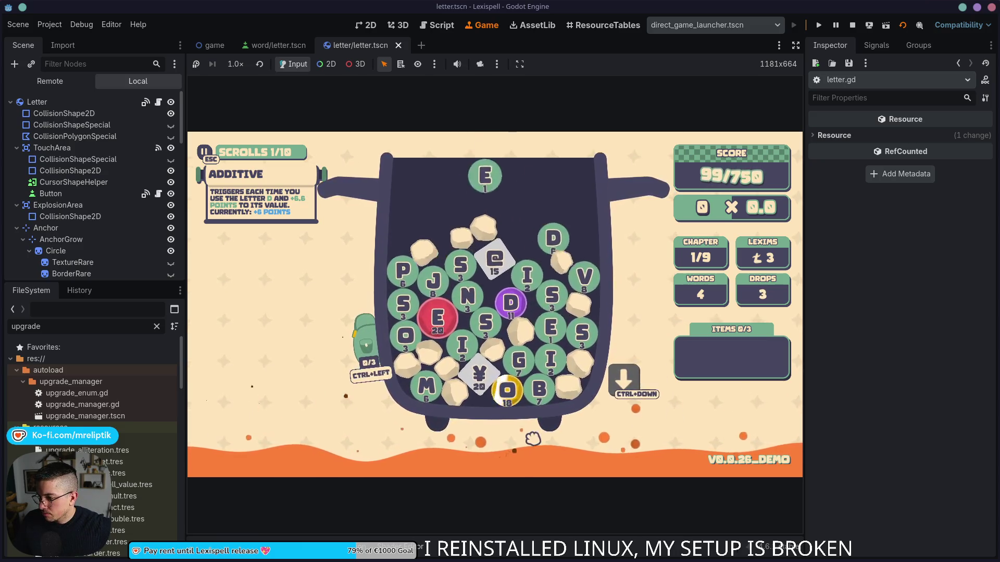
left_click(513, 309)
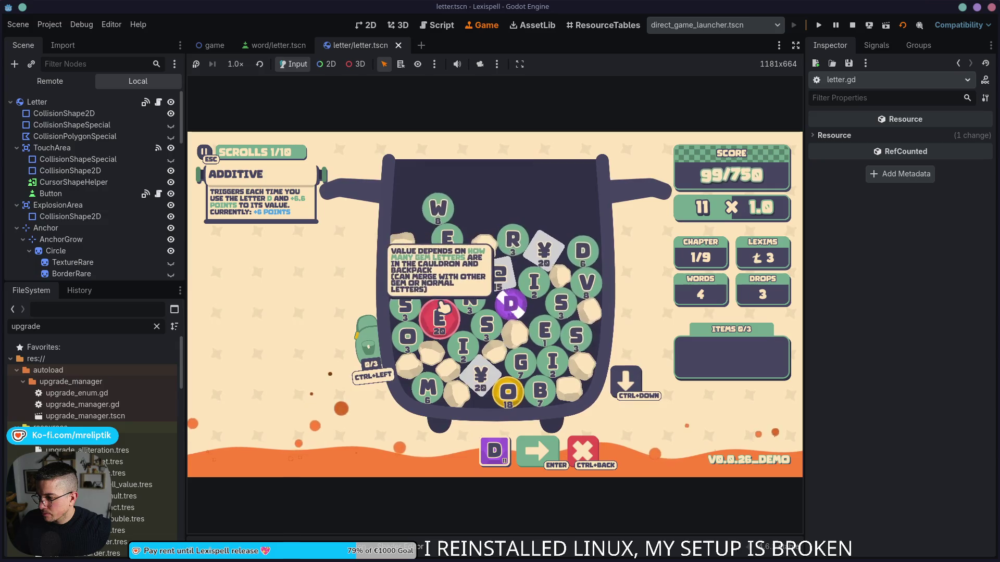
left_click(447, 239)
left_click(463, 267)
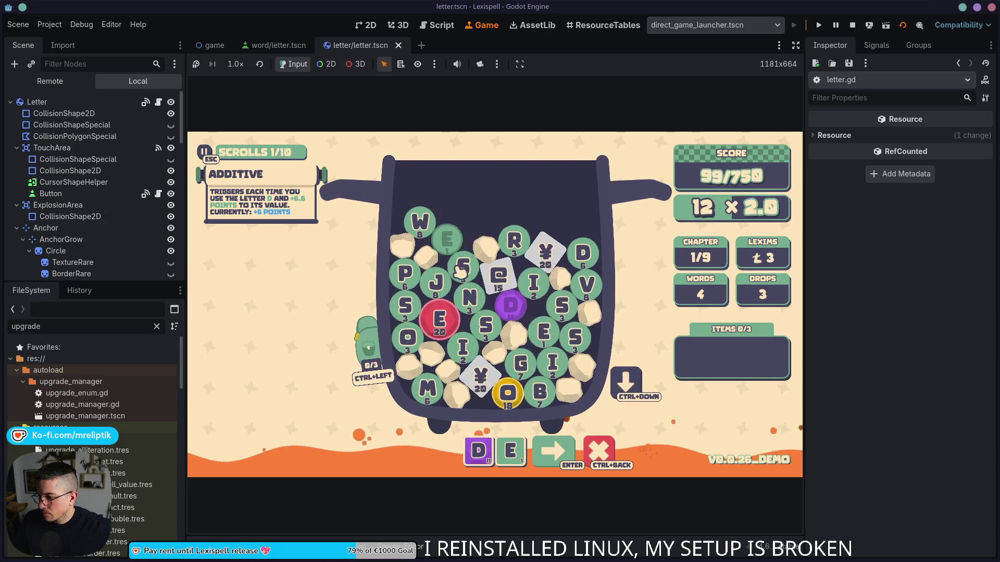
left_click(407, 307)
left_click(405, 273)
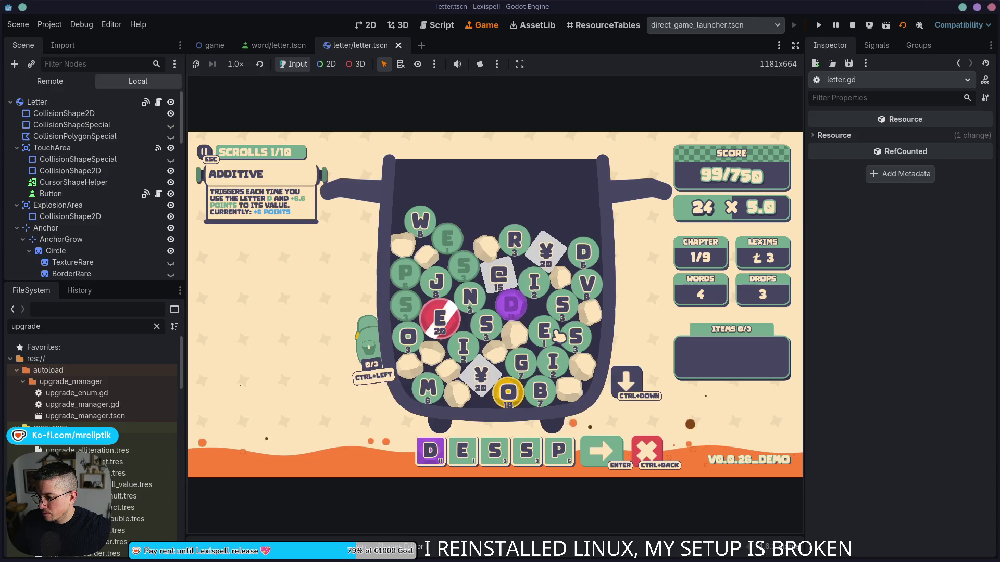
left_click(440, 319)
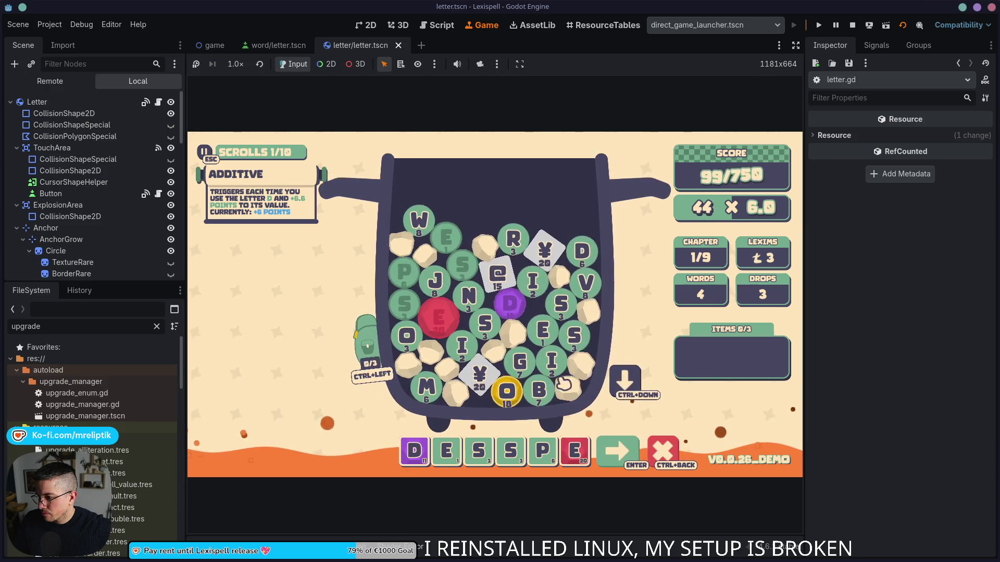
left_click(513, 239)
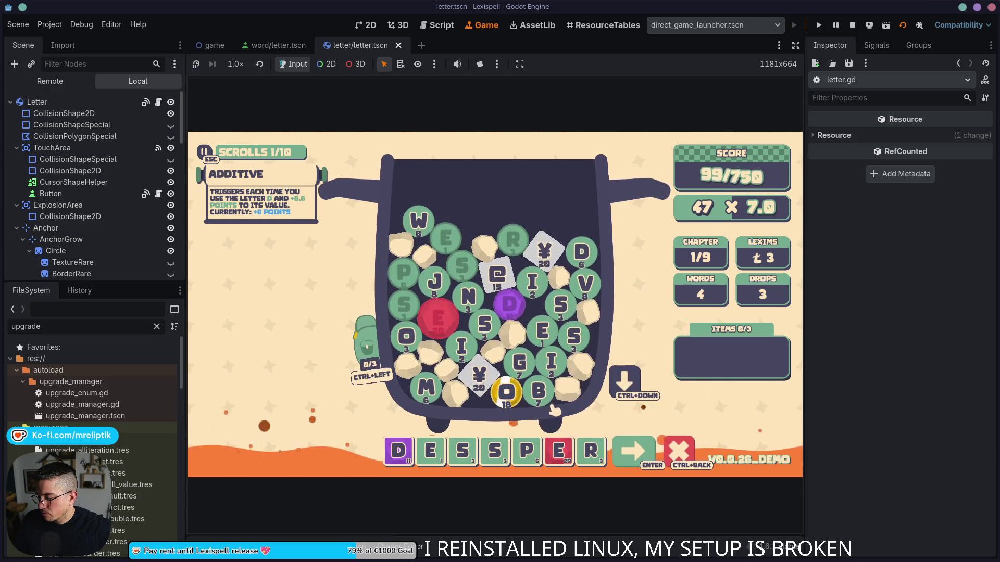
- Drop more letters, add A and T, fix the S tiles, and submit DESPERATES
left_click(636, 386)
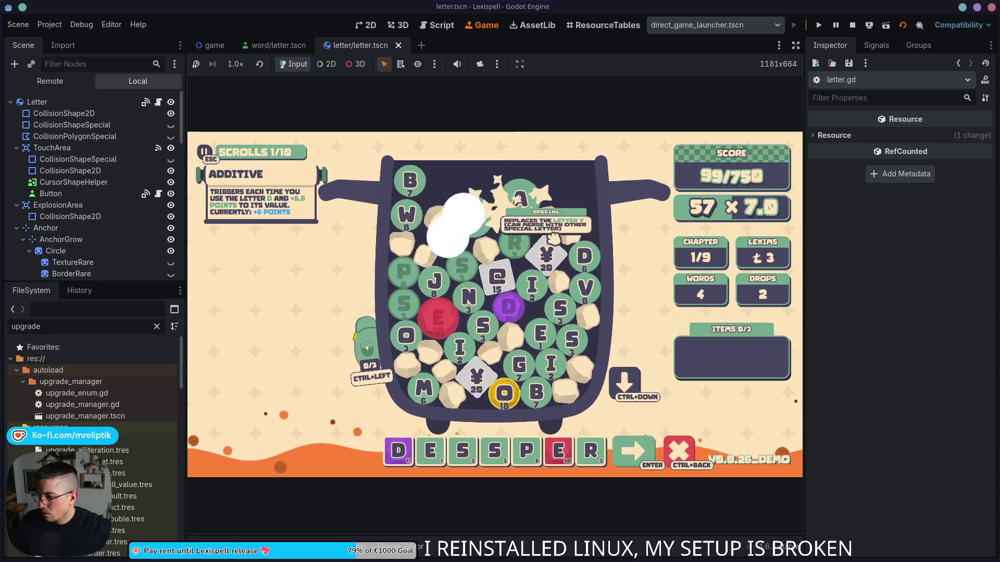
mouse_move(459, 229)
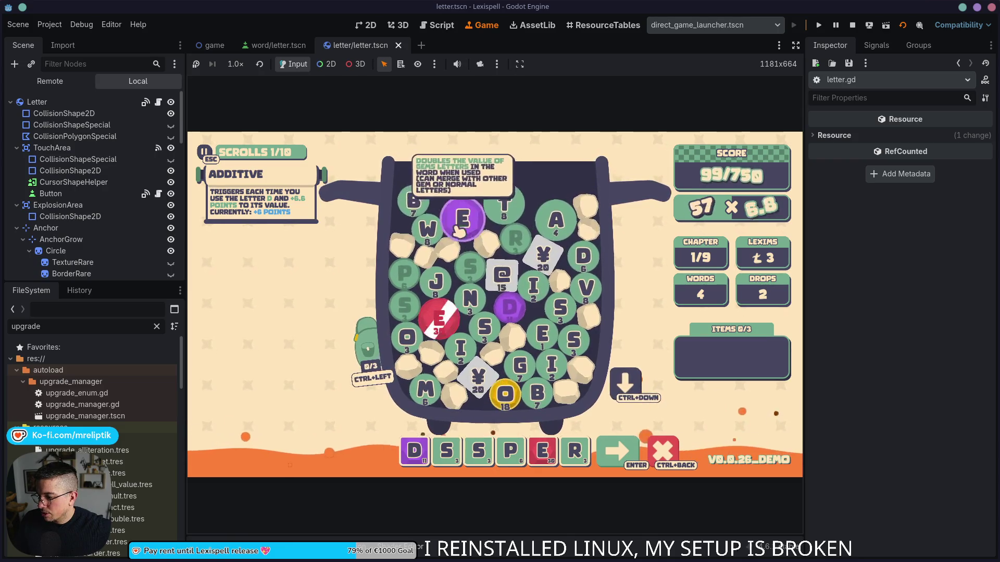
left_click(555, 228)
left_click(501, 206)
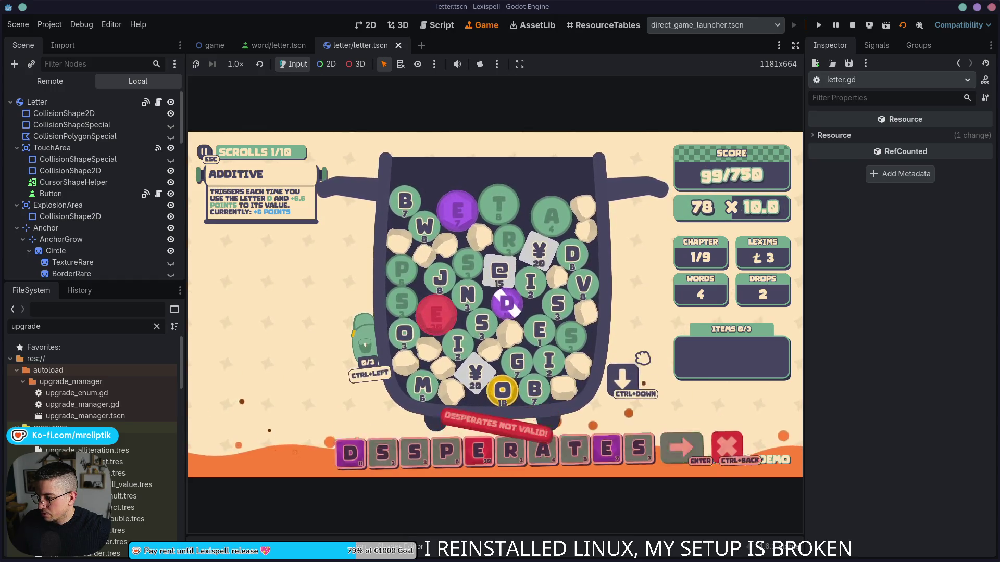
left_click(646, 459)
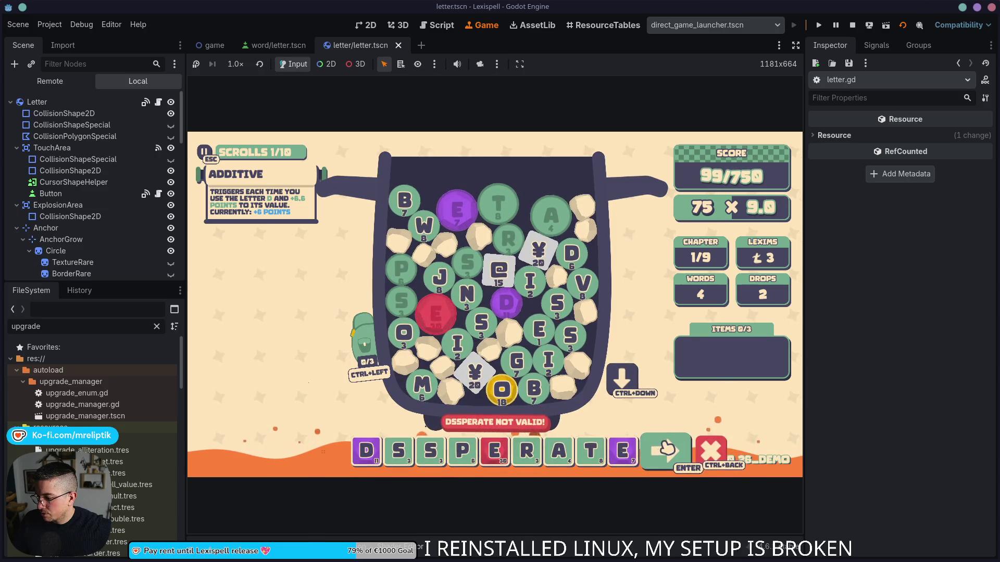
left_click(431, 452)
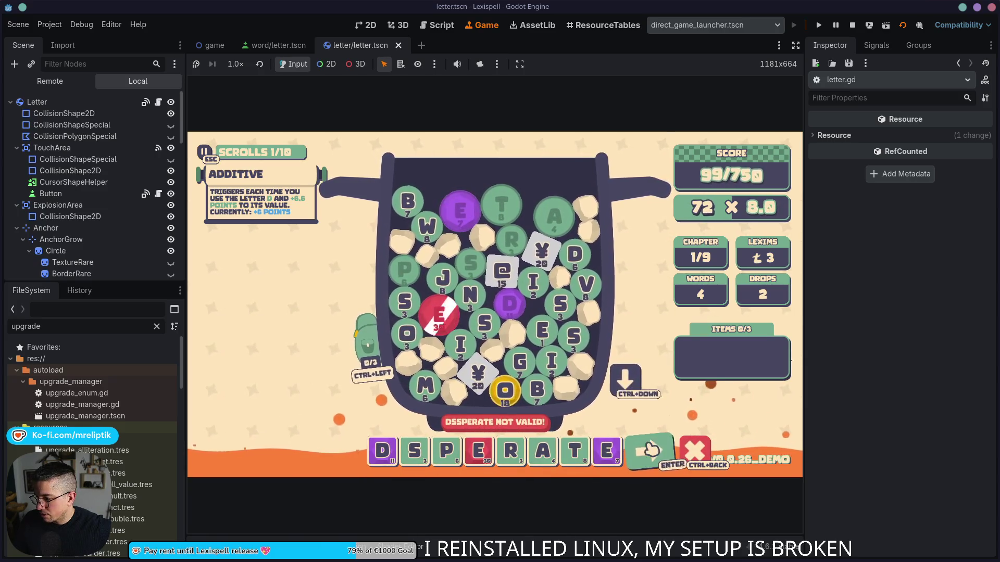
left_click(560, 309)
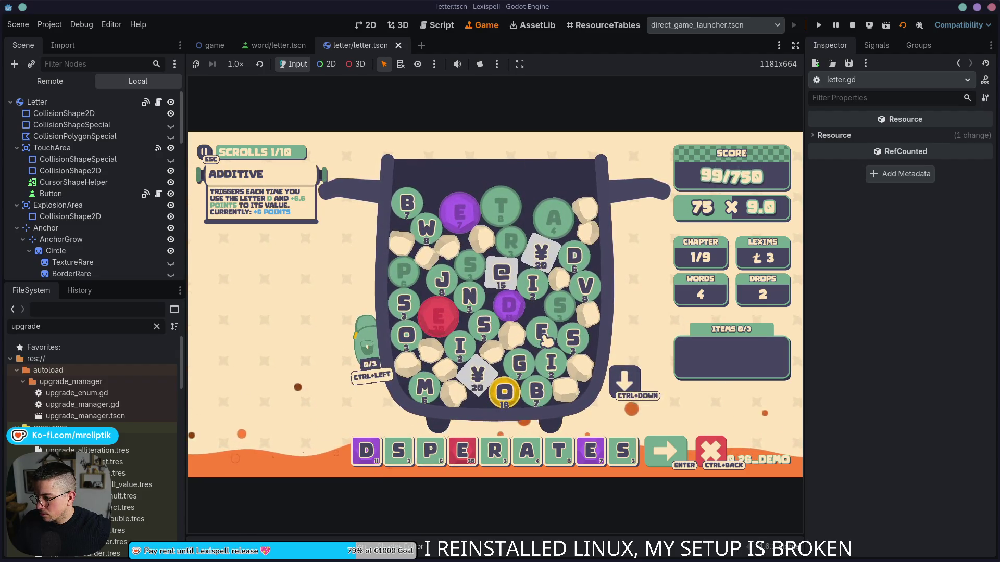
left_click(544, 338)
left_click_drag(641, 464, 371, 468)
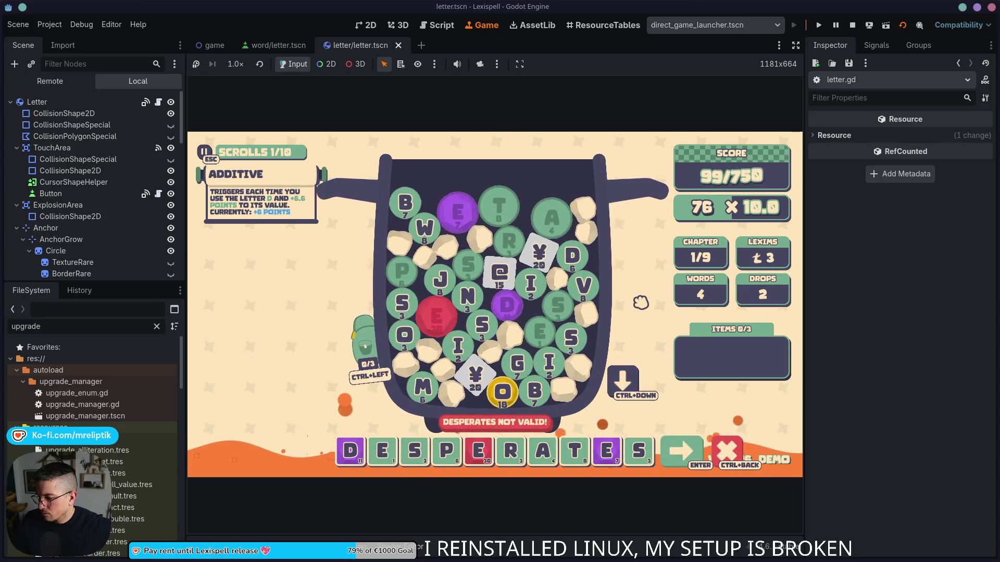
left_click(668, 463)
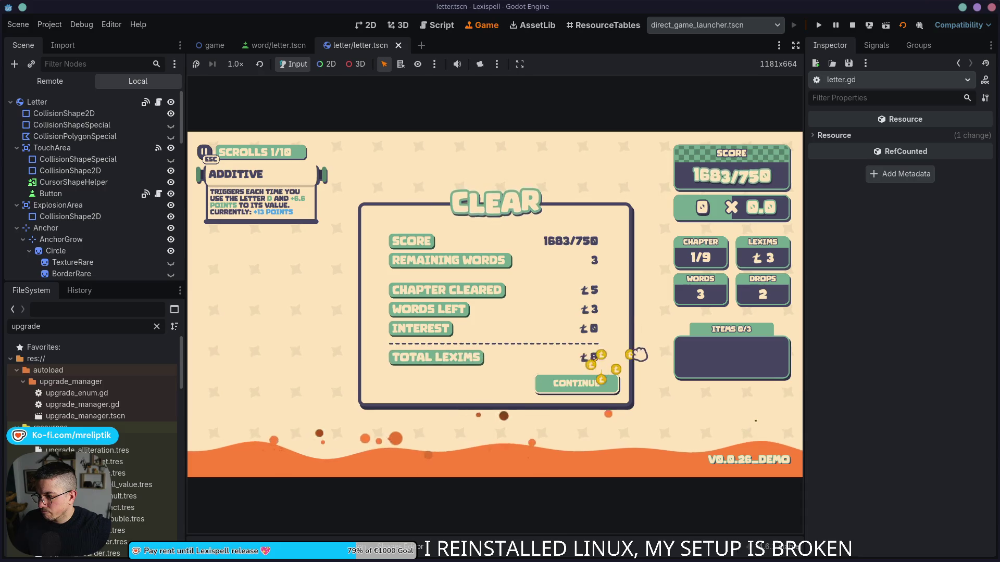
- Continue from the CLEAR results to the Arcanery shop, then bring up the localization spreadsheet
left_click(590, 384)
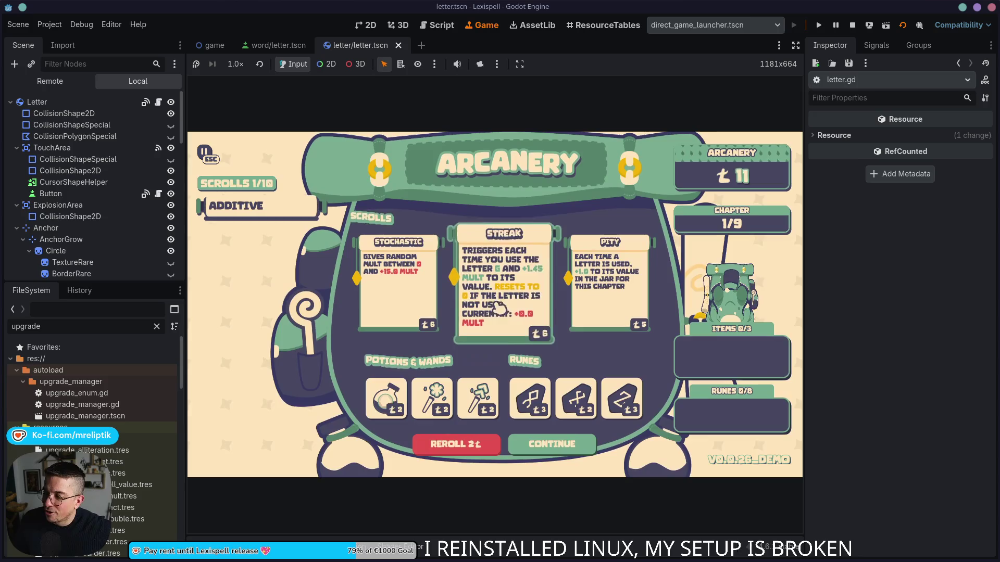
key("alt+Tab")
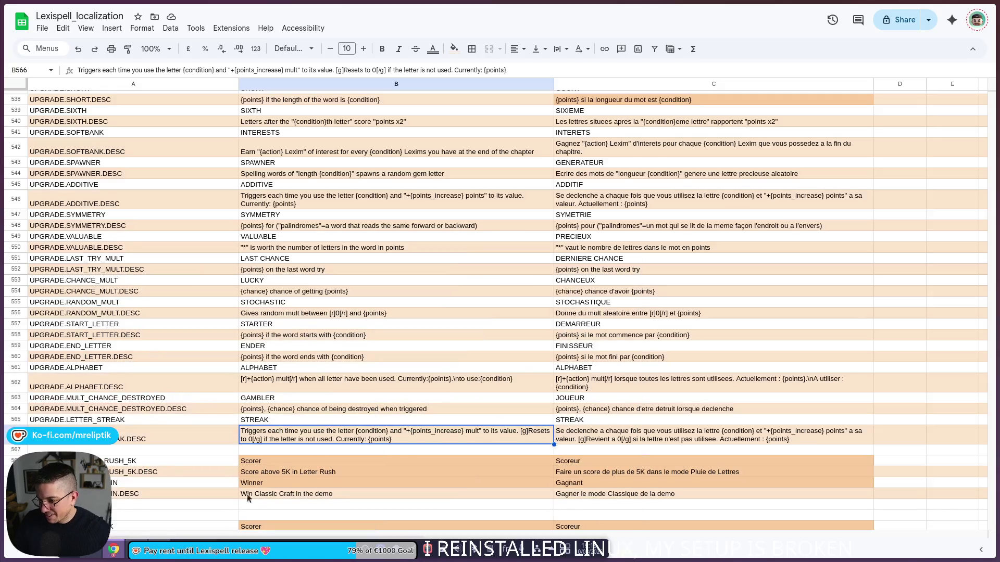
- Change the English Letter Streak tags in B566 from [g]/[/g] to [r]/[/r]
double_click(523, 443)
left_click(518, 431)
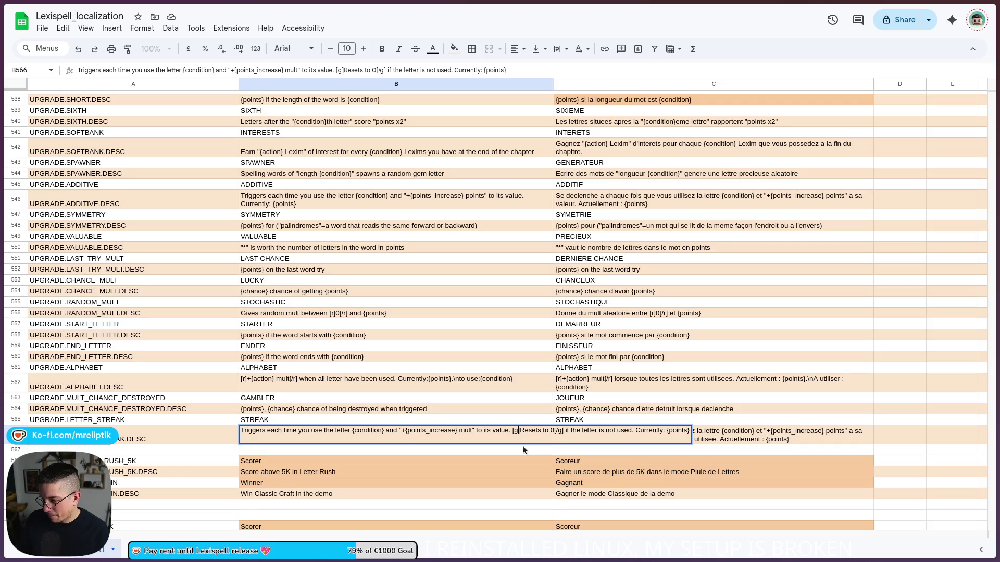
key("BackSpace")
type("b")
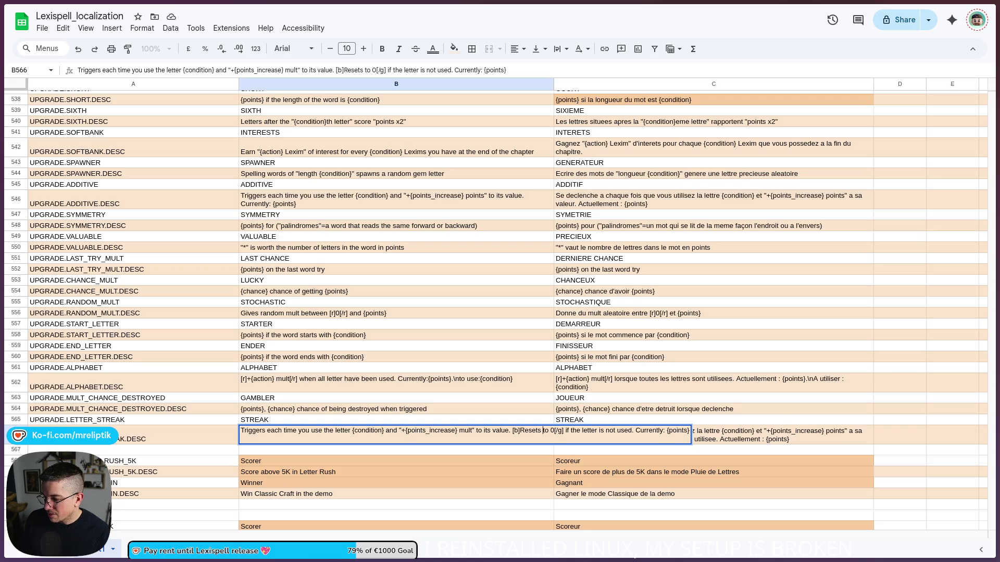
key("BackSpace")
type("r")
left_click(548, 431)
key("BackSpace")
type("r")
left_click(653, 443)
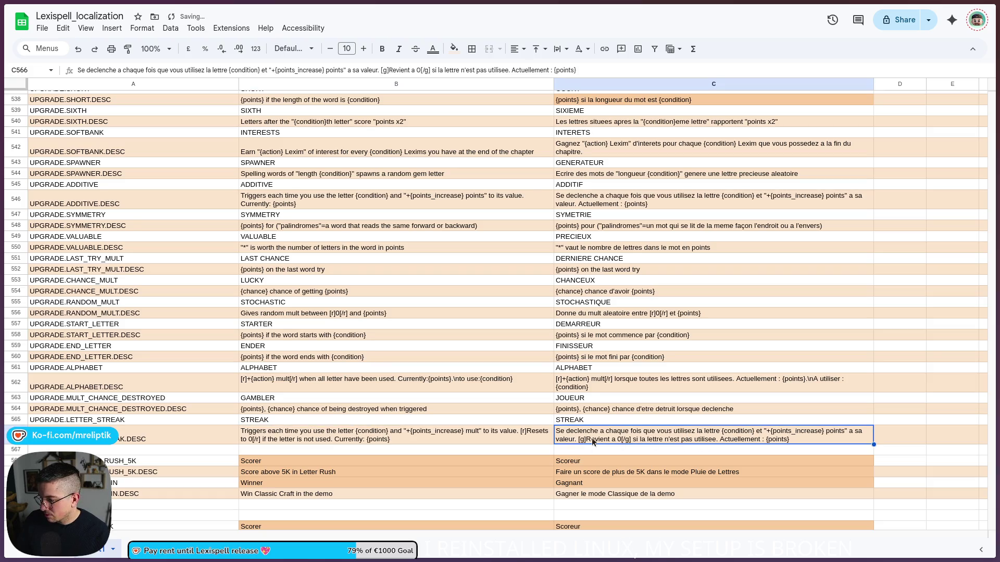
- Change the French Letter Streak description's colour tags from [g] to [r] as well
double_click(580, 440)
left_click(880, 433)
key("Delete")
type("r")
left_click(912, 431)
key("BackSpace")
type("r")
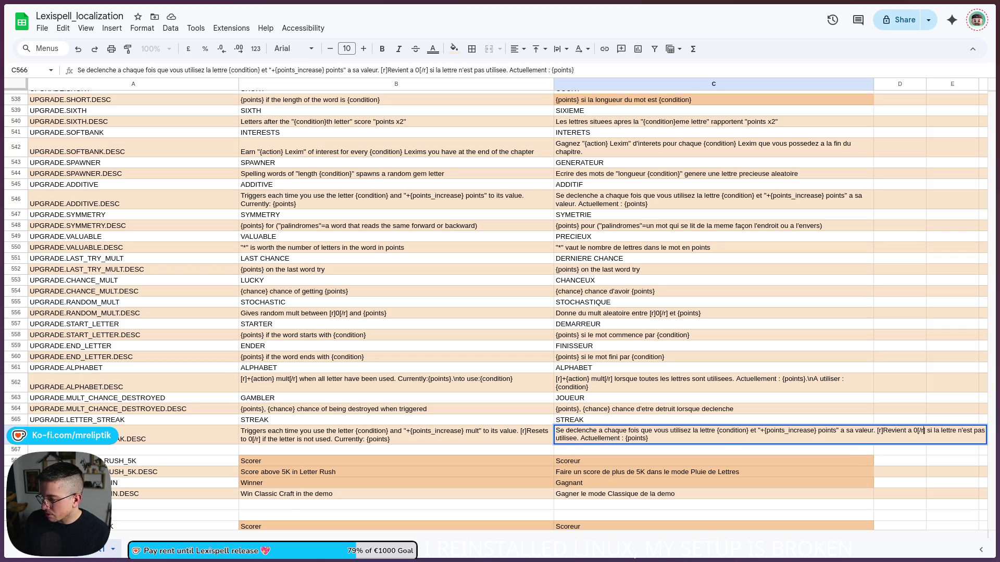
left_click(815, 420)
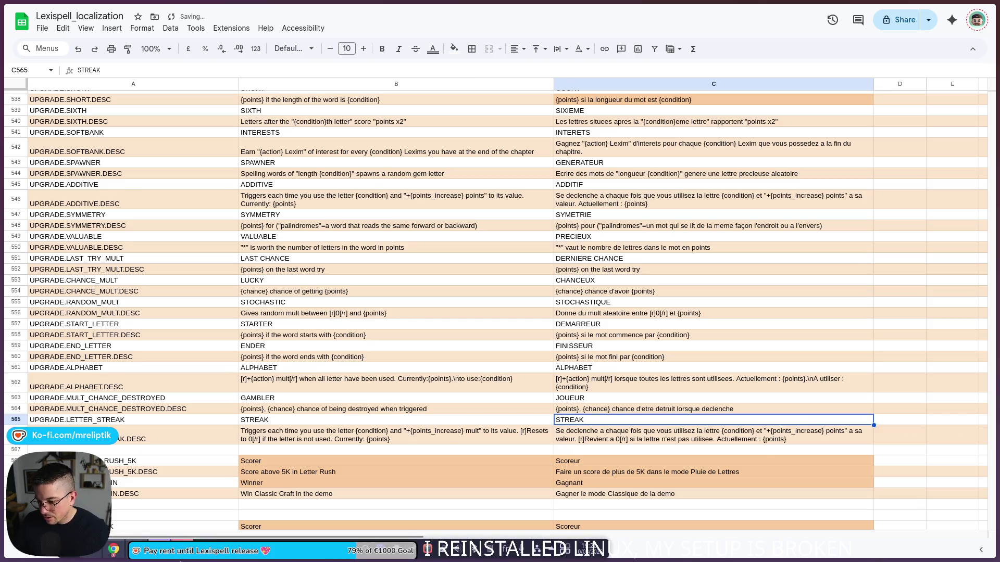
left_click(202, 559)
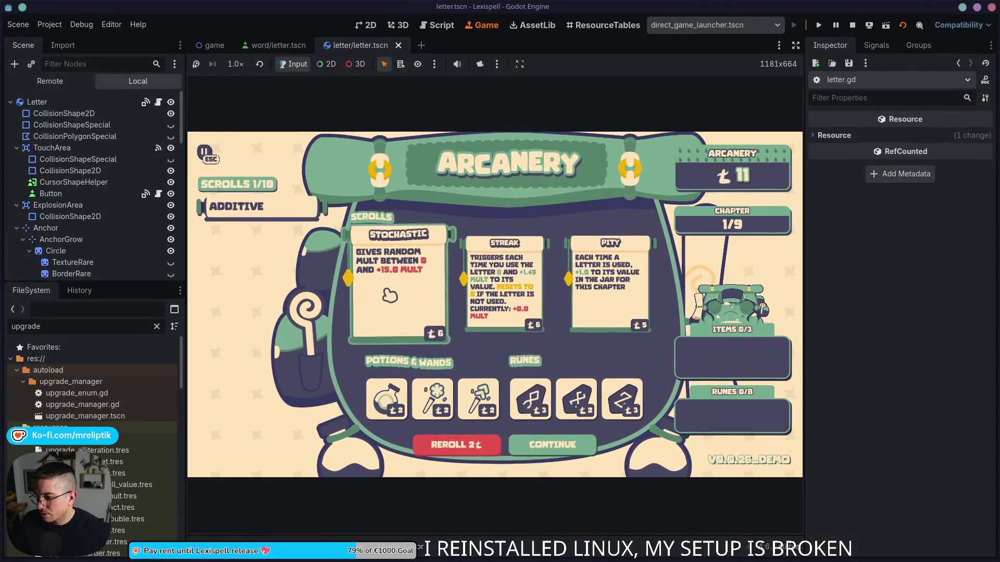
- Buy the STREAK scroll, start Chapter 2, and drop a new batch of letters
left_click(530, 295)
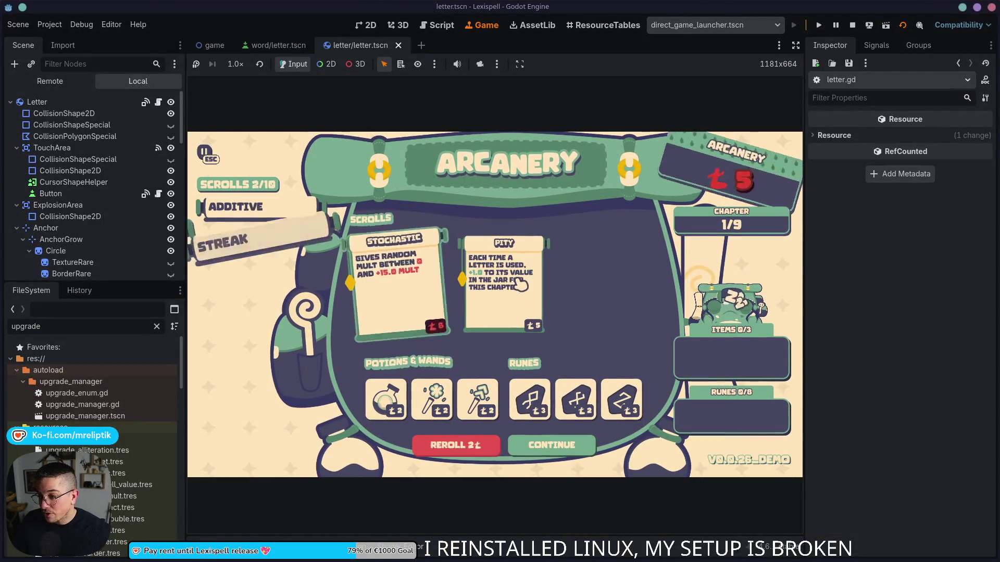
left_click(551, 446)
left_click(487, 306)
mouse_move(291, 249)
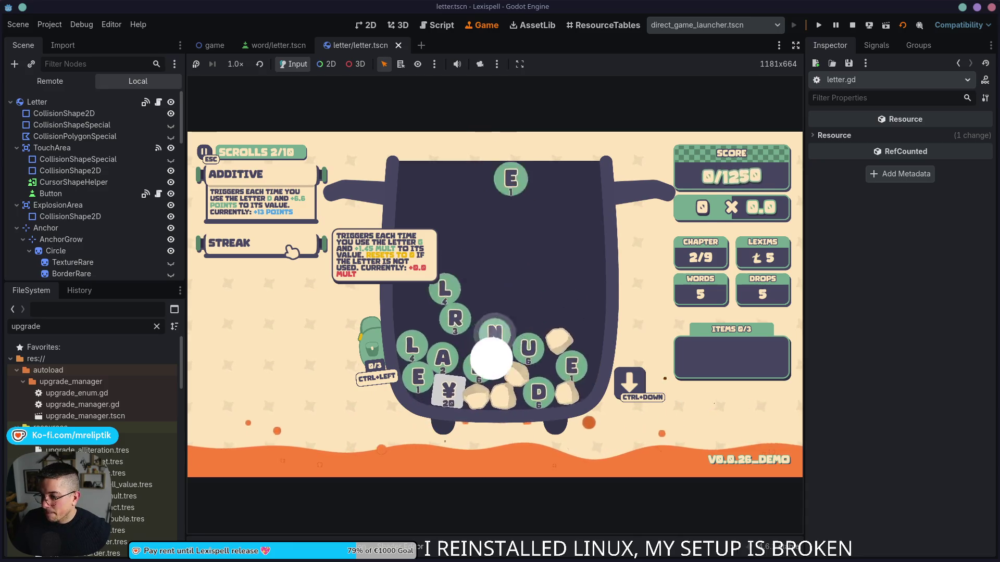
left_click(296, 245)
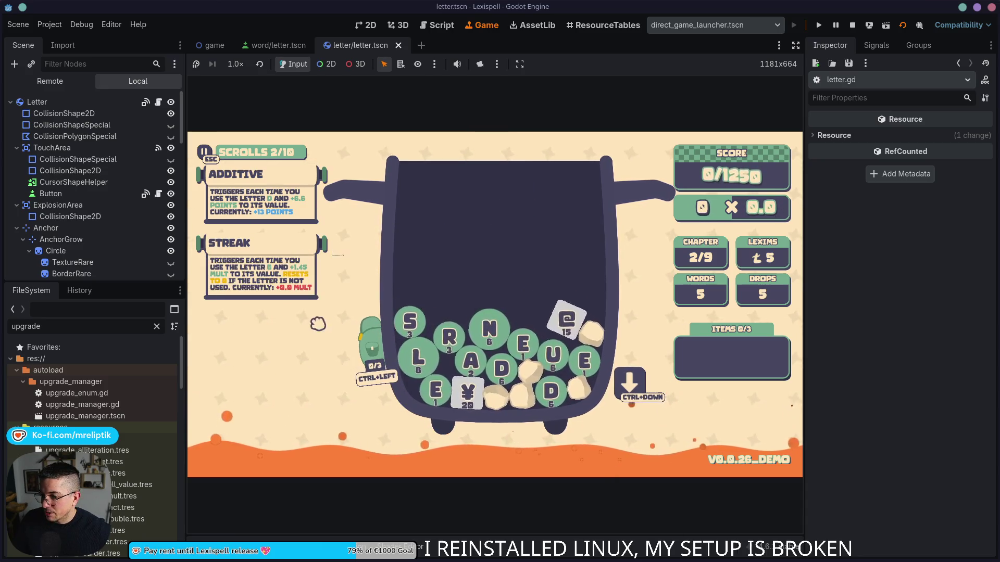
left_click(298, 239)
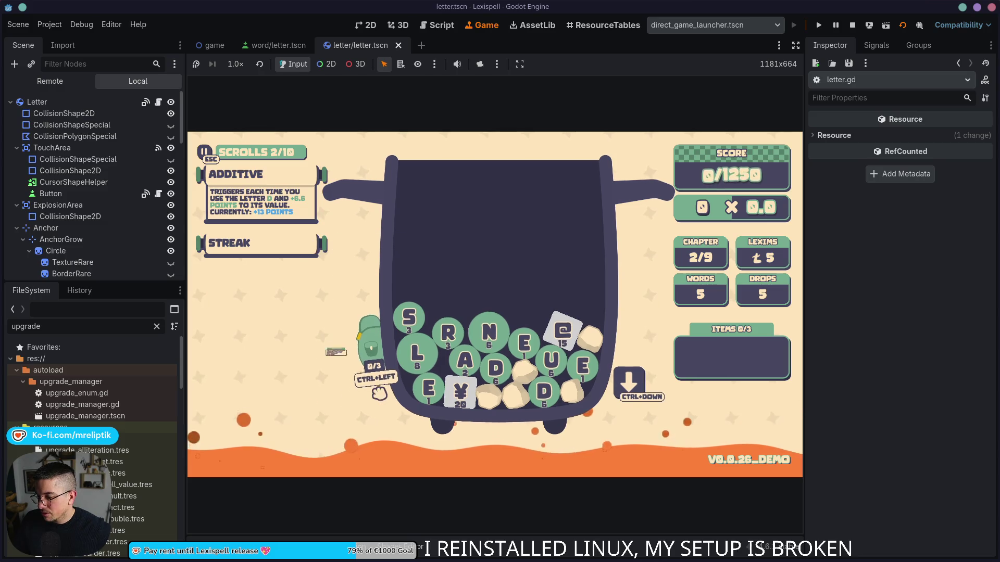
key("ctrl+Down")
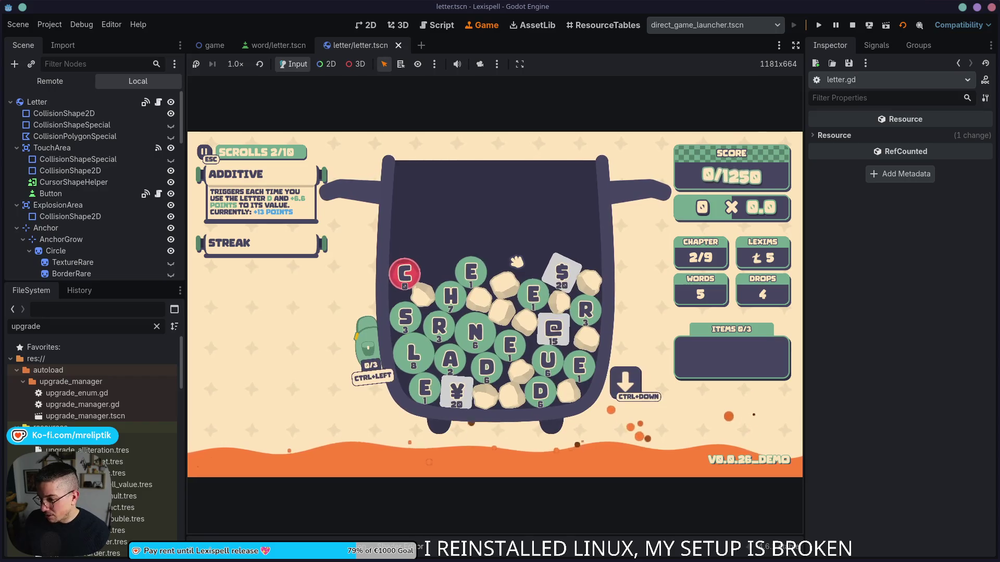
key("grave")
key("grave")
key("grave")
- Spawn an extra G tile with the 'letter g' development console command
type("letter g")
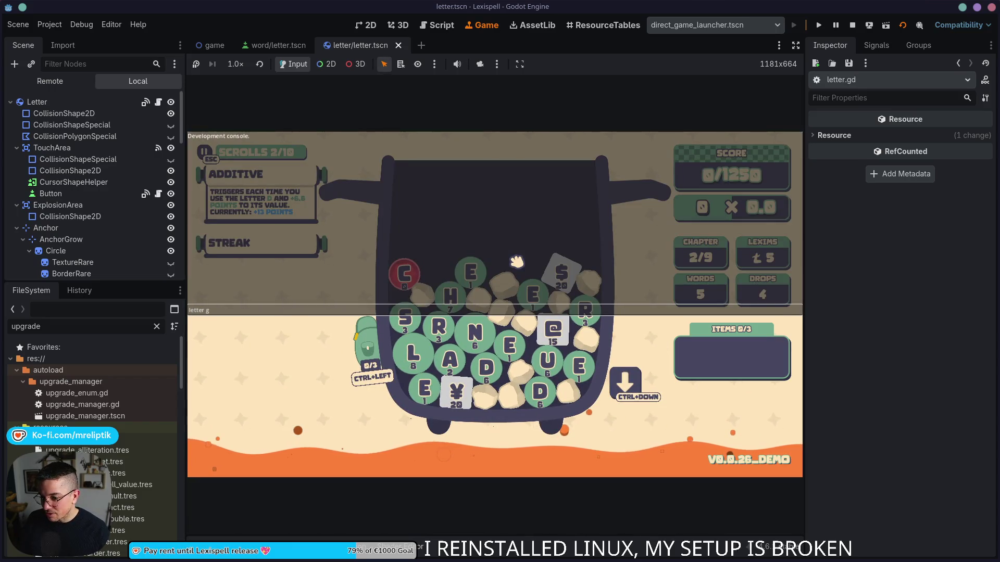
key("Return")
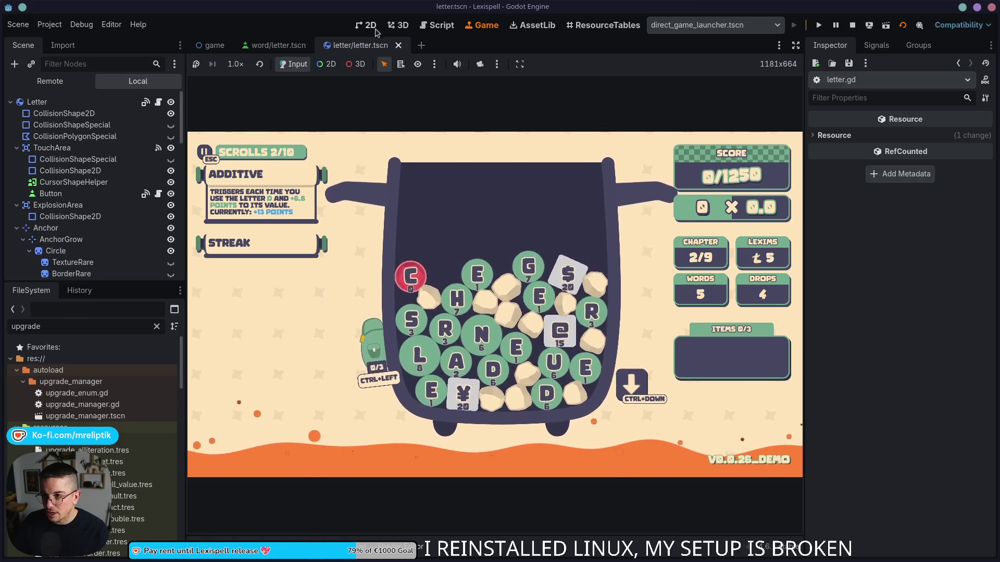
left_click(437, 25)
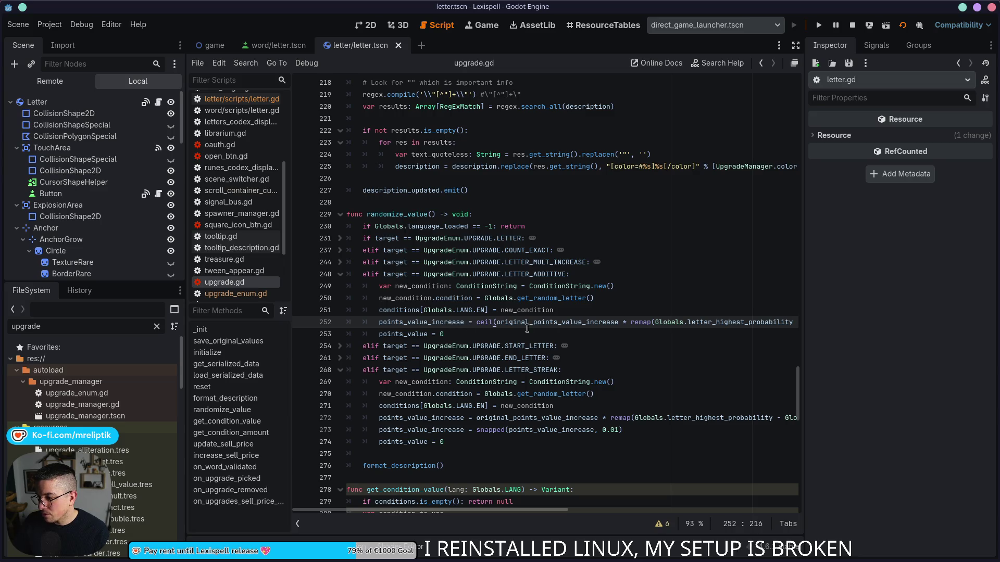
- Change the last remap argument on line 252 from 9 to 6 and save
scroll(527, 329, "right", 10)
left_click(790, 322)
key("BackSpace")
type("6")
key("ctrl+s")
scroll(542, 384, "left", 10)
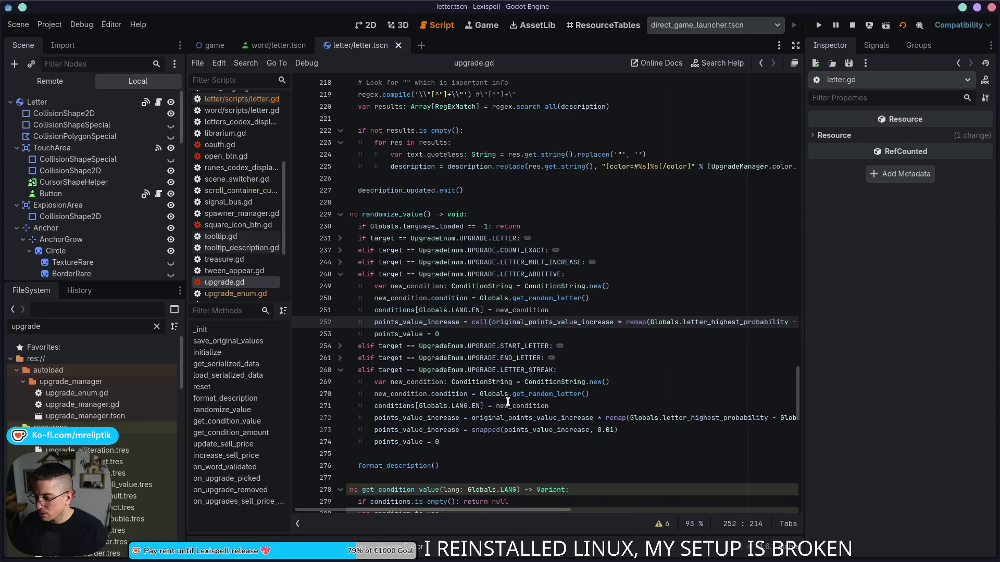
scroll(600, 419, "right", 5)
scroll(517, 422, "left", 6)
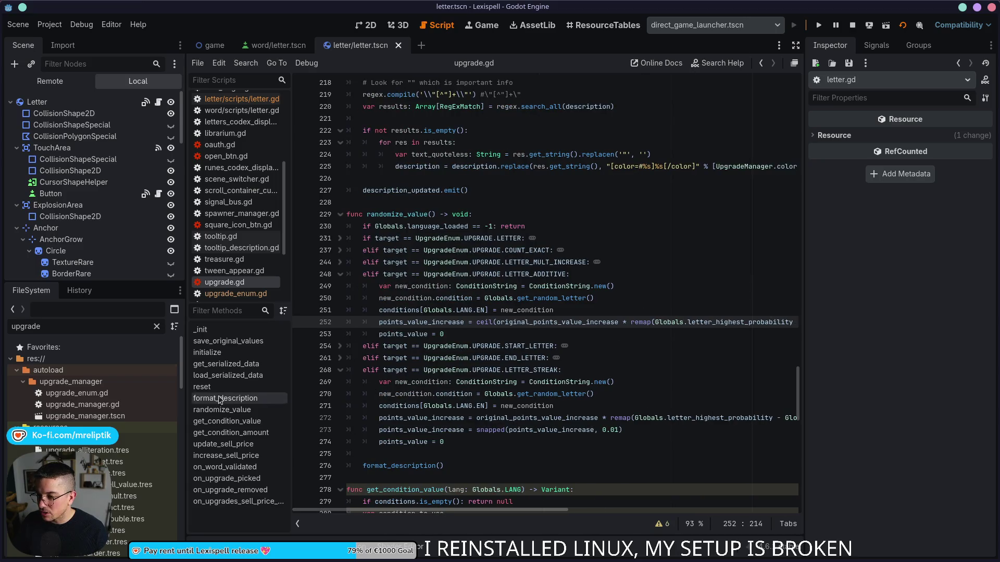
- Filter files by 'streak' and inspect the upgrade_letter_streak.tres resource
double_click(76, 331)
type("streaj")
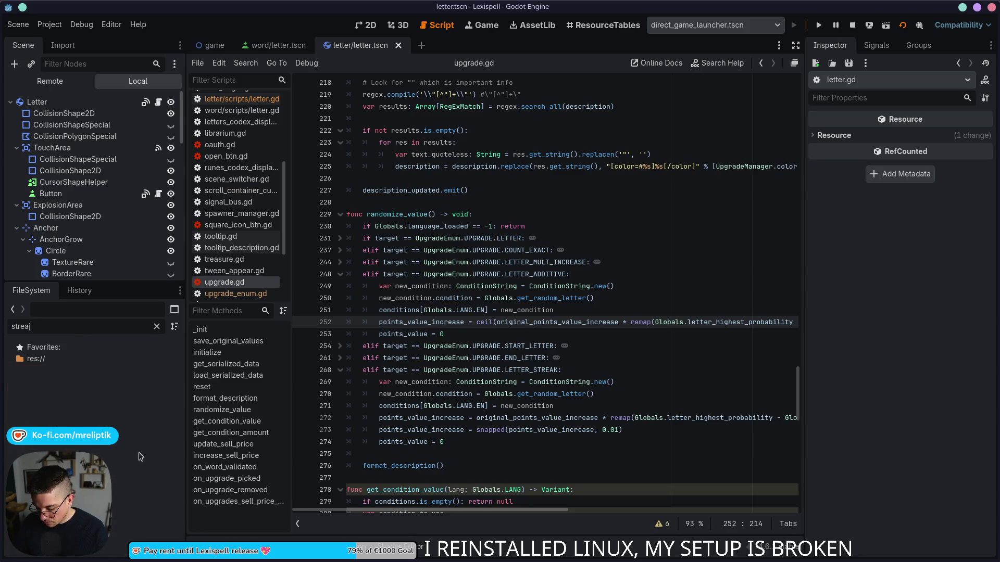
key("BackSpace")
type("k")
double_click(86, 394)
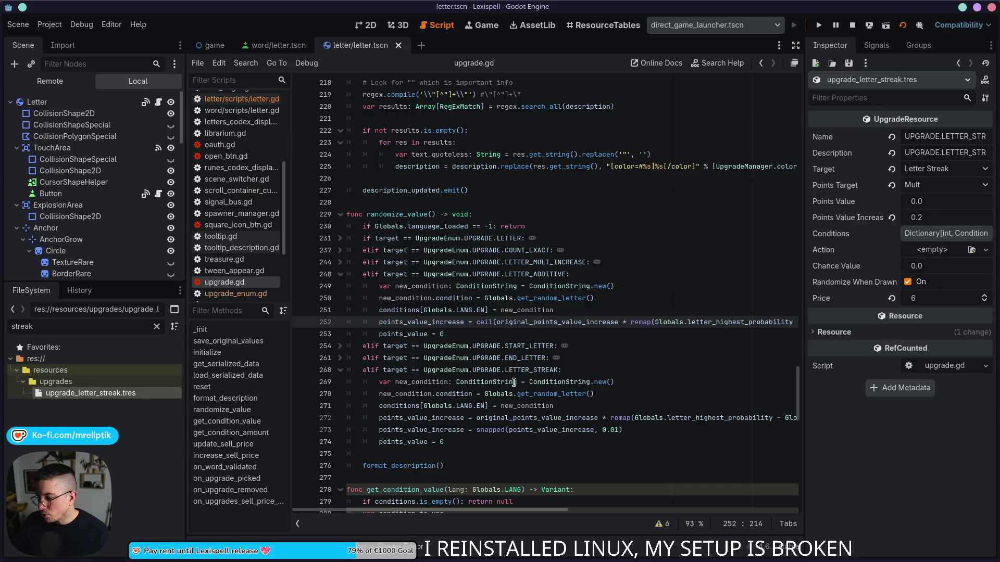
scroll(489, 352, "down", 4)
scroll(489, 351, "right", 5)
scroll(489, 352, "right", 5)
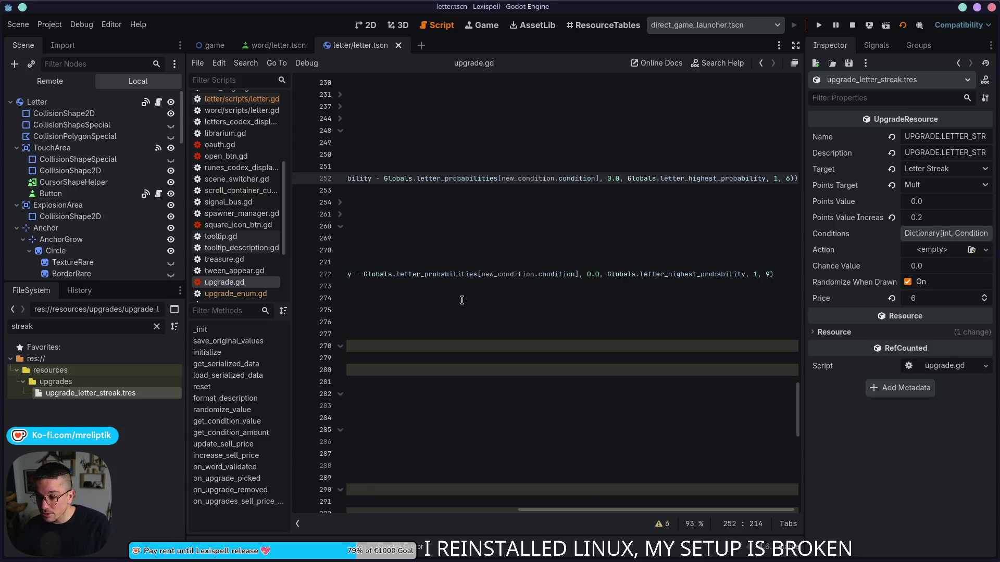
scroll(461, 295, "left", 10)
key("ctrl+s")
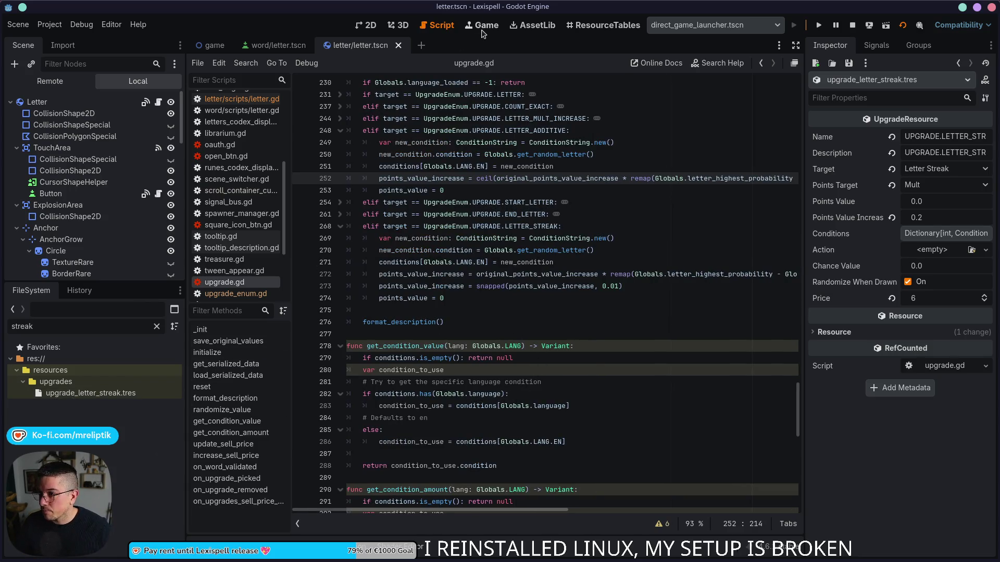
- Calculate 0.3 × 9 in KCalc, then quit the calculator
left_click(483, 29)
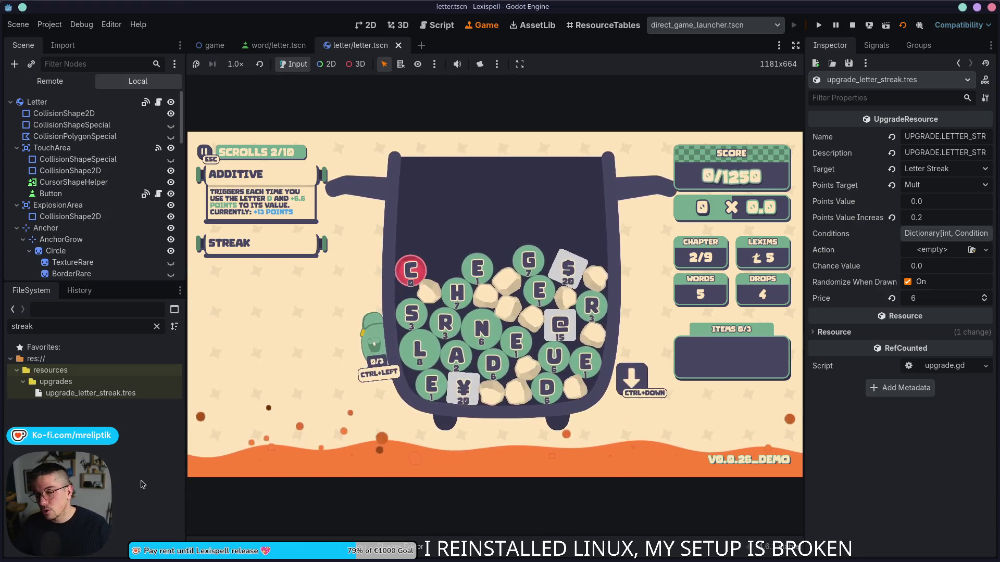
key("super")
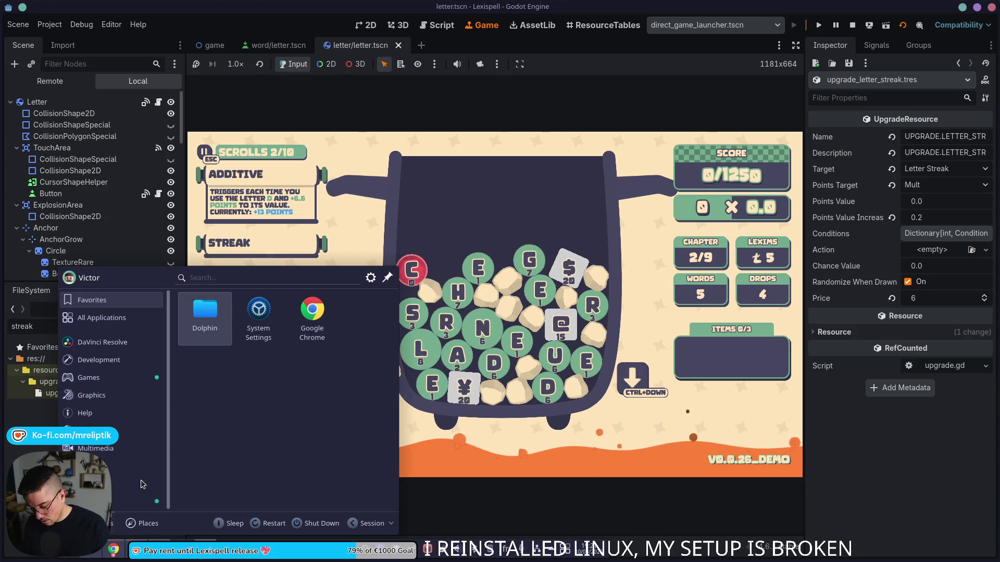
type("calc")
key("Return")
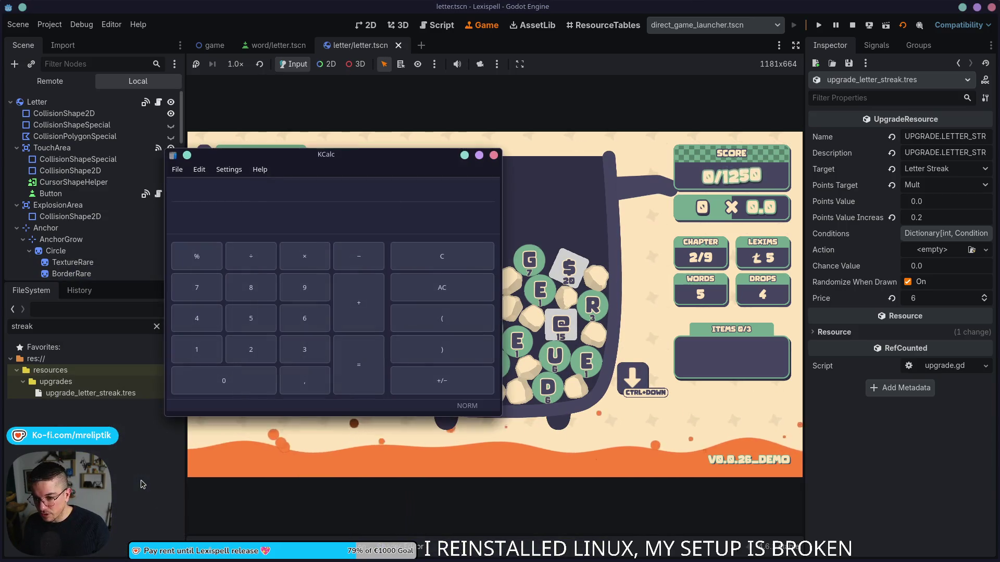
type(",,")
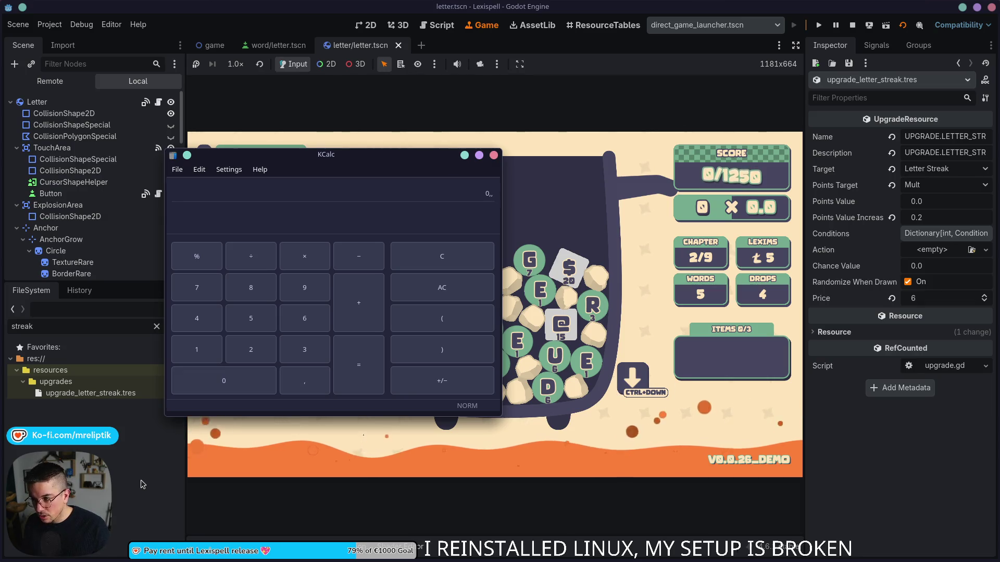
type("*9")
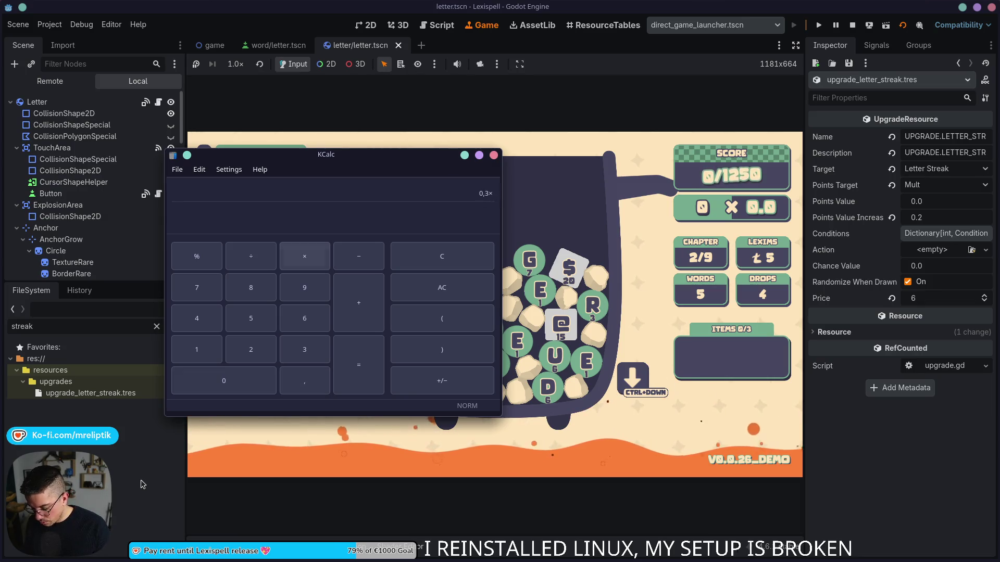
key("Return")
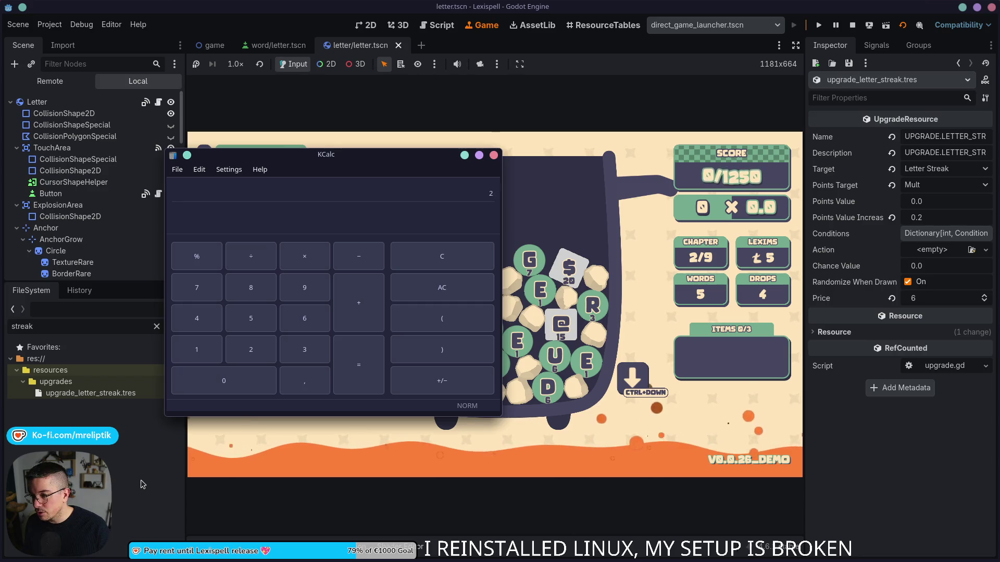
key("ctrl+q")
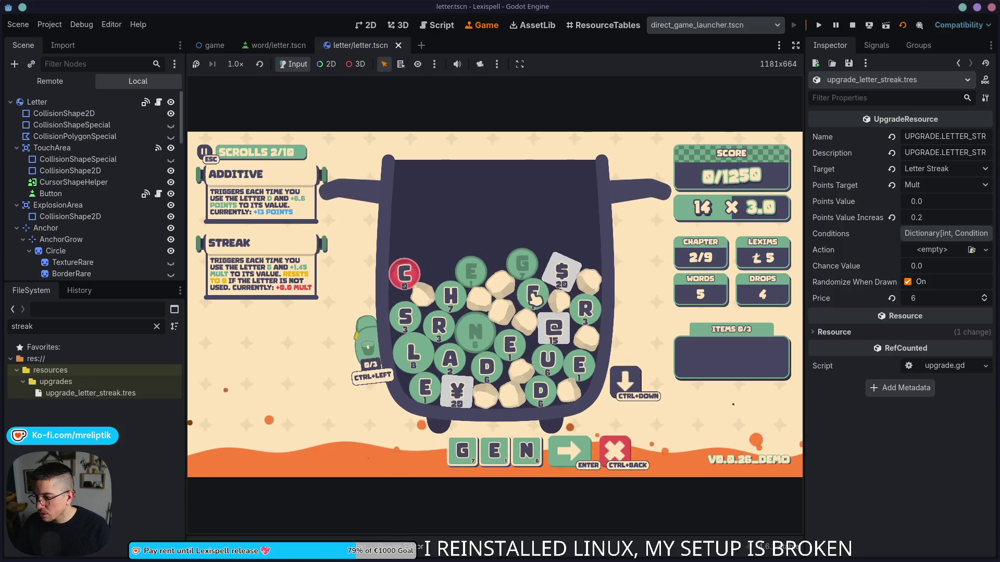
- Append the $ tile to the word GENE
left_click(561, 271)
- Submit the current word, then complete DUDES with E and S and score it
key("Return")
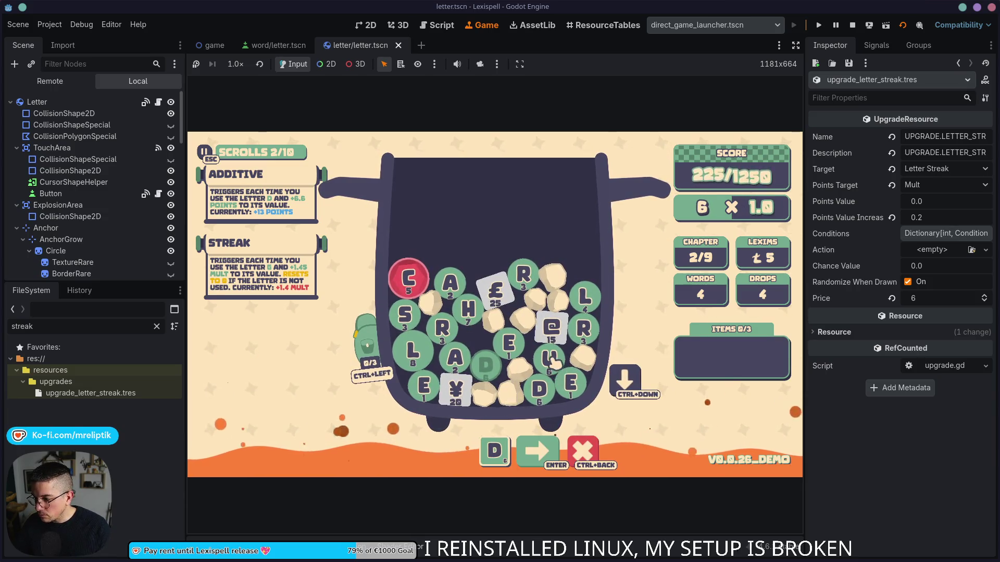
left_click(515, 350)
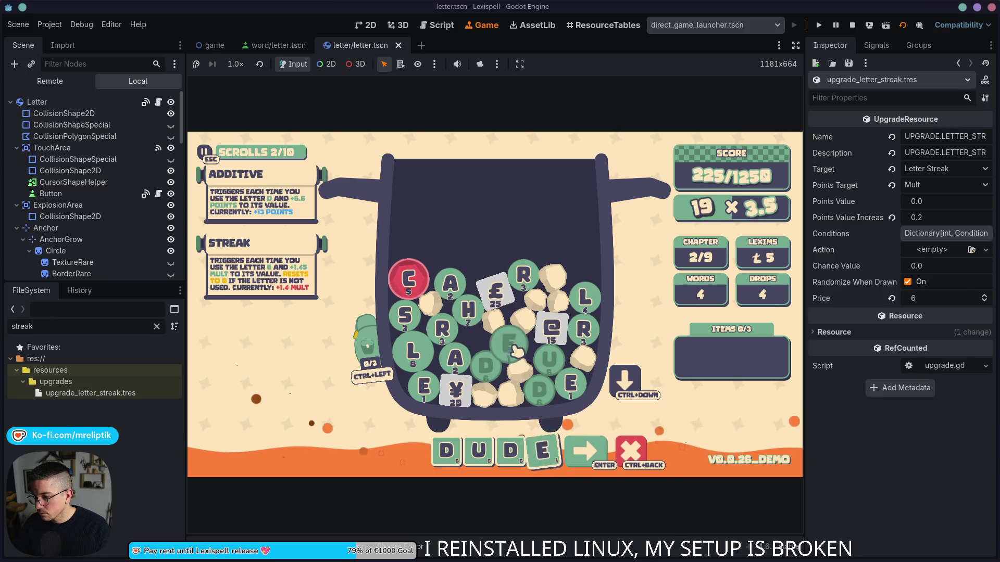
left_click(414, 322)
key("Return")
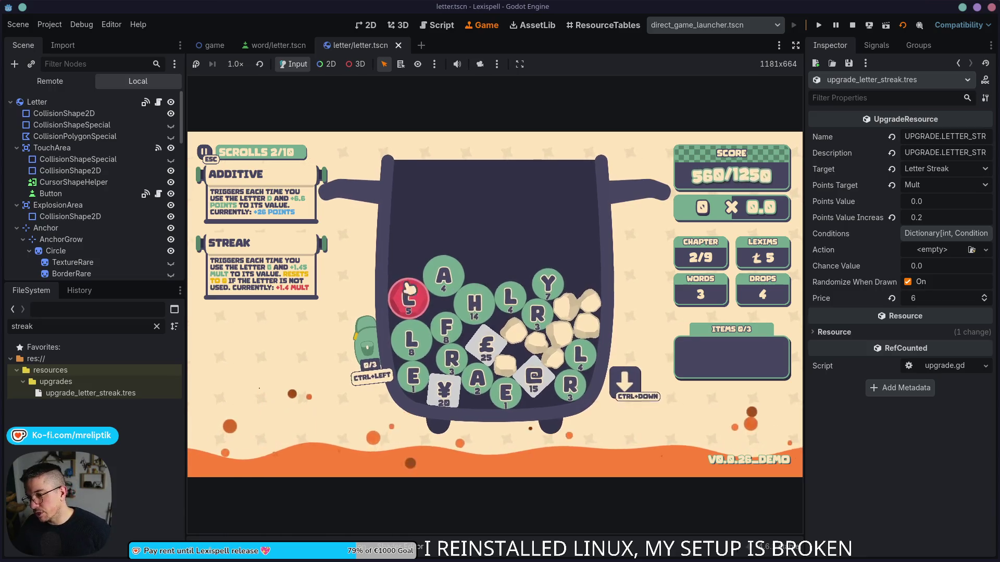
- Pick the red C gem and spend a drop to replace the chosen tiles
left_click(410, 305)
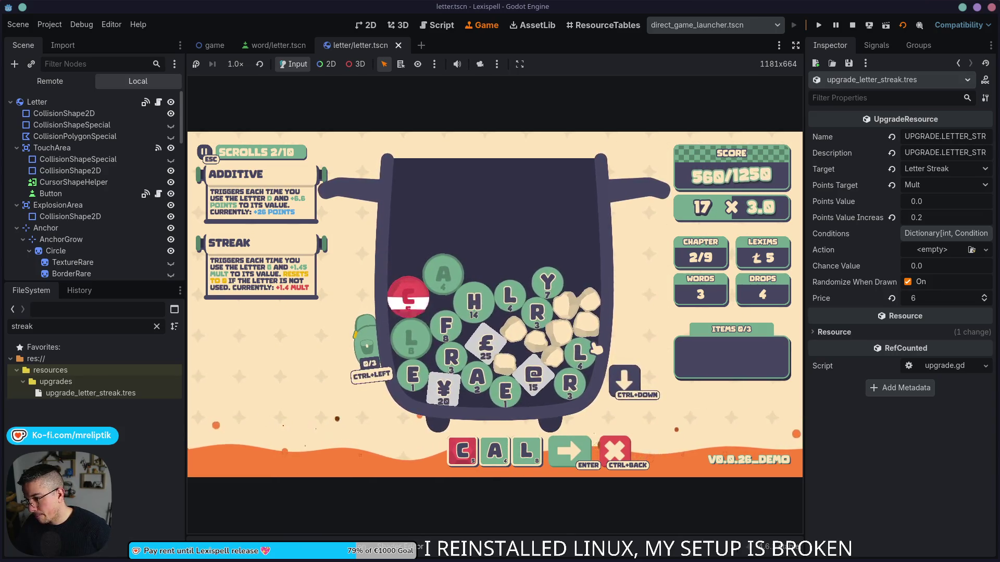
left_click(604, 381)
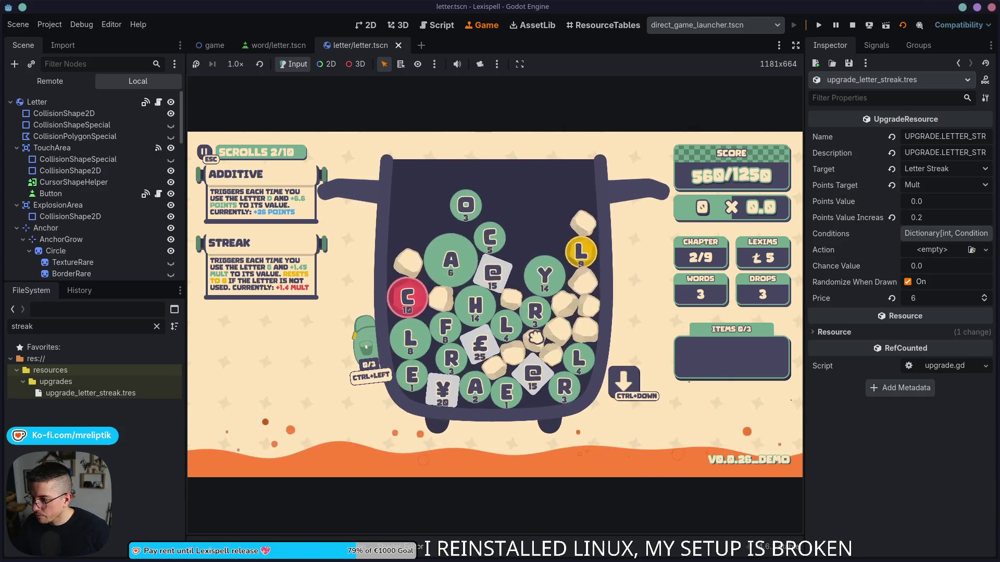
key("grave")
type("letter h")
key("grave")
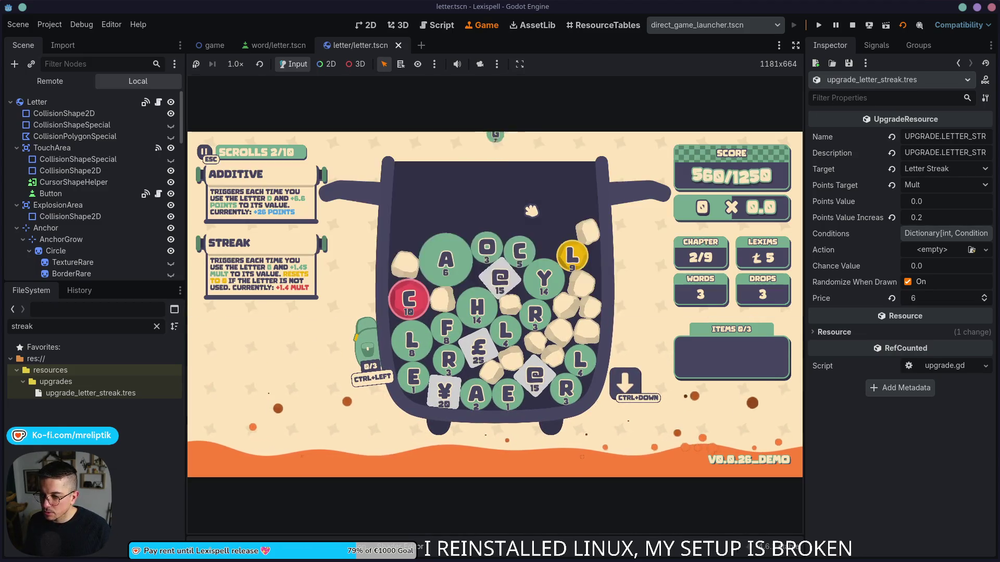
- Spell GOAL with G, O, A and the yellow L gem and submit it
left_click(502, 225)
left_click(484, 252)
left_click(443, 259)
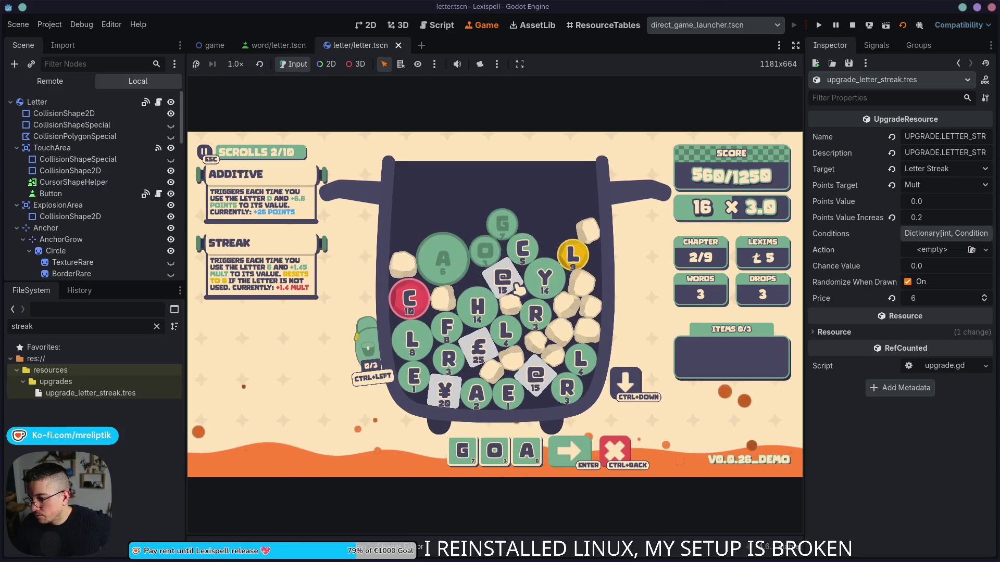
left_click(578, 257)
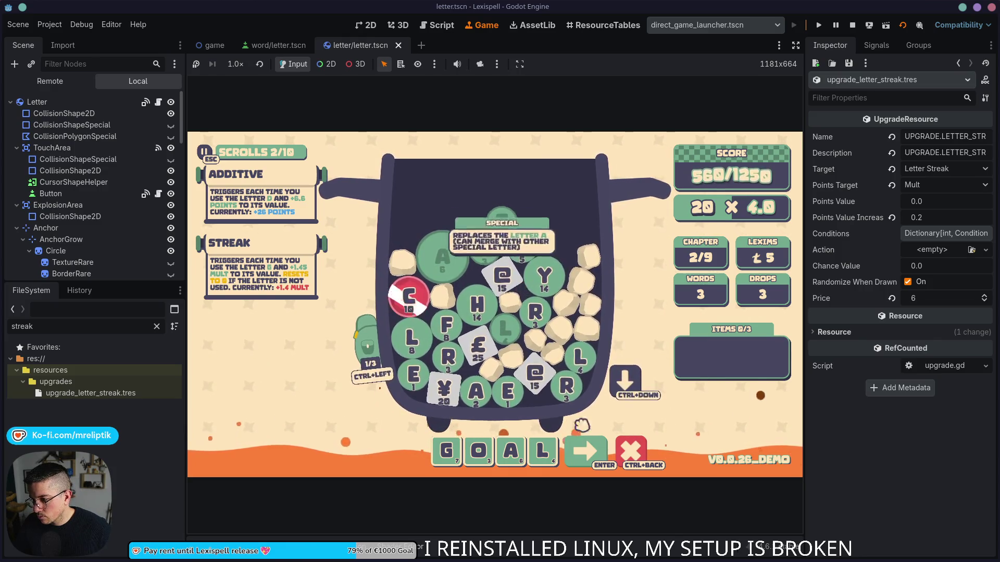
key("Return")
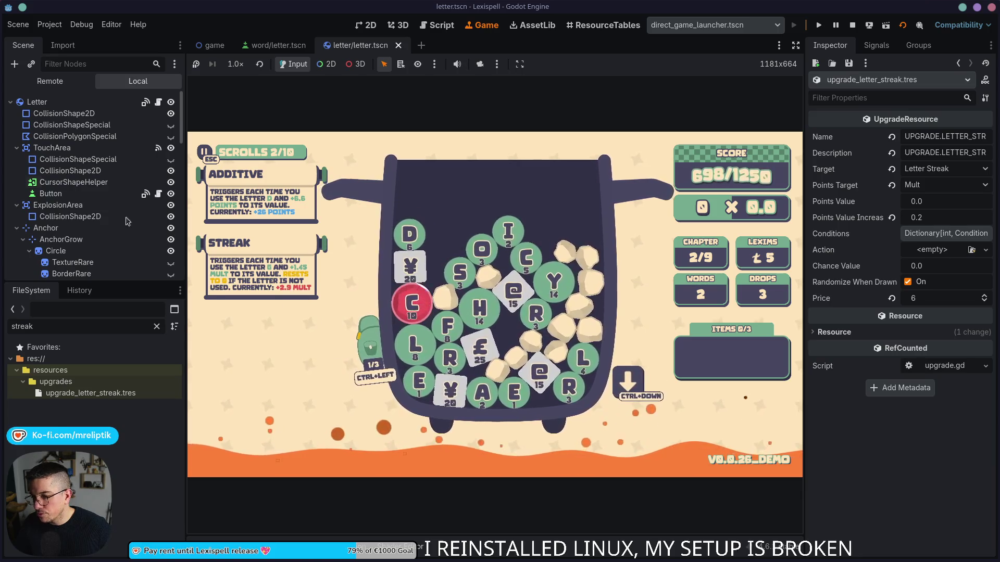
left_click(158, 102)
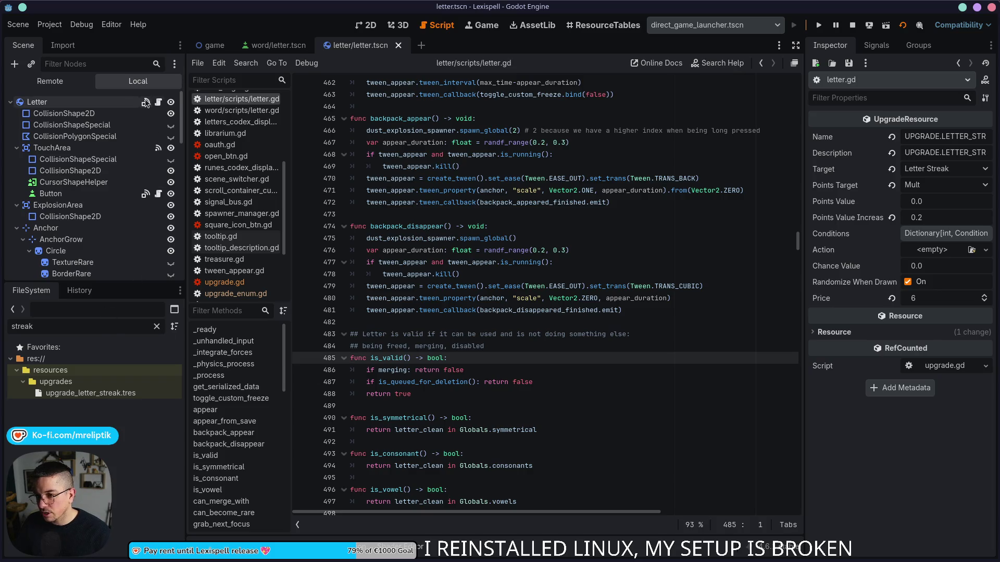
- Switch to game.gd and select the LETTER_STREAK case on lines 1200–1207
left_click(208, 46)
left_click(515, 238)
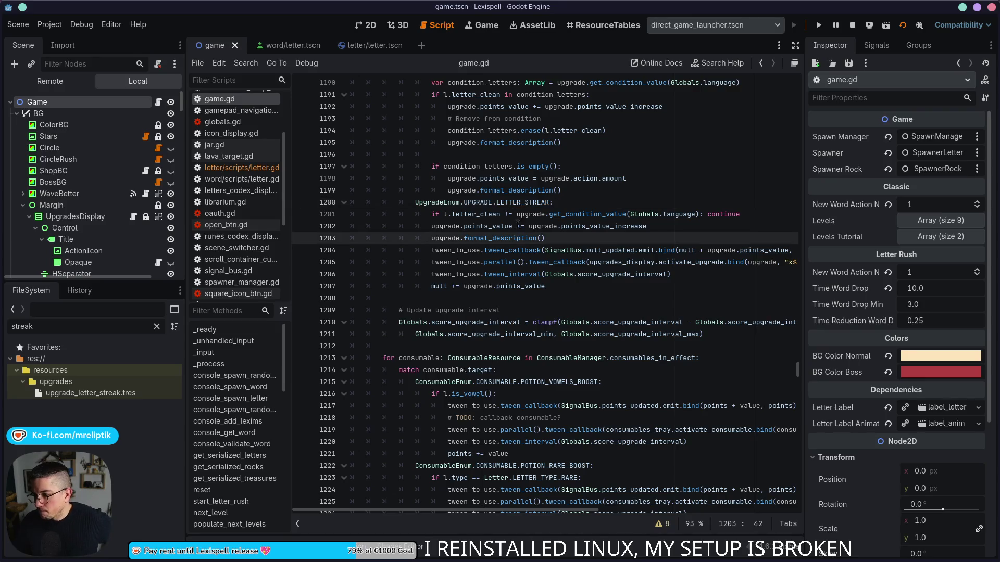
left_click(524, 203)
mouse_move(555, 285)
left_mouse_down()
mouse_move(417, 226)
mouse_move(411, 205)
left_mouse_up()
key("ctrl+c")
- Scroll down to trigger_jokers and place the caret at the end of line 1424
scroll(556, 226, "down", 4)
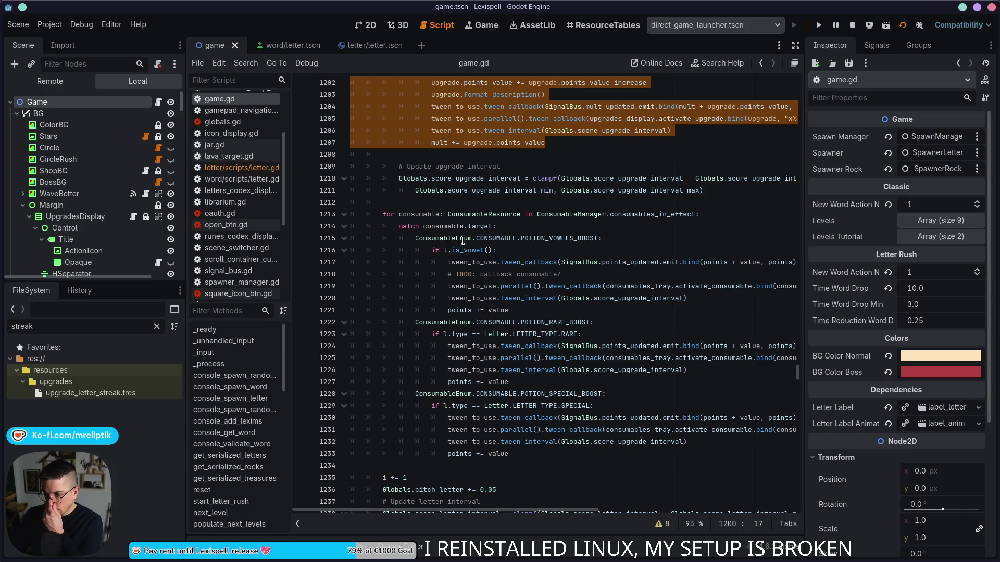
scroll(471, 240, "down", 1)
scroll(451, 277, "down", 13)
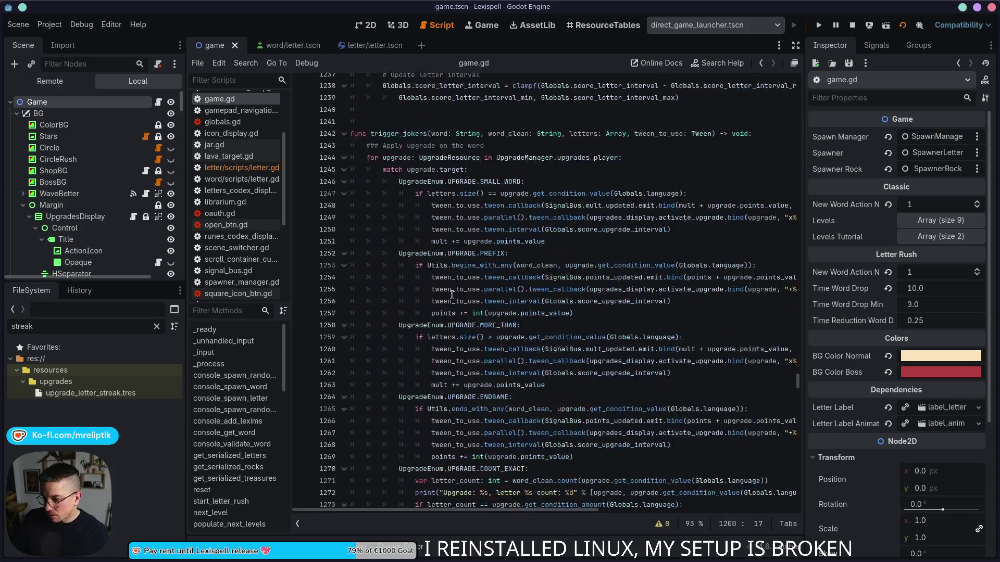
scroll(434, 312, "down", 17)
scroll(435, 311, "down", 9)
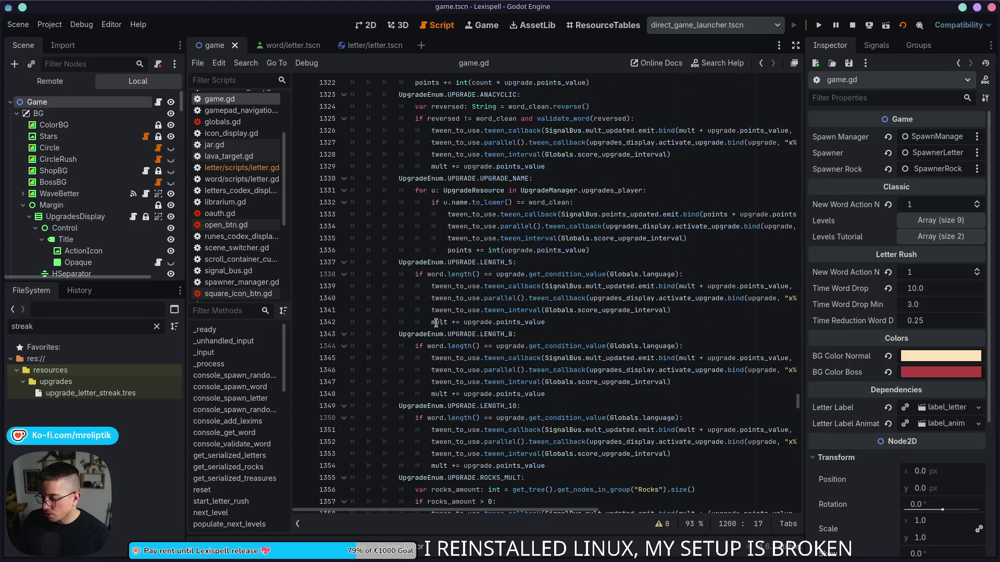
scroll(435, 325, "down", 20)
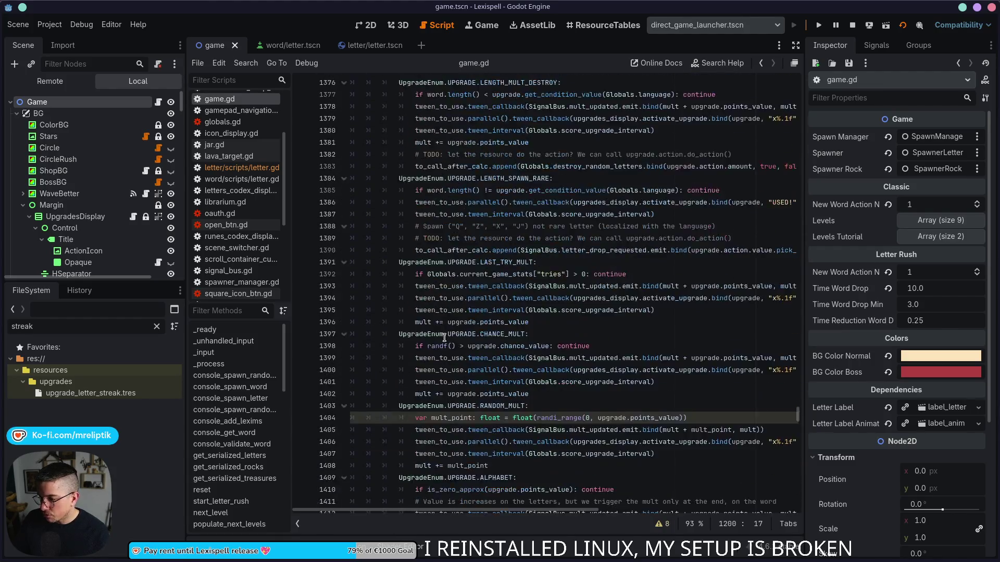
scroll(445, 338, "down", 3)
left_click(735, 373)
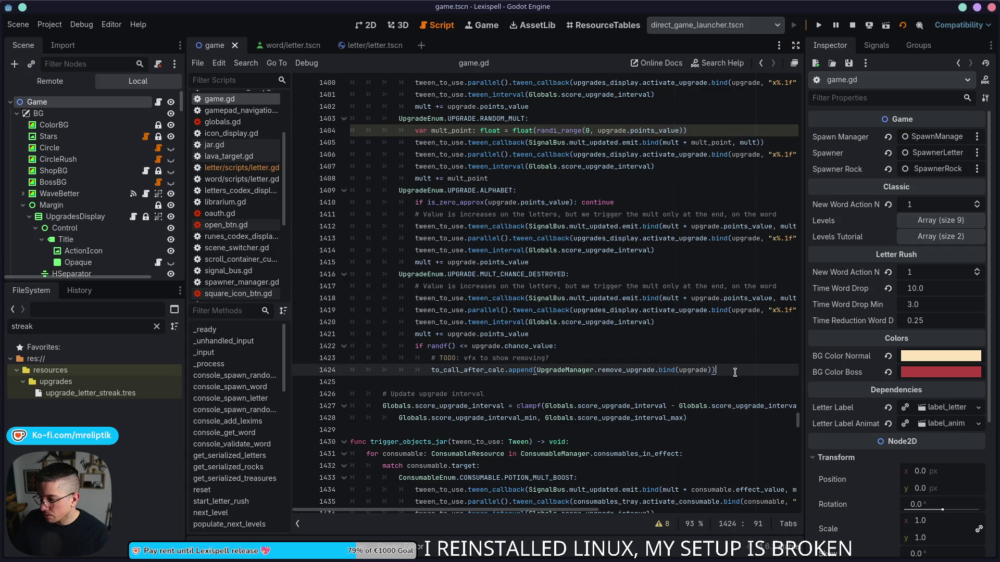
- Paste the LETTER_STREAK block on a new line after 1424 and unindent its body
key("Return")
key("ctrl+v")
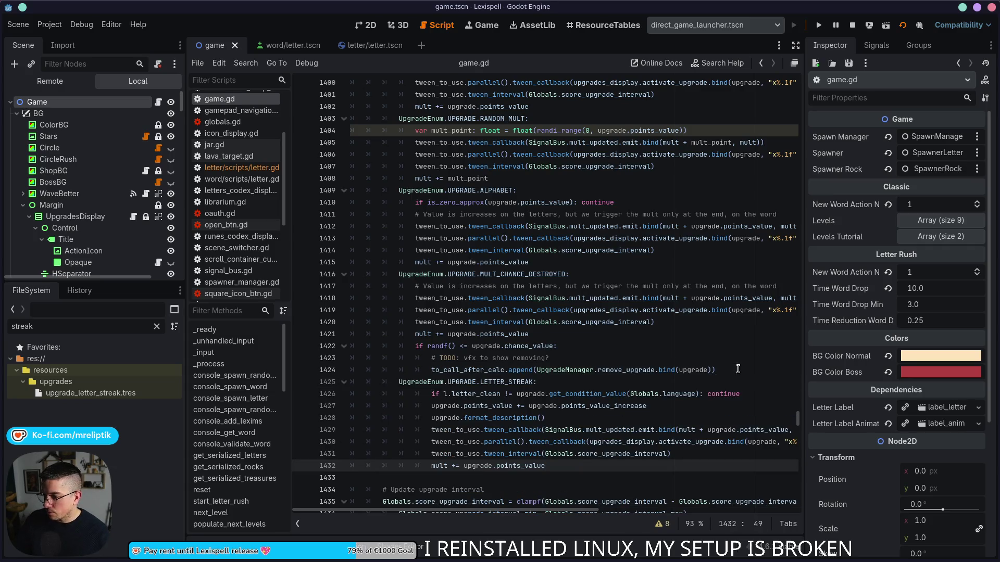
mouse_move(431, 395)
left_mouse_down()
mouse_move(578, 432)
mouse_move(583, 458)
left_mouse_up()
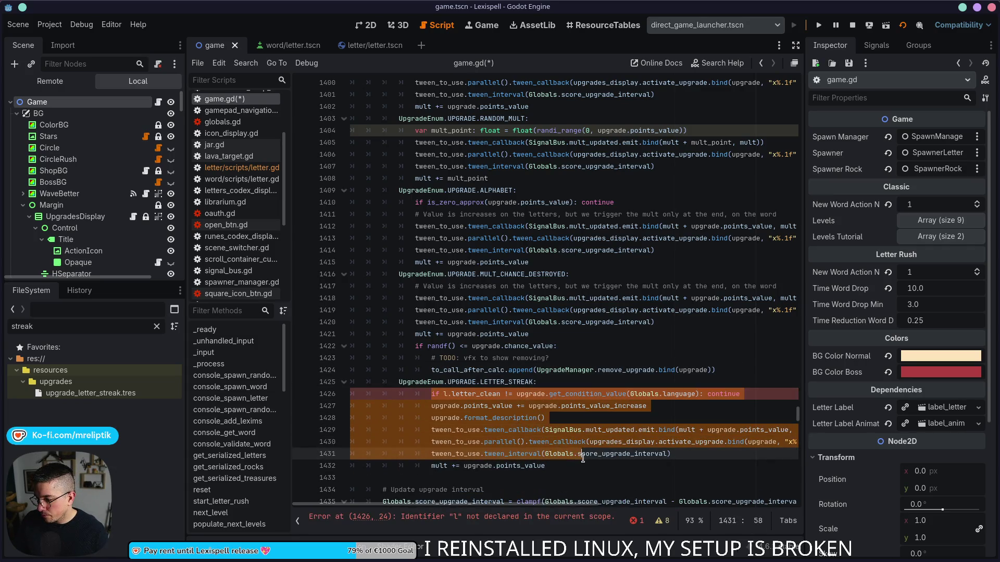
key("shift+Tab")
left_click(524, 406)
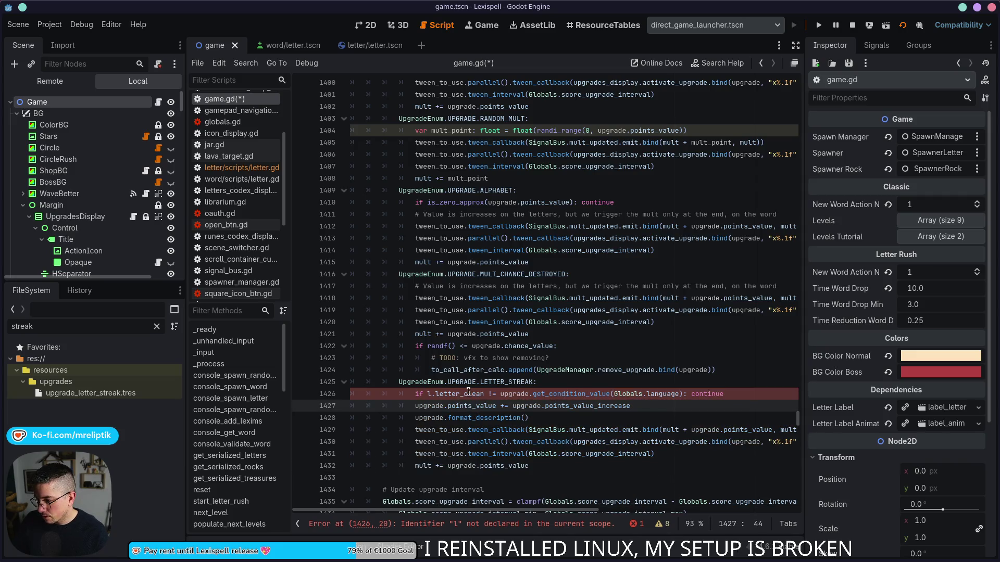
- Rewrite line 1426 as 'if upgrade.get_condition_value(Globals.language) in letter'
left_click(461, 406)
left_click(498, 394)
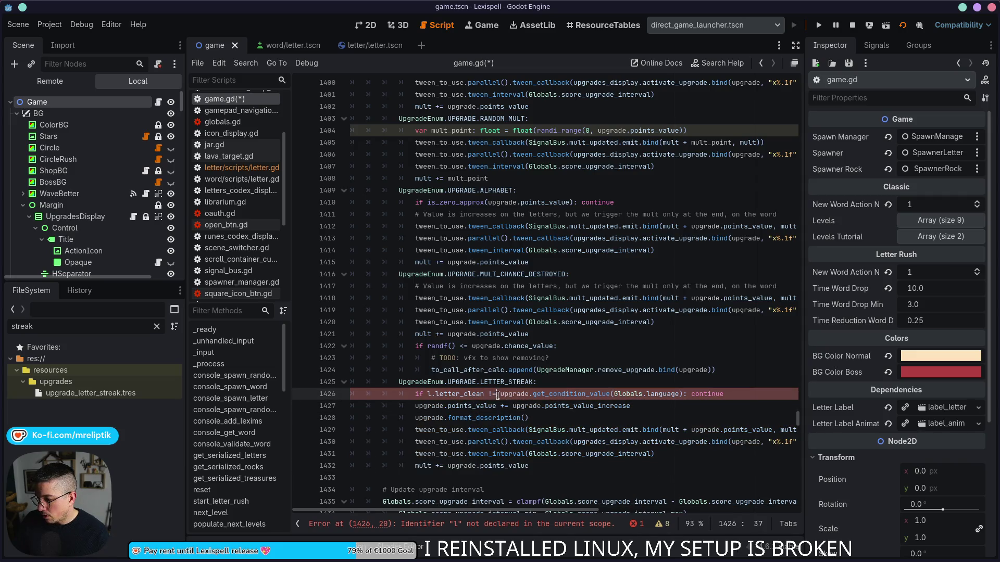
left_click_drag(499, 394, 678, 393)
left_click(719, 399)
left_click(415, 395)
key("End")
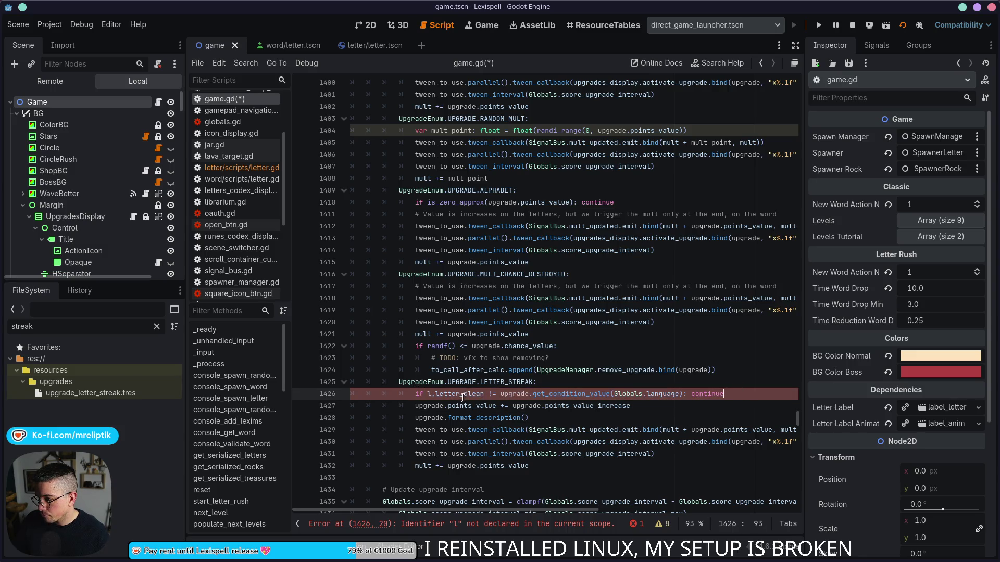
double_click(460, 389)
left_click(720, 394)
left_click(415, 394, "shift")
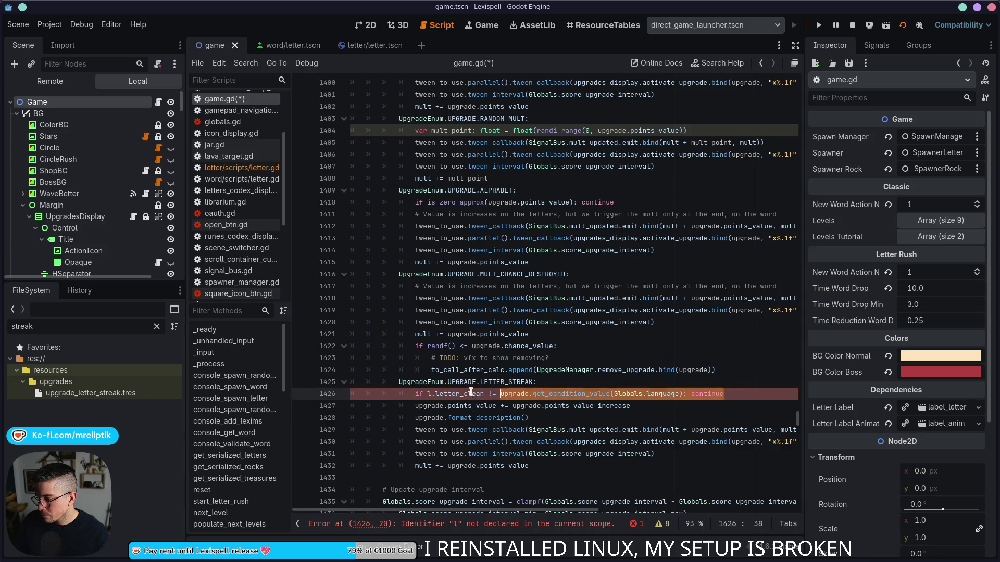
type("if upgrade.get_condition_value(Globals.language)")
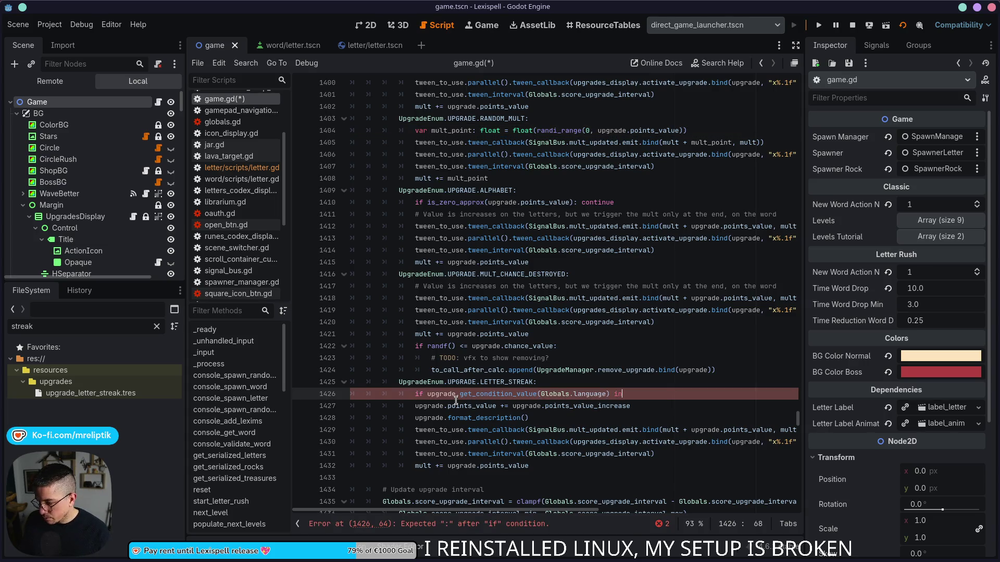
type(" in letter")
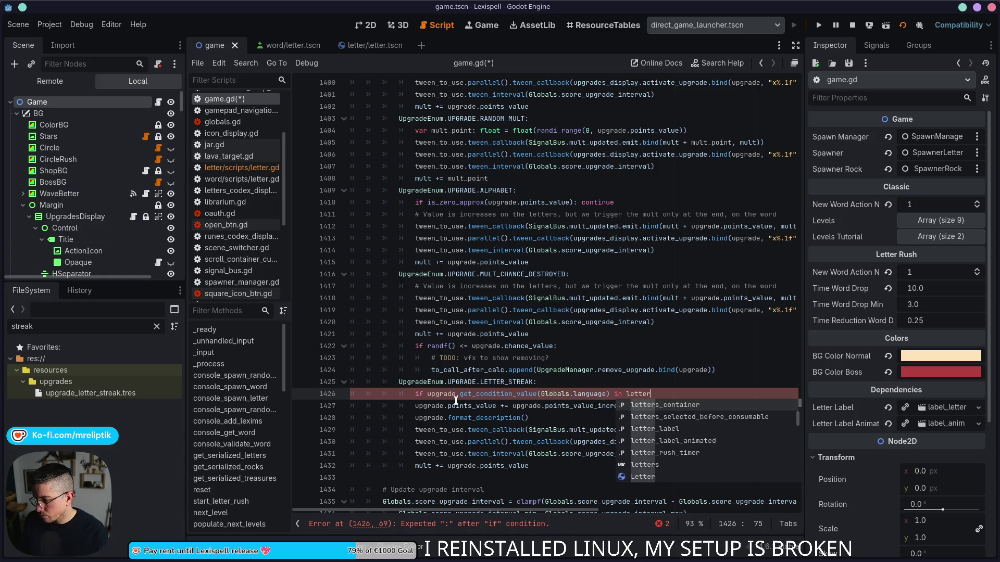
left_click(531, 262)
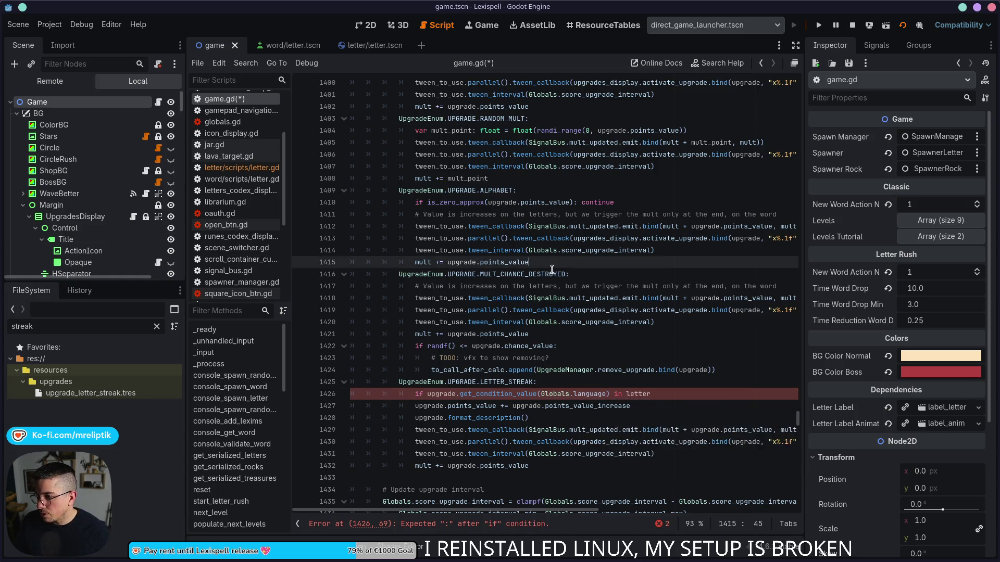
- Replace 'letter' with 'word_clean: continue' on line 1426 and save
scroll(502, 276, "up", 20)
scroll(501, 276, "up", 20)
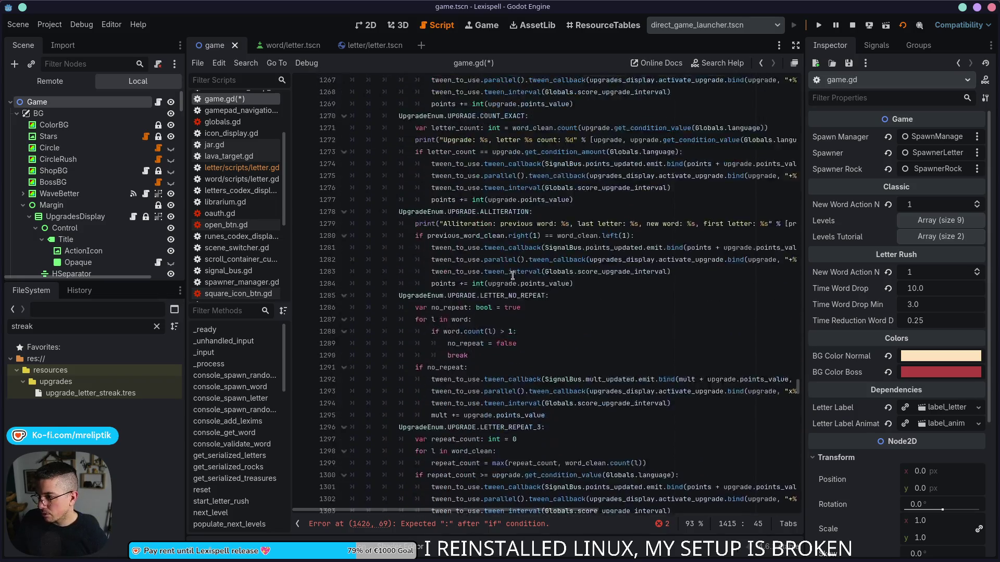
scroll(524, 289, "down", 3)
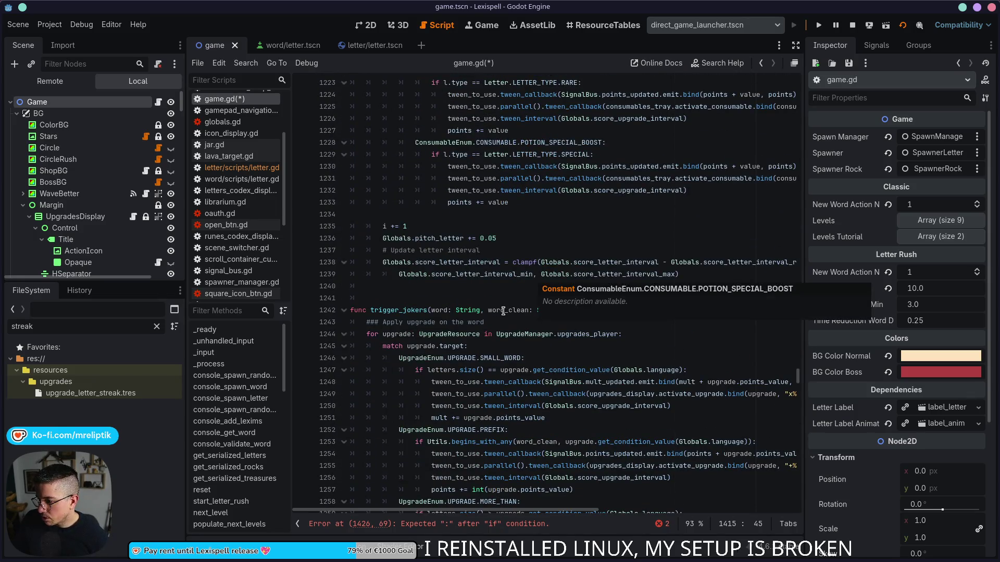
double_click(528, 310)
scroll(621, 351, "down", 5)
scroll(620, 352, "down", 20)
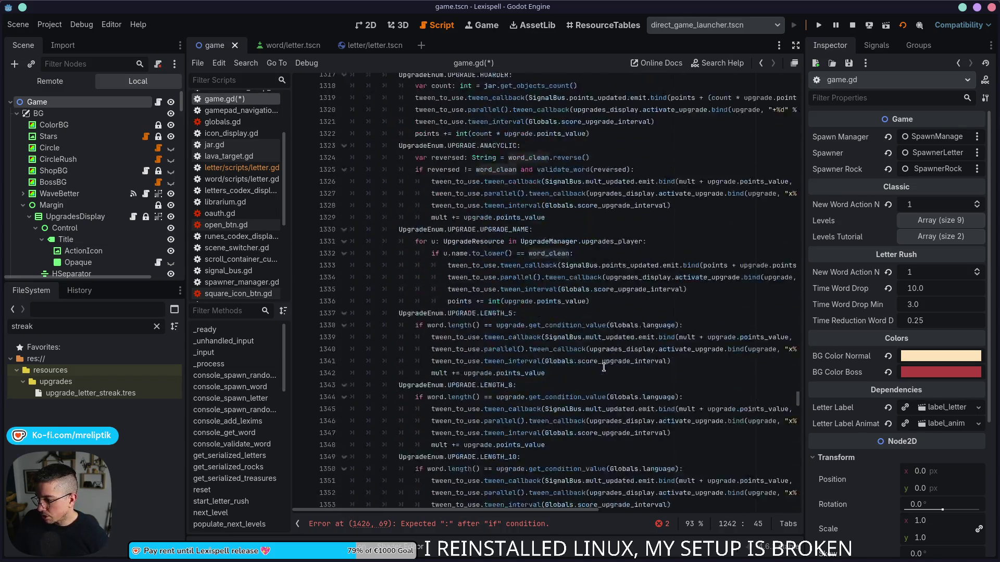
scroll(626, 352, "down", 5)
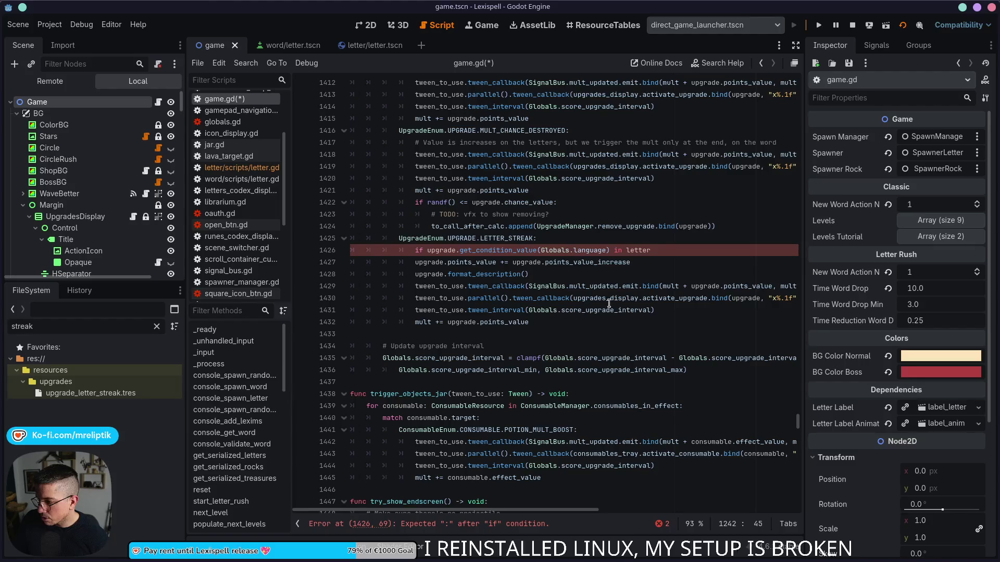
double_click(657, 251)
type("word_clean")
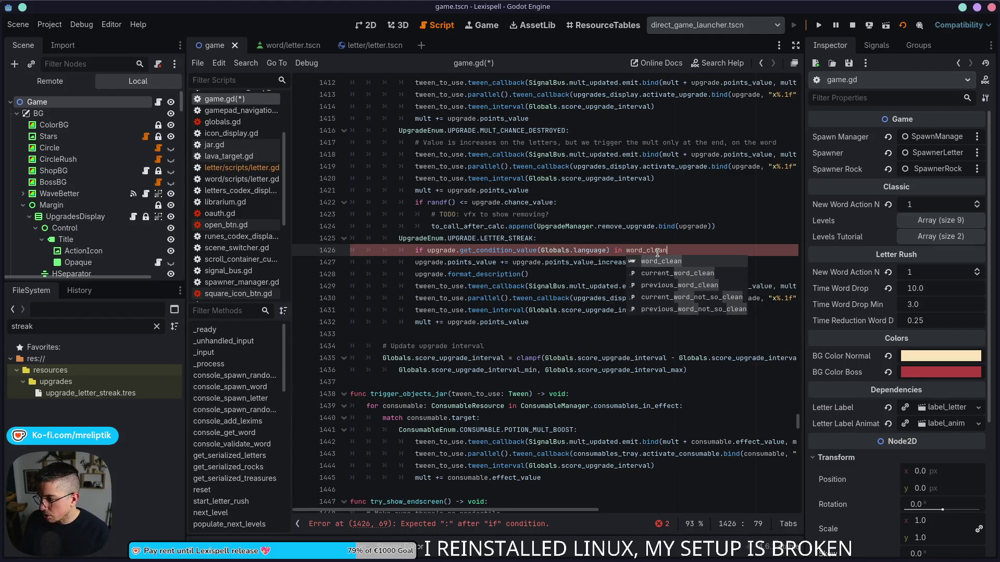
type(": ")
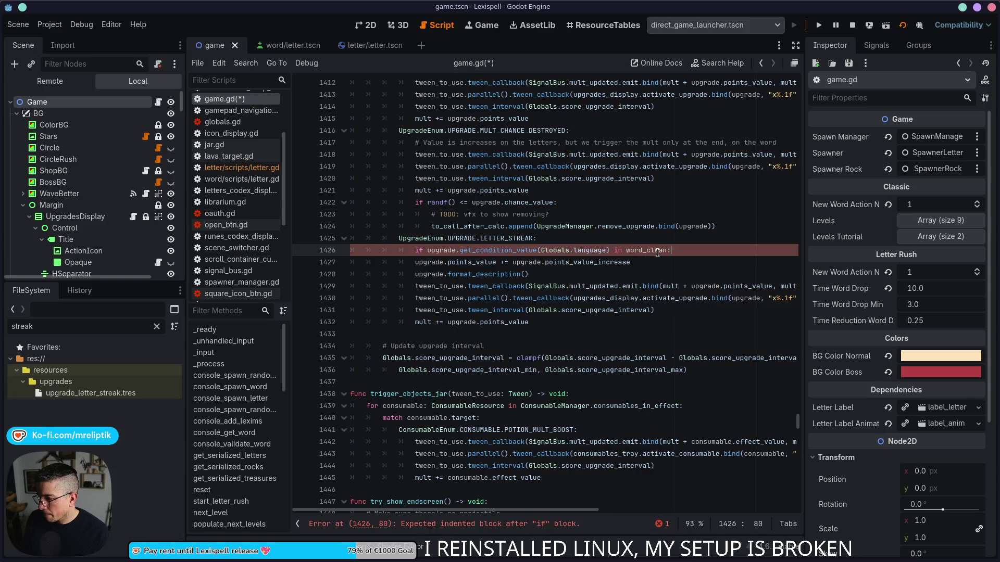
type("continue")
key("ctrl+s")
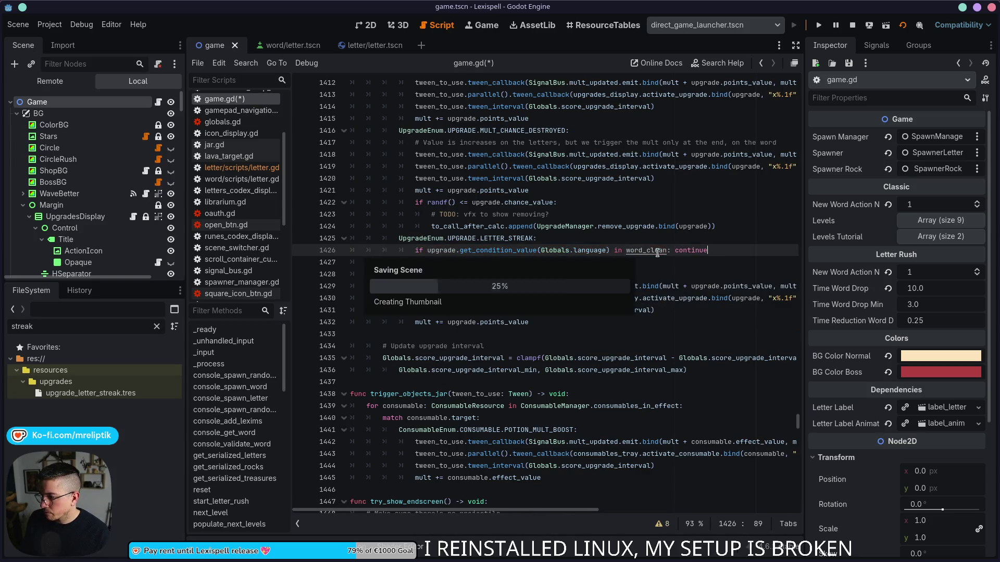
- Add a '##entres' comment line below the streak condition and save
key("Return")
type("#")
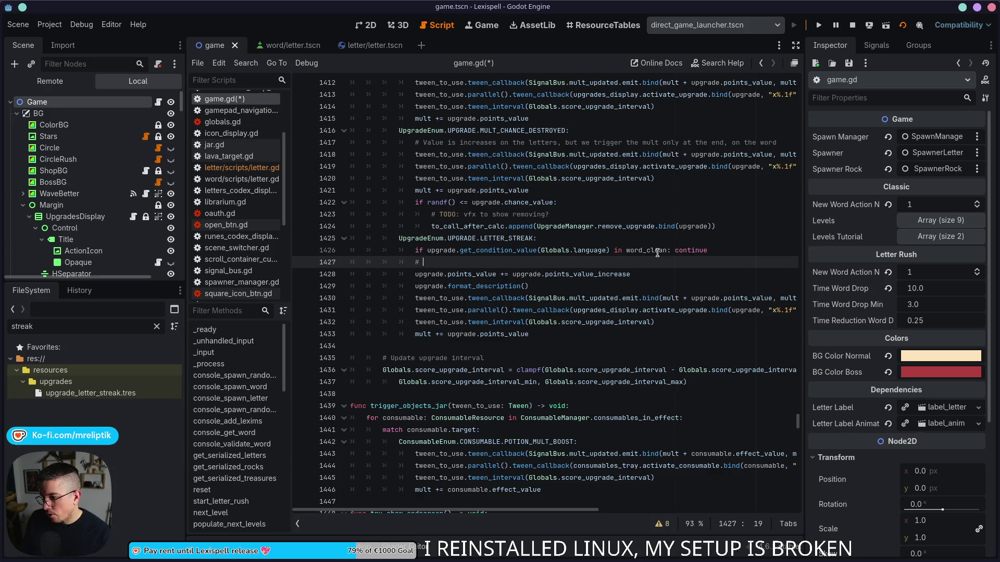
type("#ent,reset to 0.0")
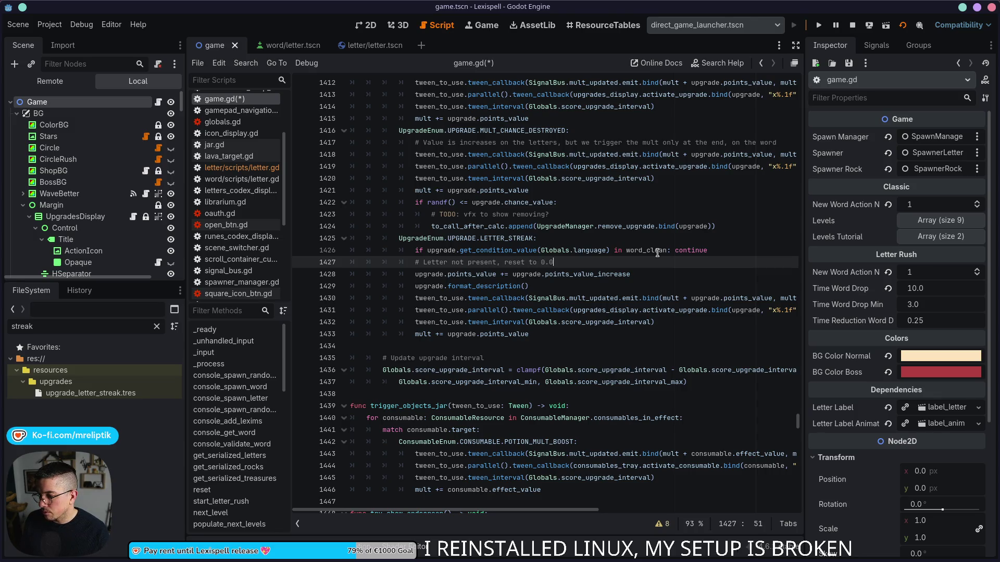
key("ctrl+s")
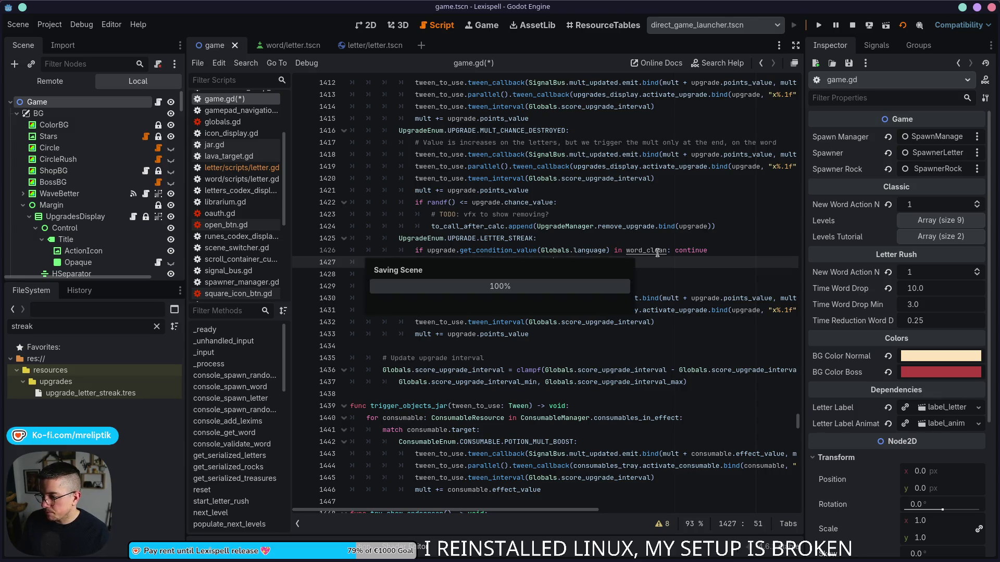
- Set points_value_increase = original_points_value_increase on line 1428
left_click(470, 272)
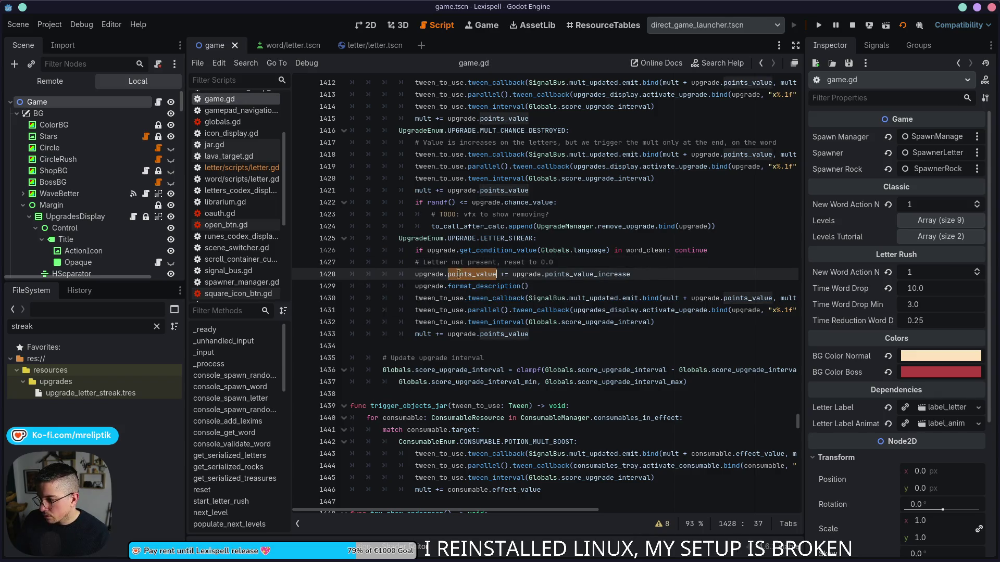
key("End")
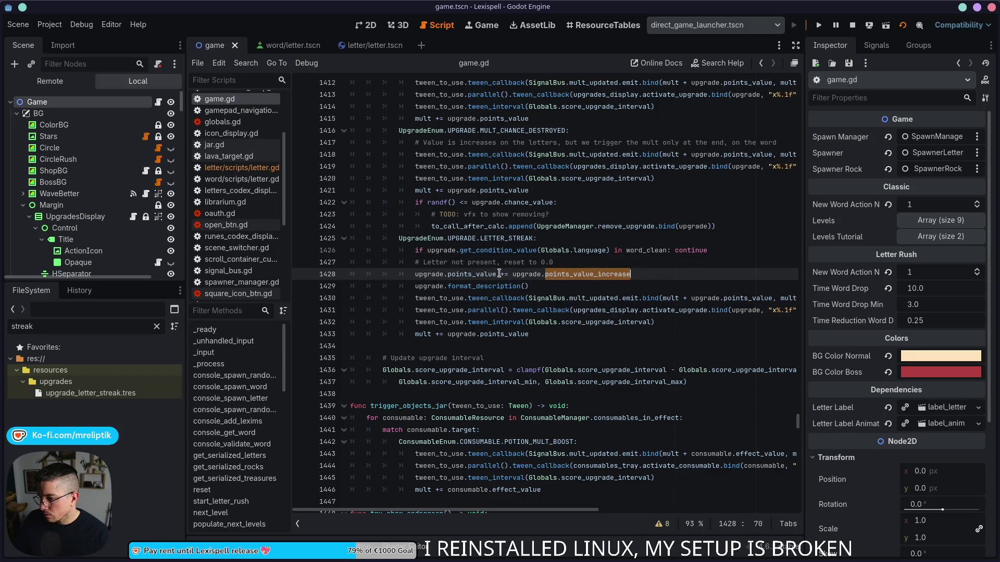
left_click(516, 274)
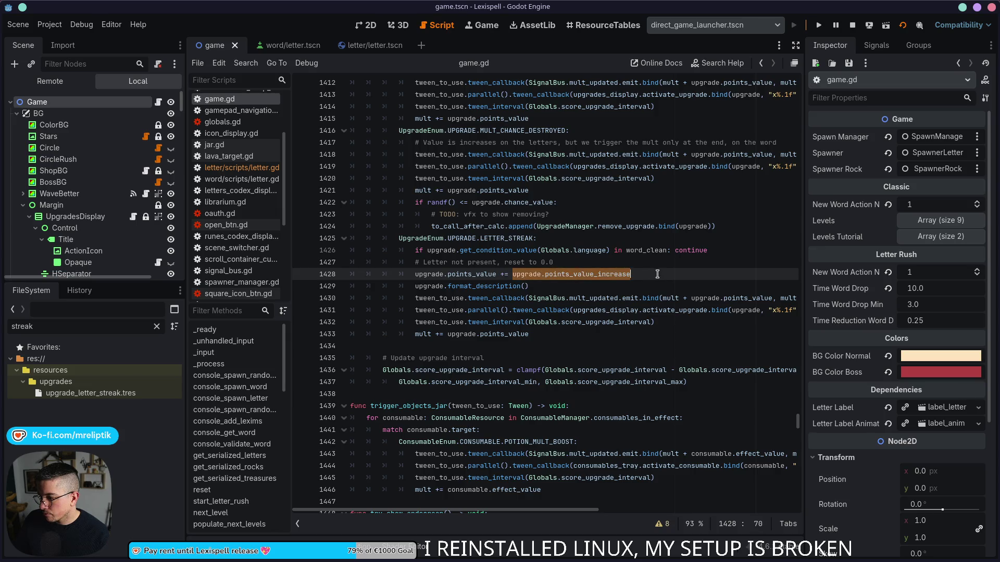
left_click(600, 263)
type("= u")
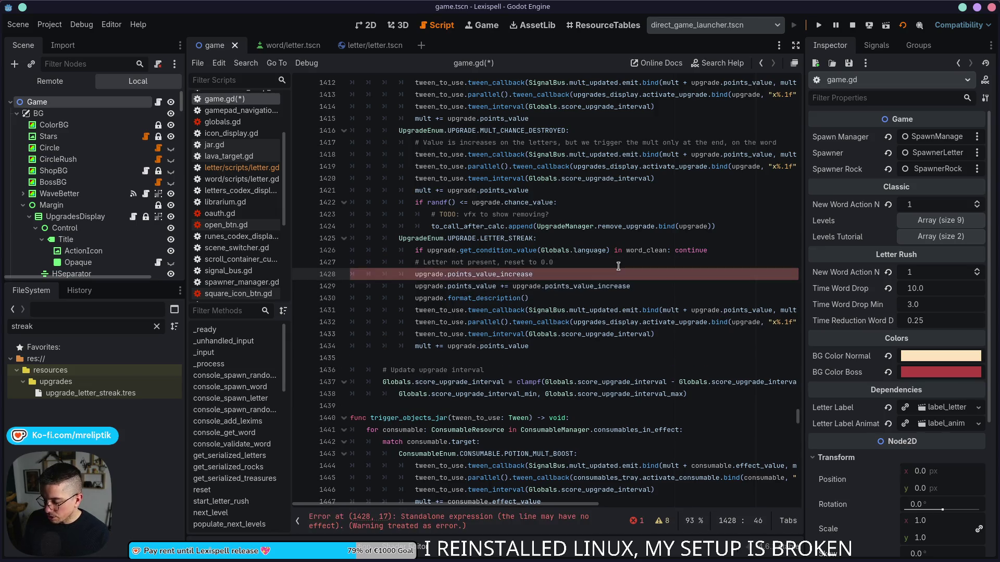
type("pgrade")
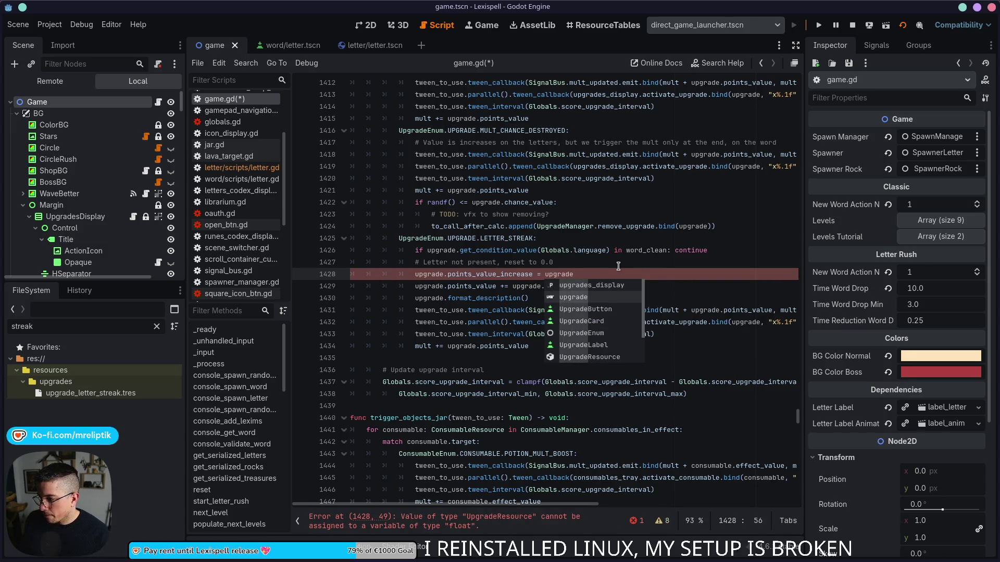
type(".point")
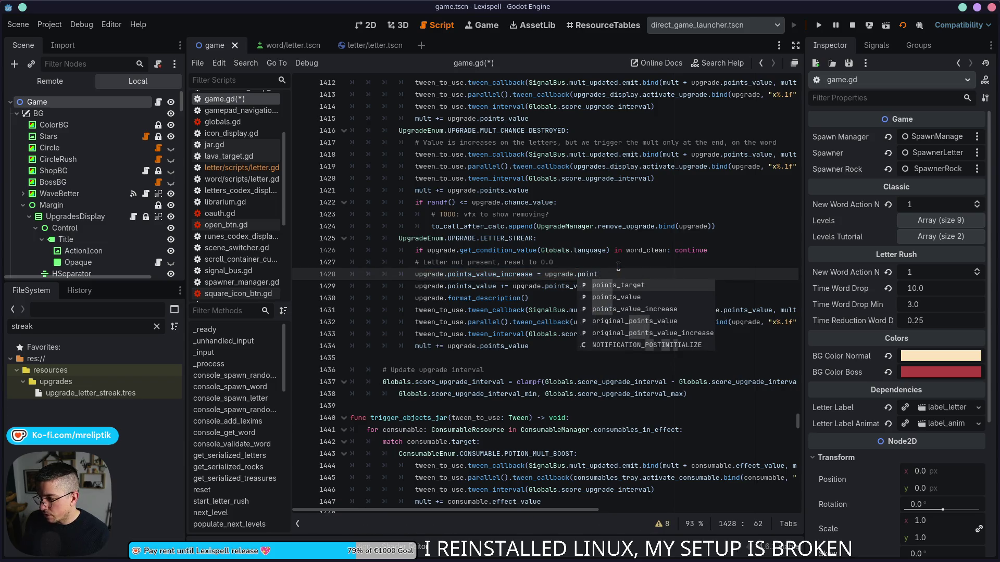
key("Down")
key("Down")
key("Down")
key("Return")
- Change line 1429 so points_value is set to 0
key("Down")
key("ctrl+shift+Left")
key("ctrl+shift+Left")
key("ctrl+shift+Left")
key("ctrl+shift+Right")
key("Delete")
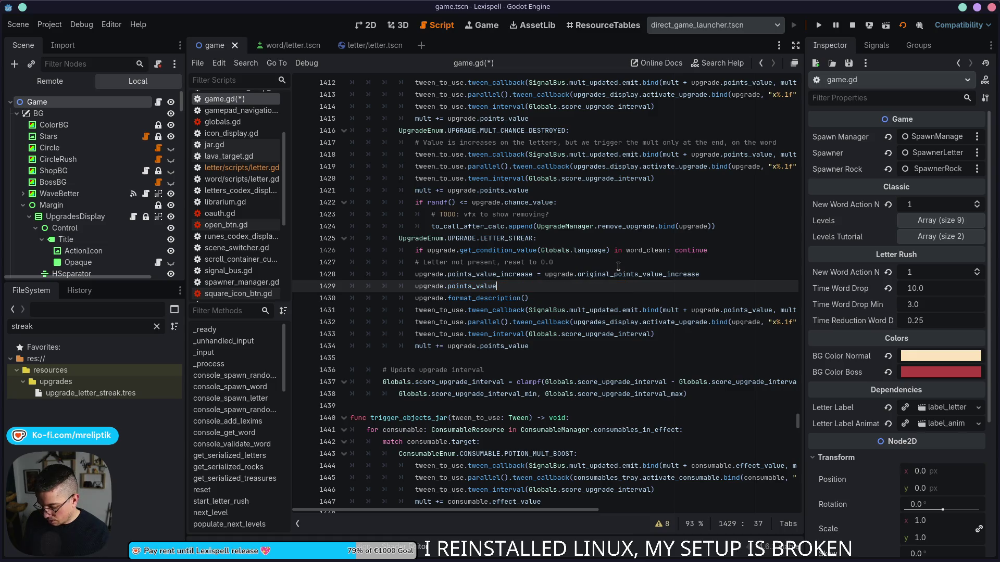
type("0")
- Delete the four tween_callback, tween_interval and mult lines and save game.gd
key("Down")
key("Down")
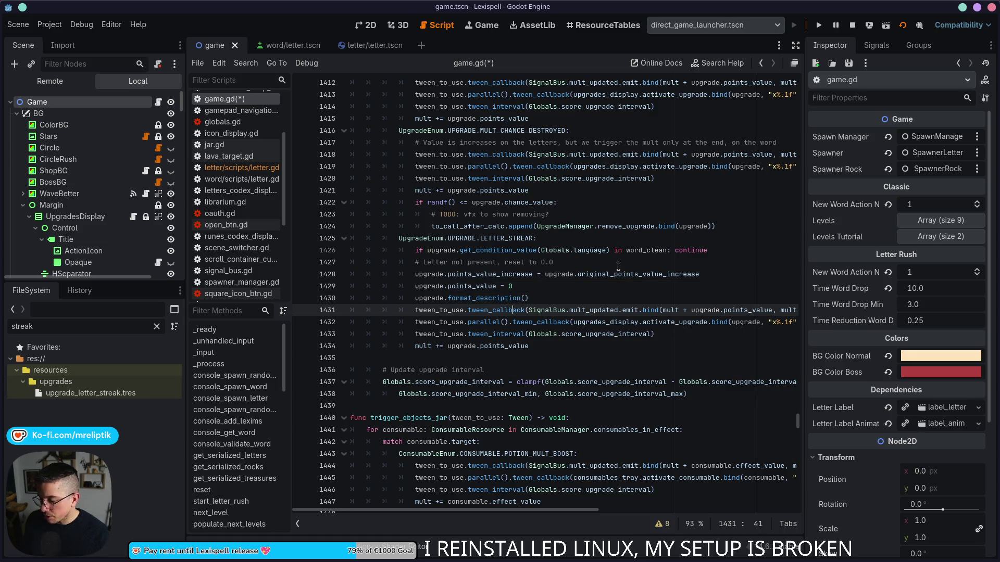
key("ctrl+shift+k")
key("ctrl+shift+k")
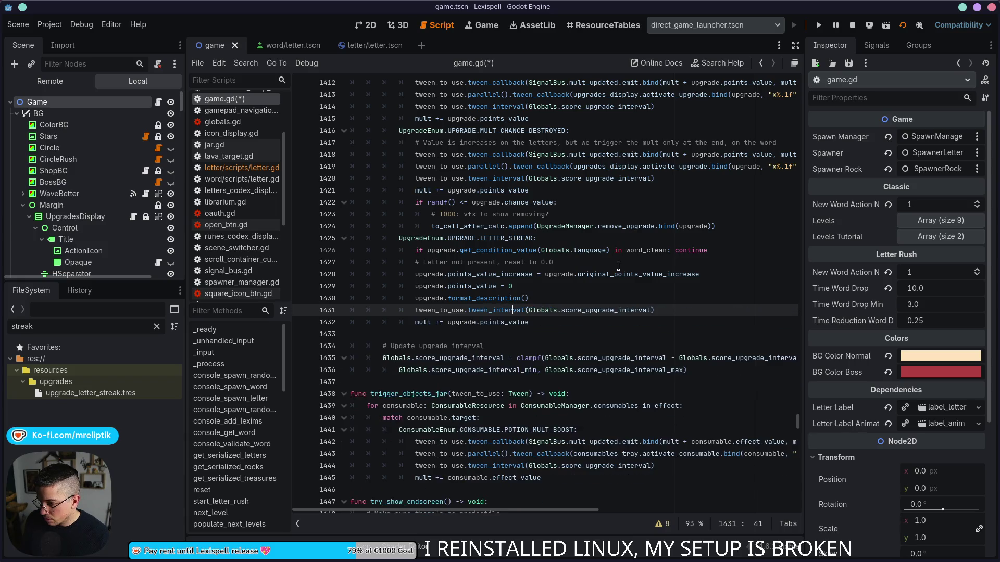
key("ctrl+shift+k")
key("ctrl+shift+k")
key("ctrl+s")
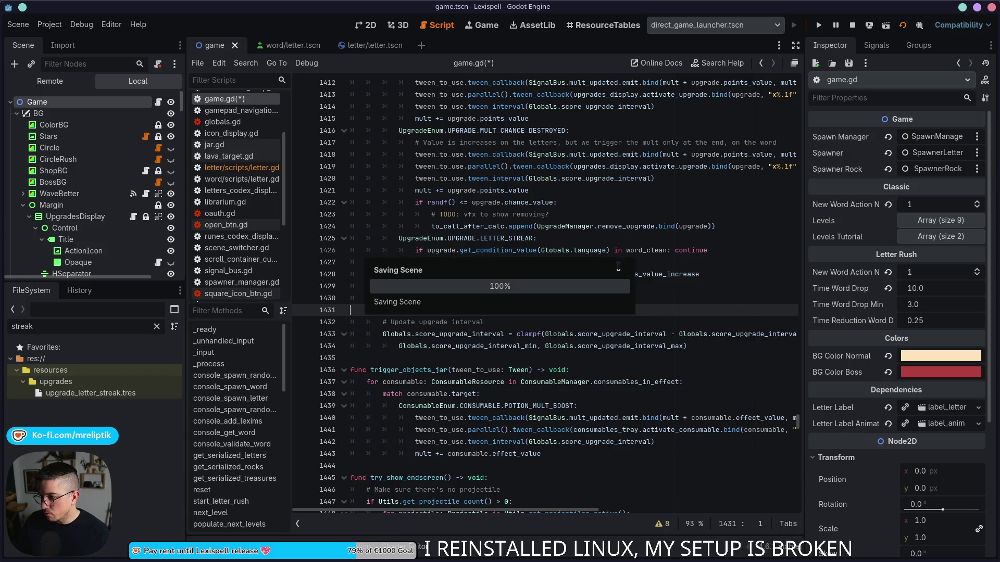
left_click(540, 286)
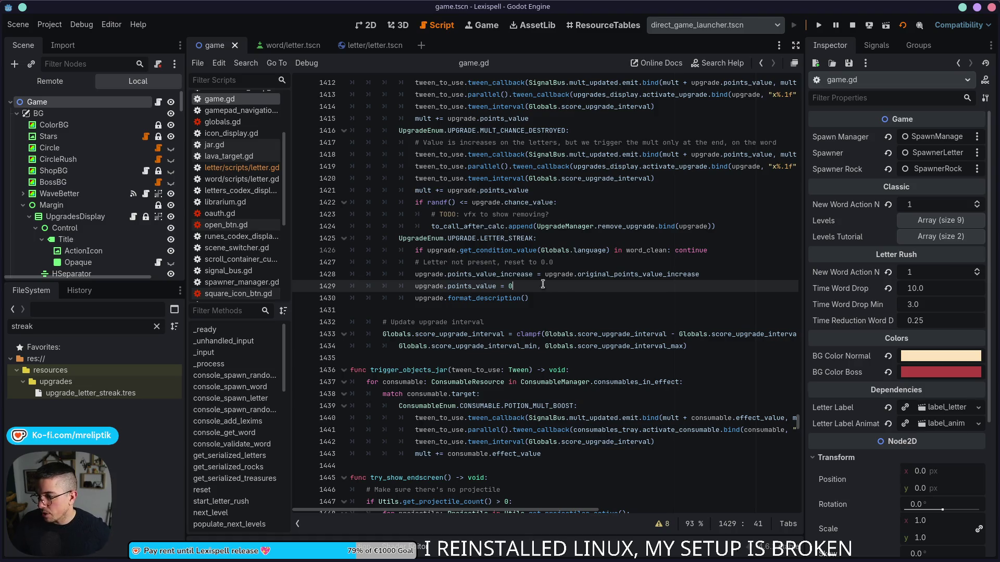
key("alt+Tab")
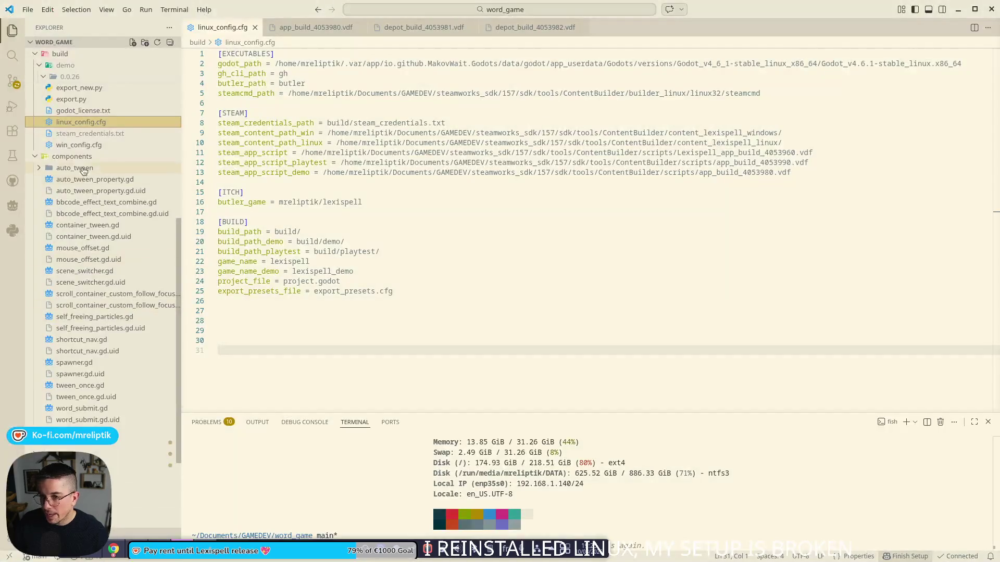
- Discard the changes to twitch_oauth_setting.tres in Source Control
key("ctrl+shift+g")
left_click(77, 101)
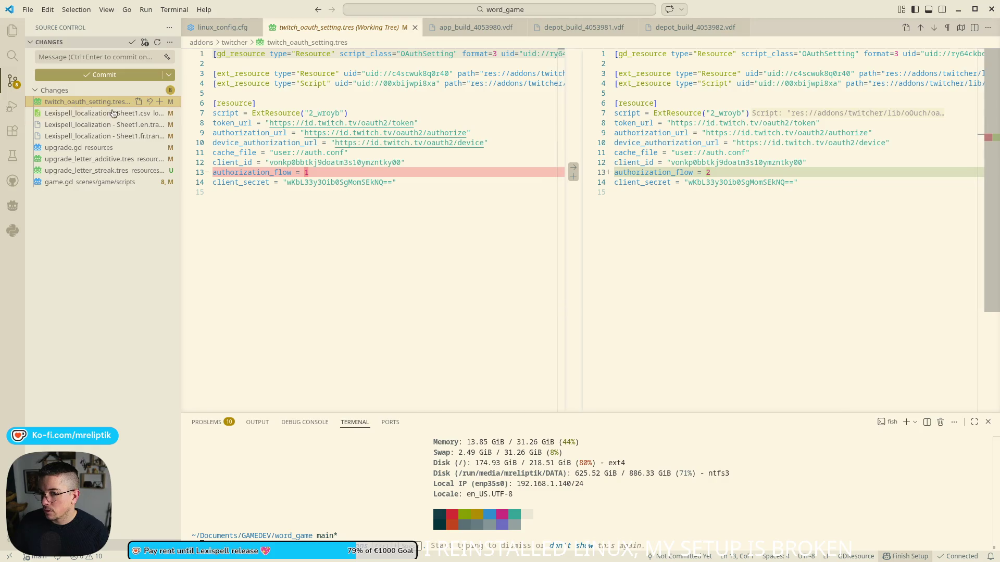
left_click(149, 101)
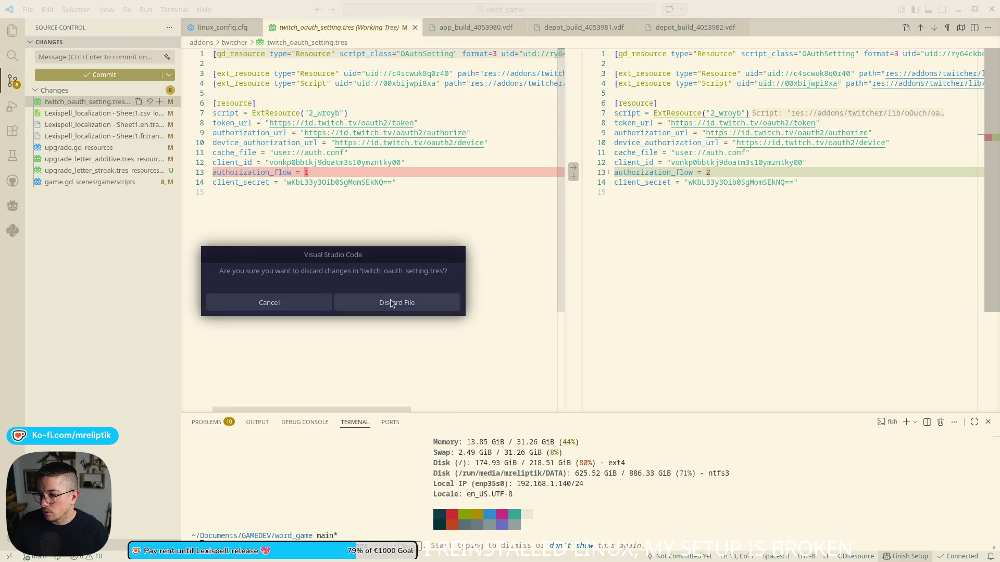
left_click(391, 303)
- Stage the seven remaining files and commit them as 'upgrade: streak and fix letters'
left_click(67, 167)
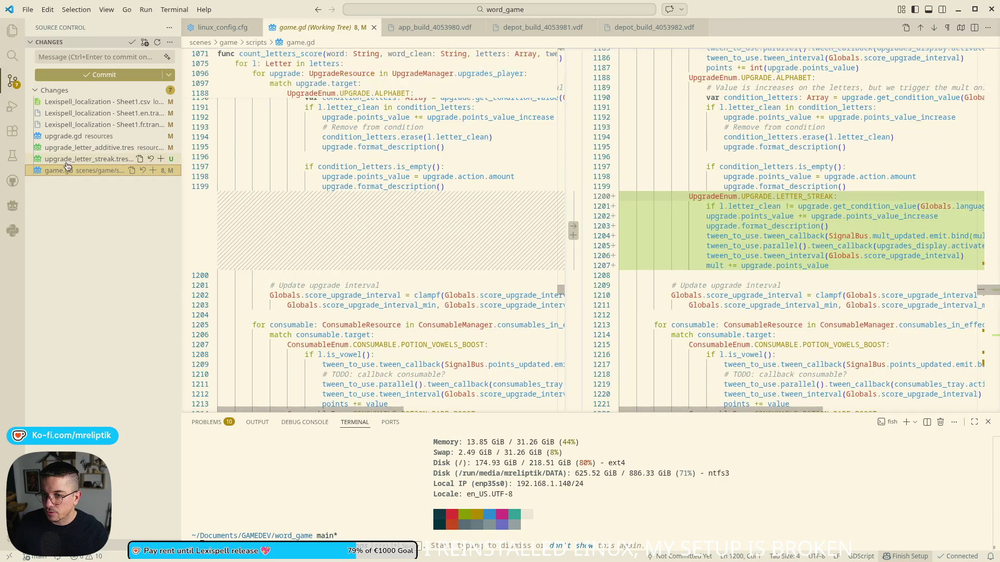
left_click(145, 104, "shift")
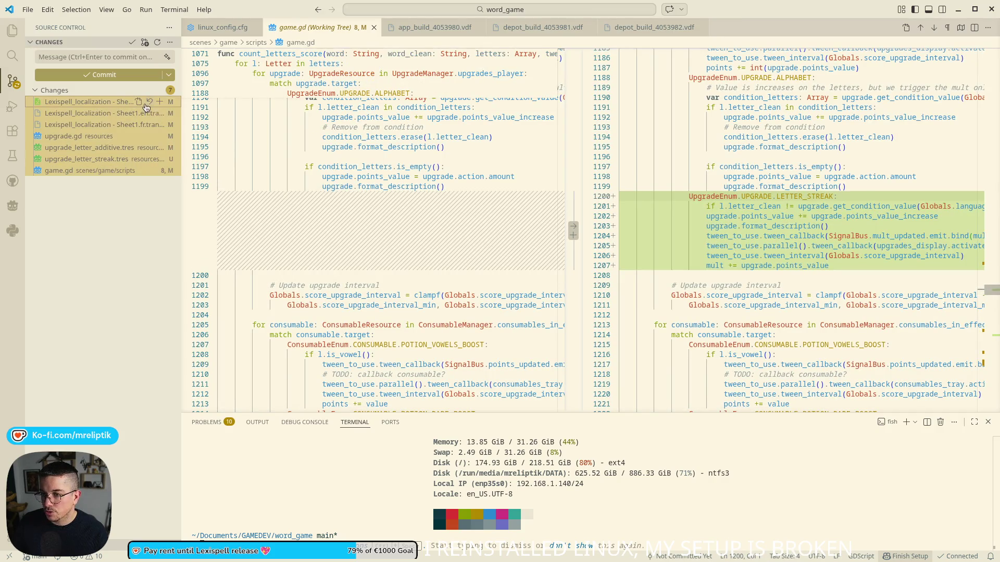
left_click(160, 101)
left_click(125, 52)
type("add")
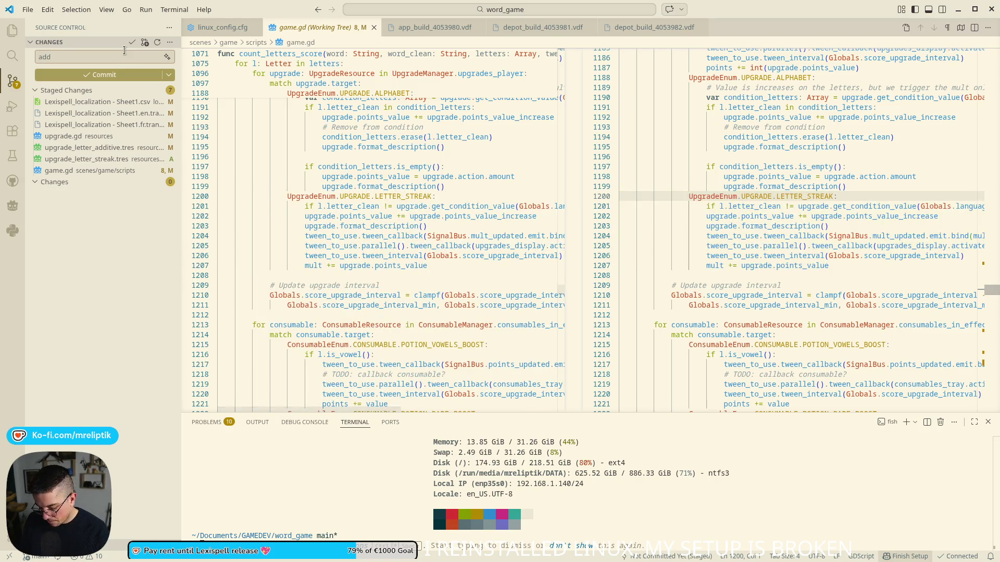
key("BackSpace")
type("upgrade: ")
type("streak and fi")
type("x letters")
key("ctrl+Return")
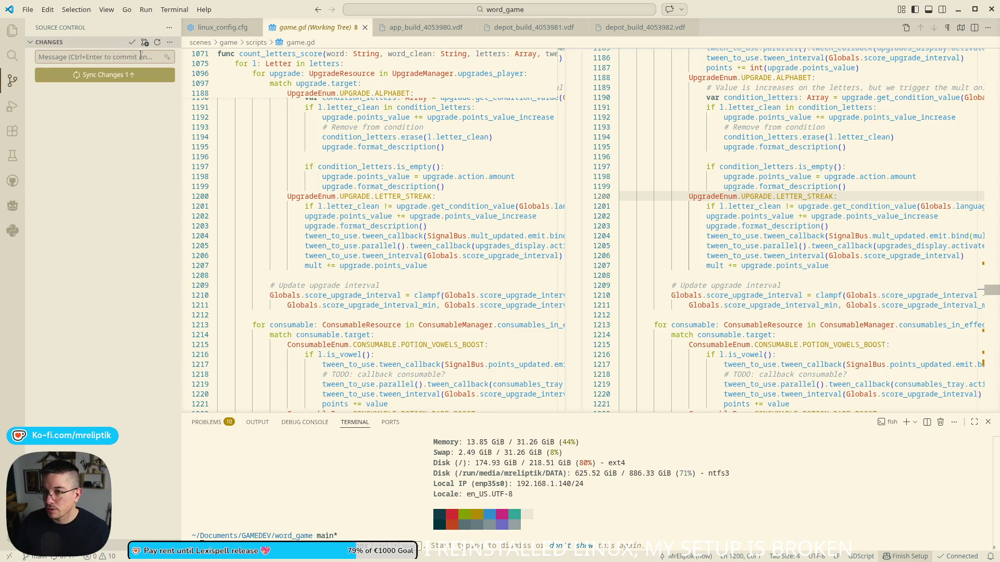
left_click(105, 74)
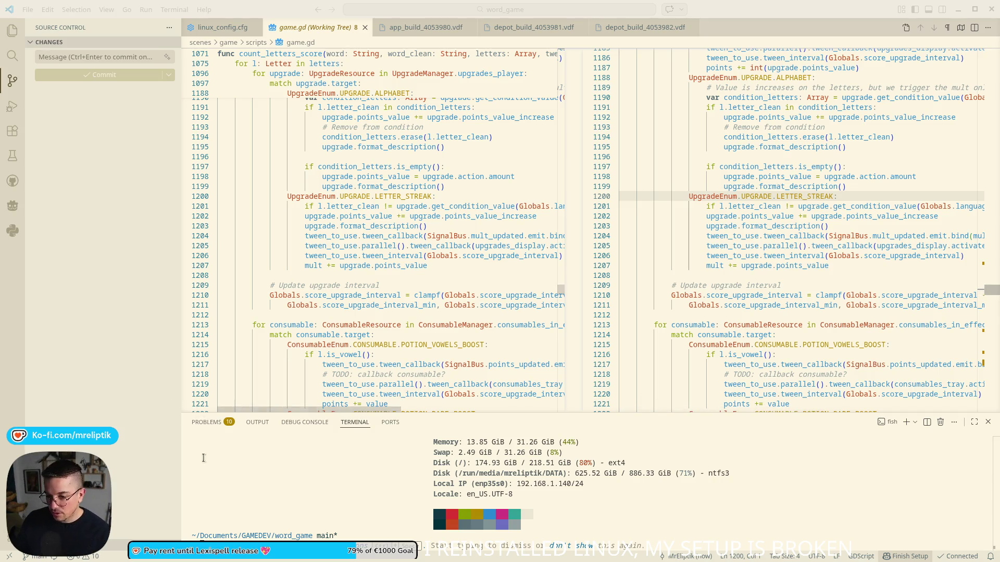
- Close the app_build and depot_build .vdf tabs
mouse_move(109, 560)
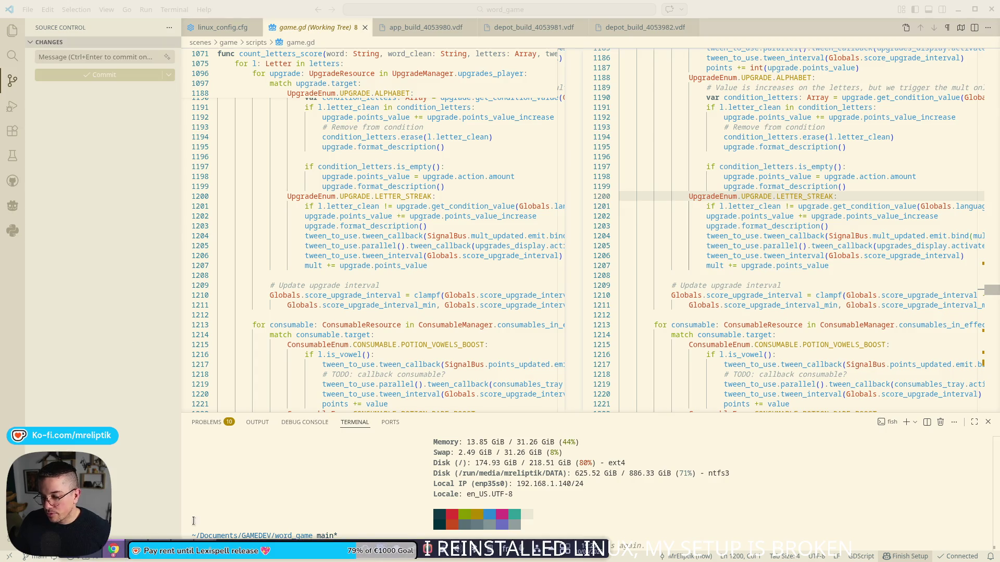
middle_click(413, 31)
middle_click(413, 31)
middle_click(413, 31)
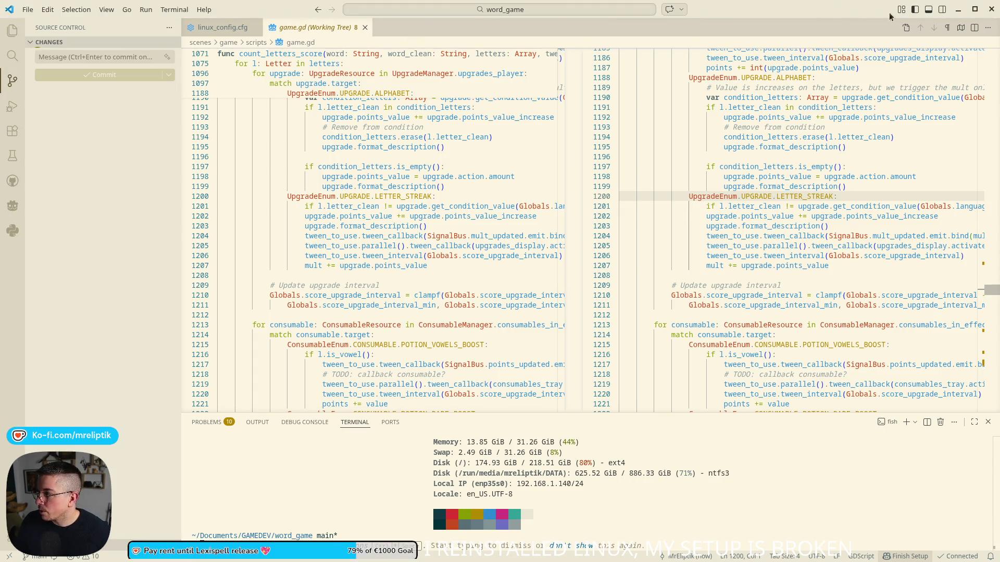
- Apply the Dark (Visual Studio) colour theme in VS Code, then return to Godot
left_click(958, 9)
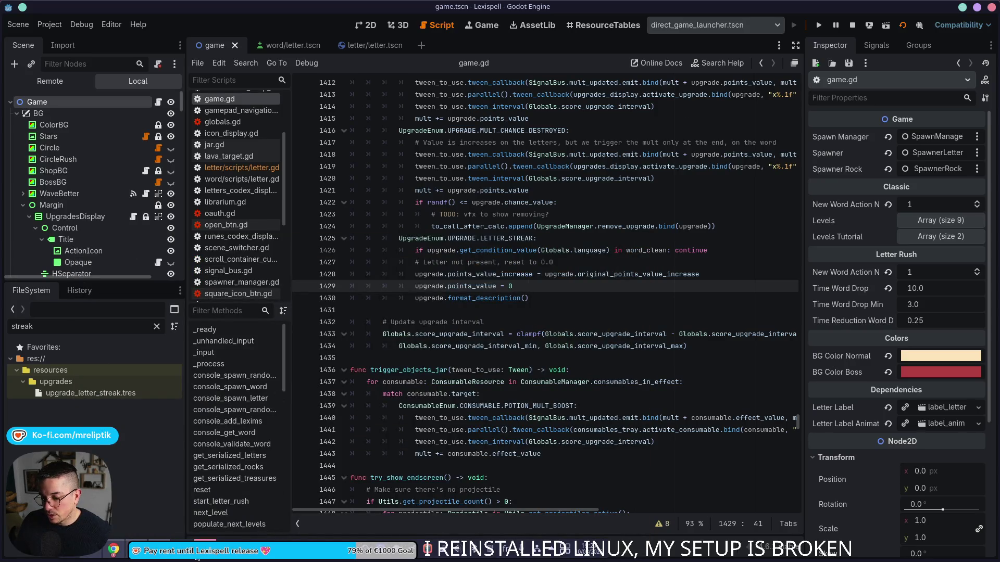
left_click(182, 550)
left_click(12, 532)
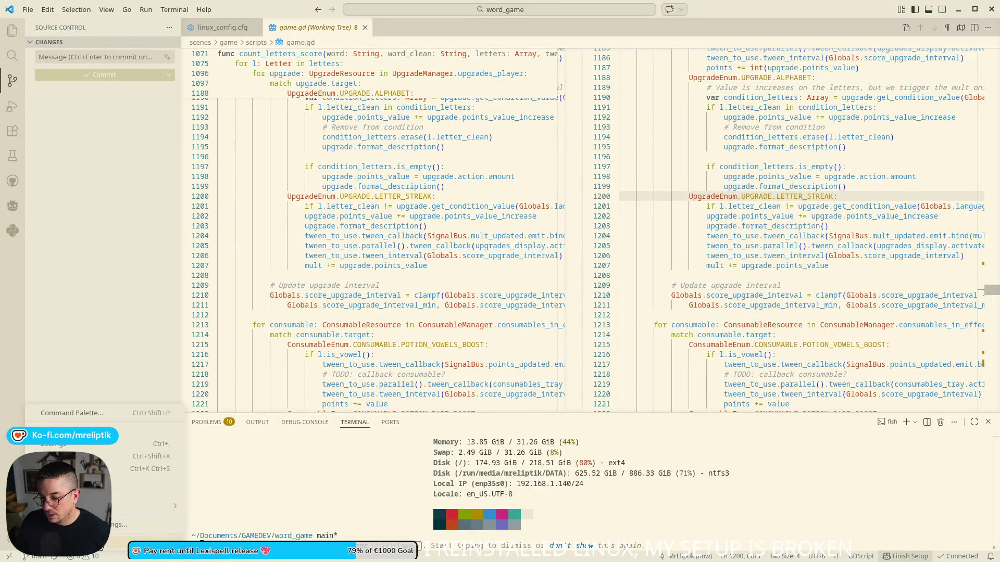
mouse_move(171, 506)
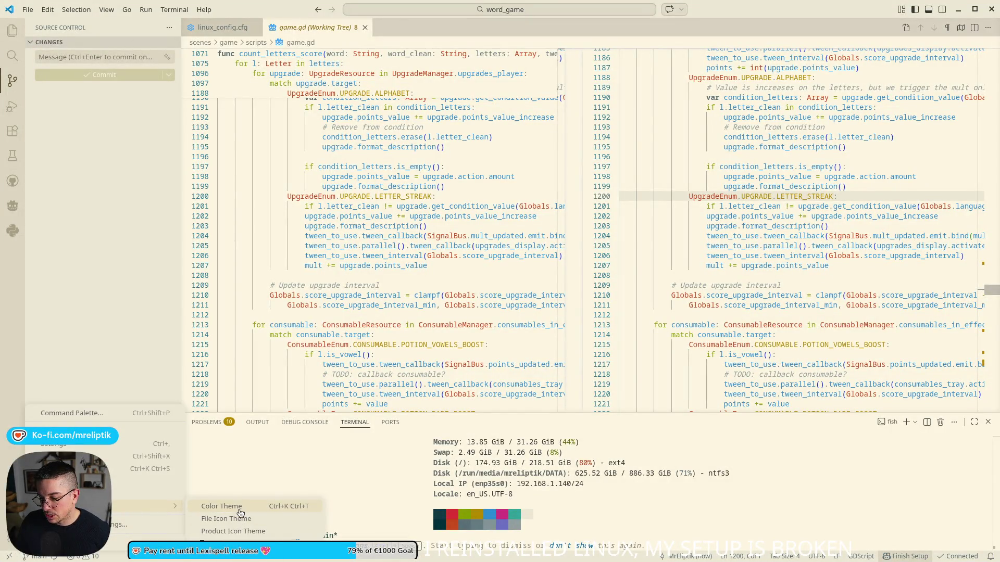
left_click(224, 504)
left_click(413, 129)
left_click(413, 125)
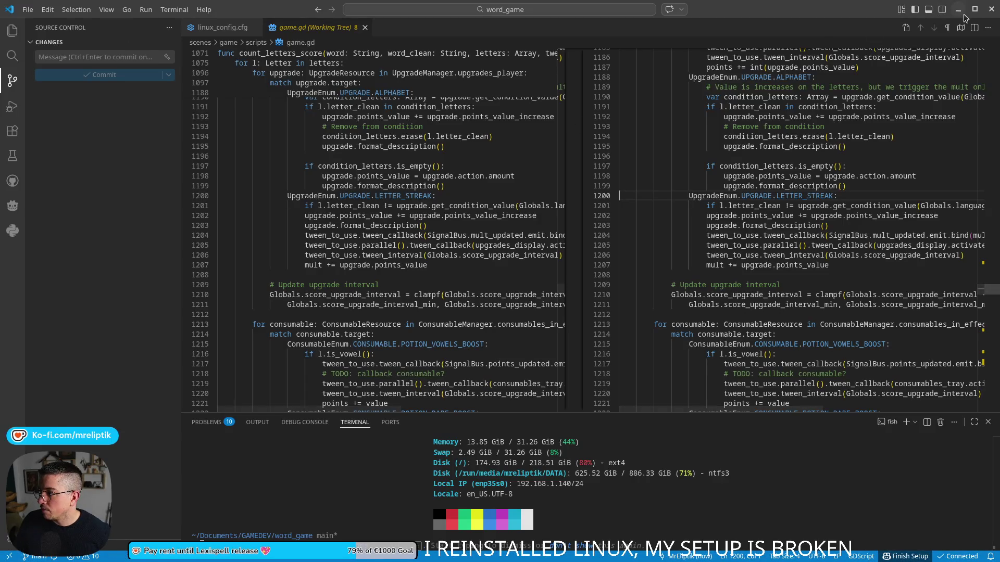
key("alt+Tab")
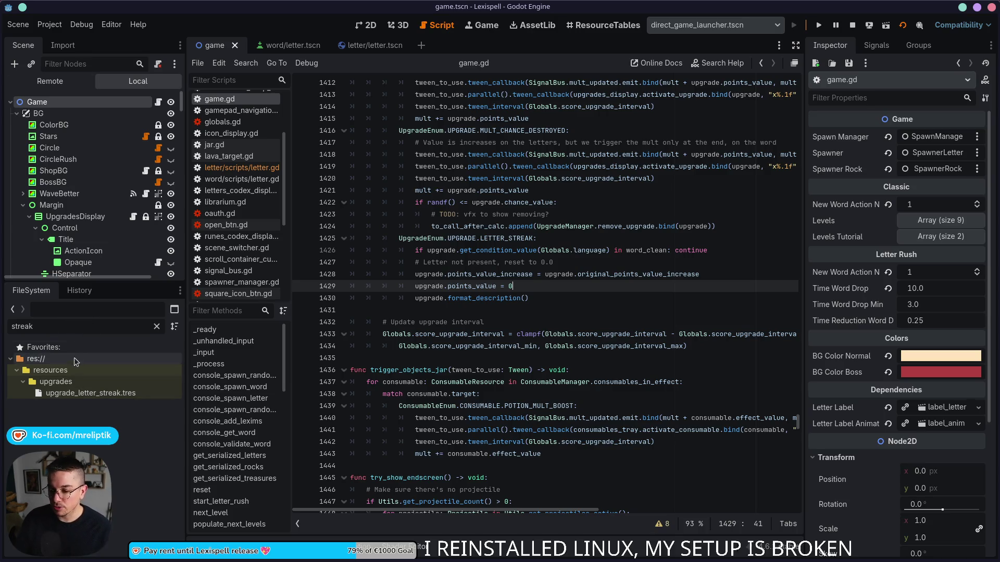
double_click(69, 327)
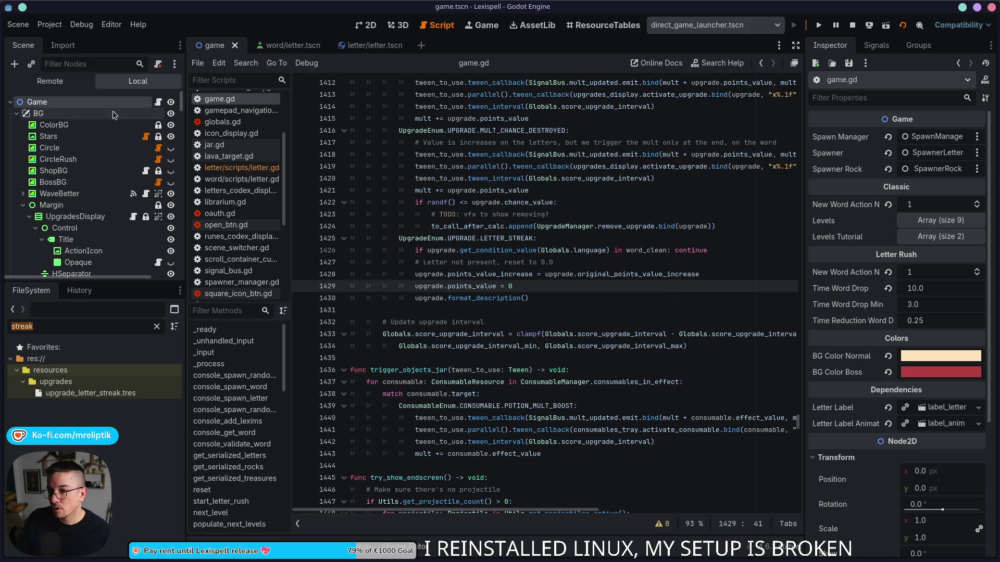
- Open upgrade_enum.gd via quick script search, enter MULTIPLE_SPECIALS on line 8, and save
key("ctrl+alt+o")
type("upgra")
left_click(410, 194)
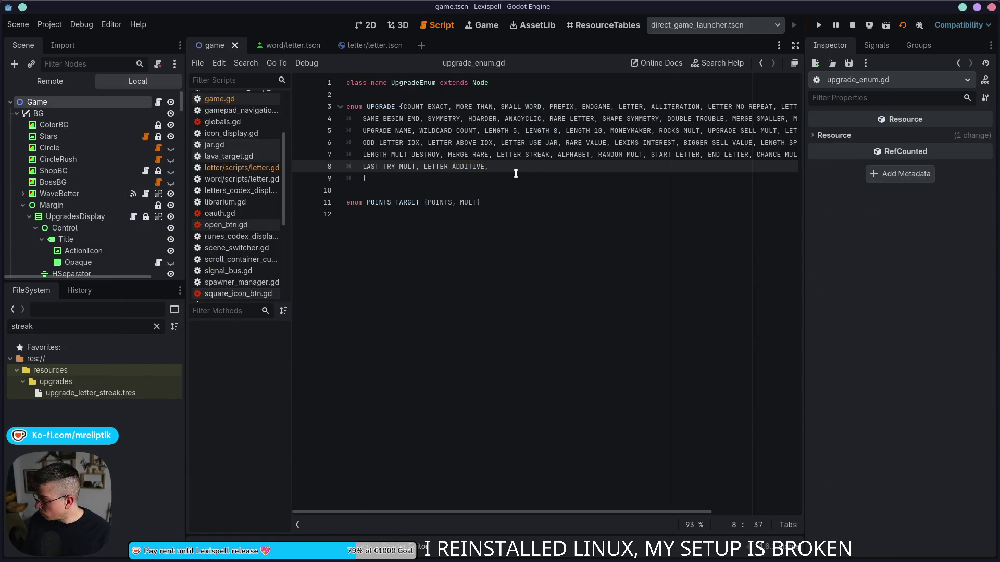
type("MULTIPLE_")
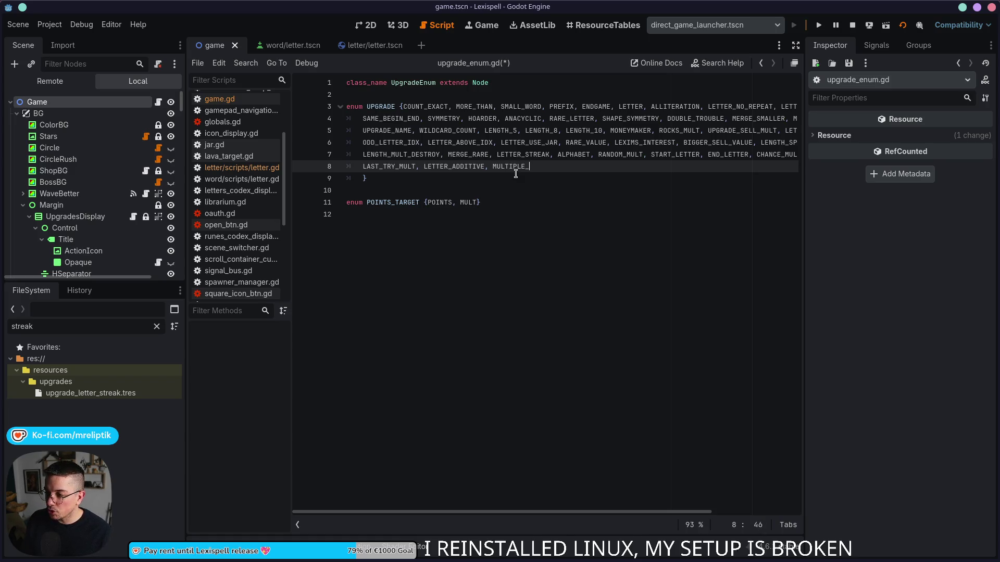
type("SPECIALS,")
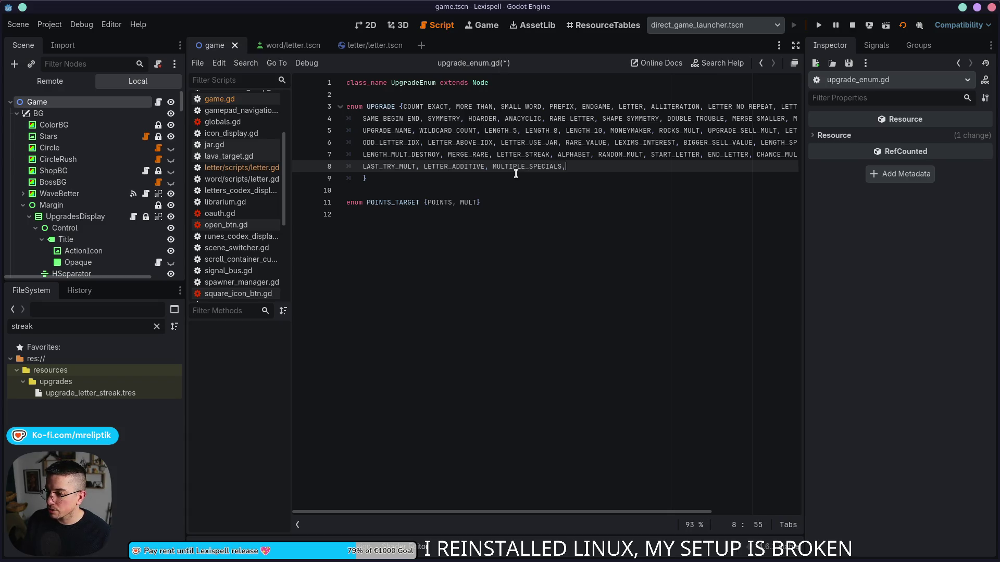
key("ctrl+s")
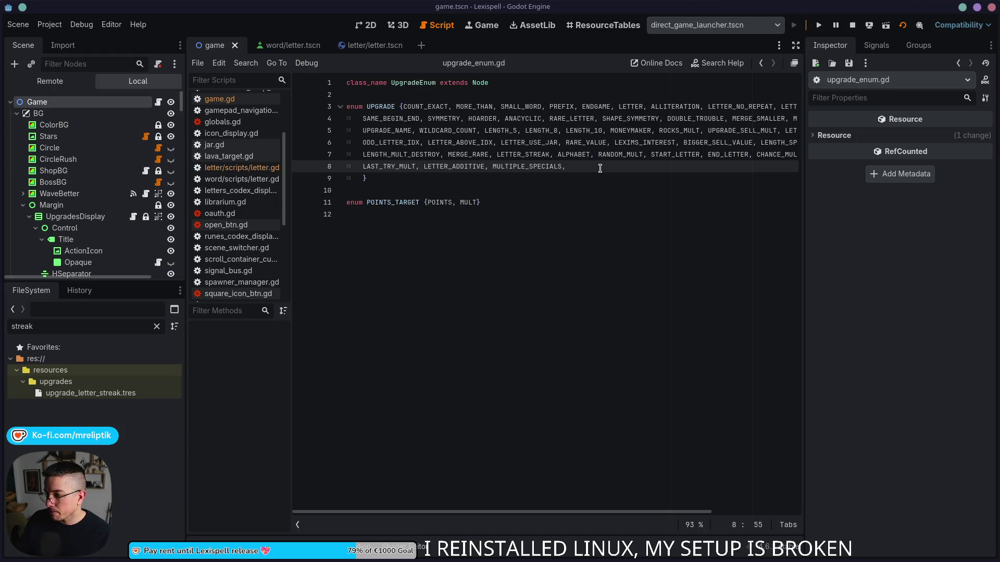
- Append BIG_MULT_DECREASE after MULTIPLE_SPECIALS, fixing typos, and save
type(" BIG8")
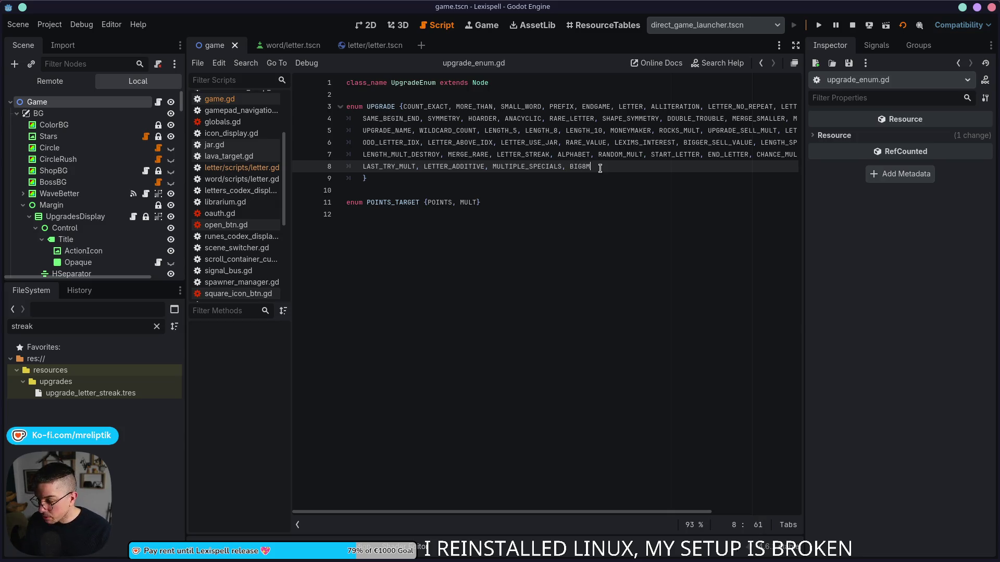
key("BackSpace")
type("_MUL")
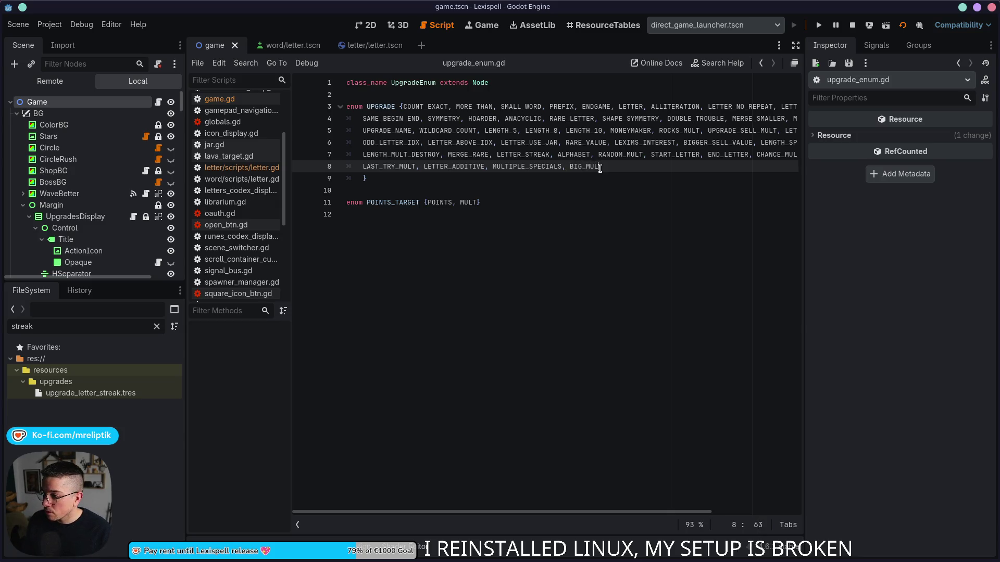
type("T_DECRESAS")
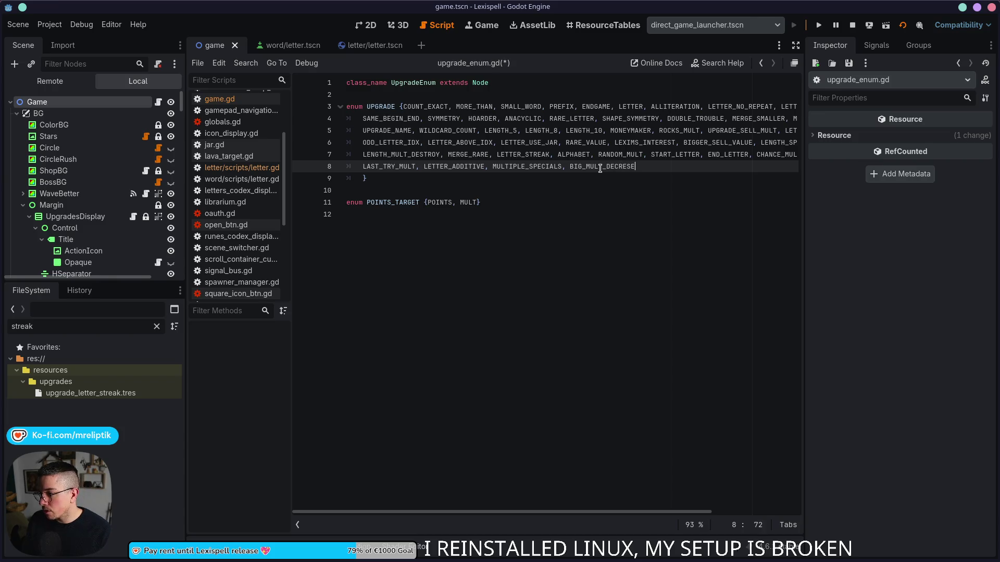
key("BackSpace")
key("BackSpace")
key("BackSpace")
type("ASE")
key("ctrl+s")
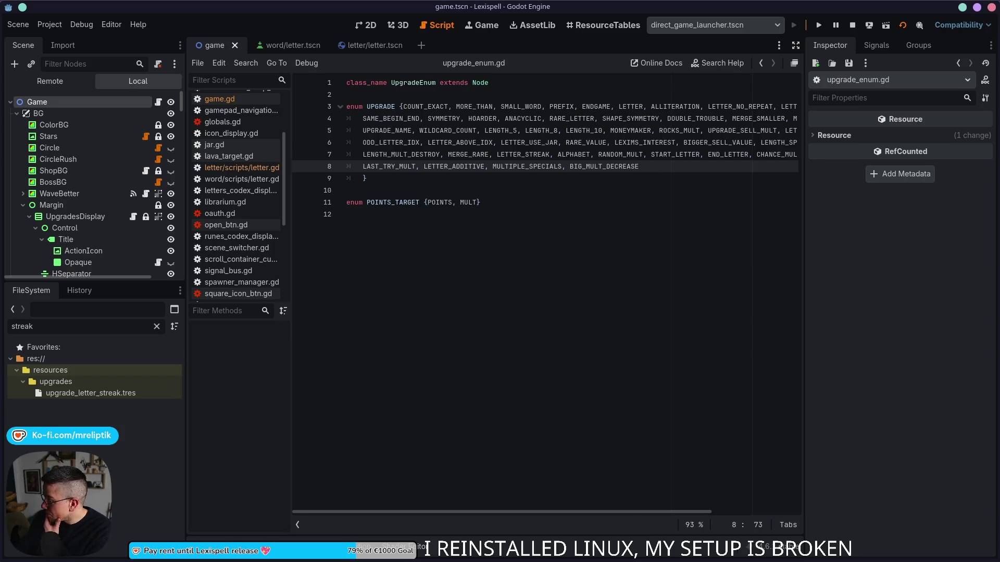
triple_click(619, 167)
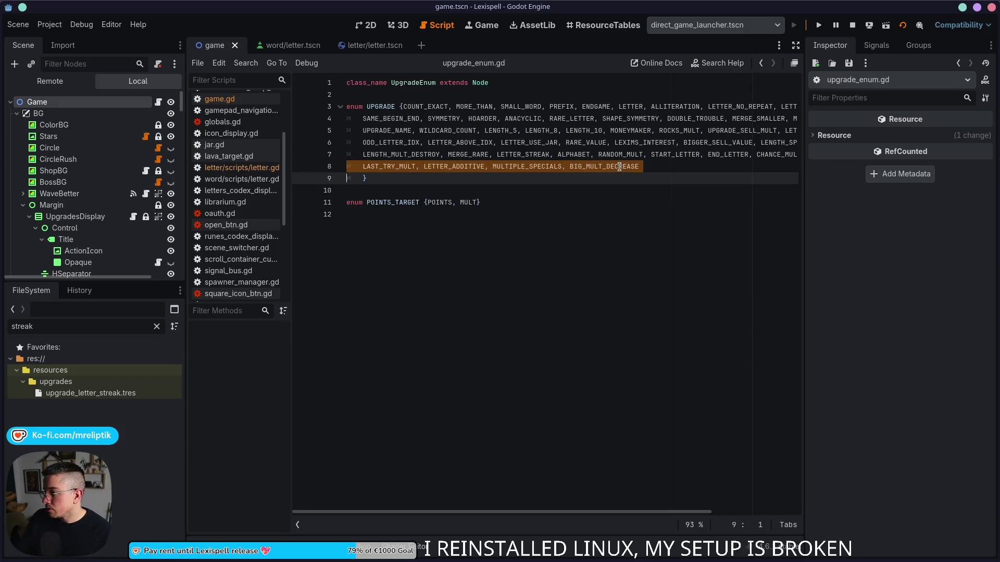
double_click(620, 167)
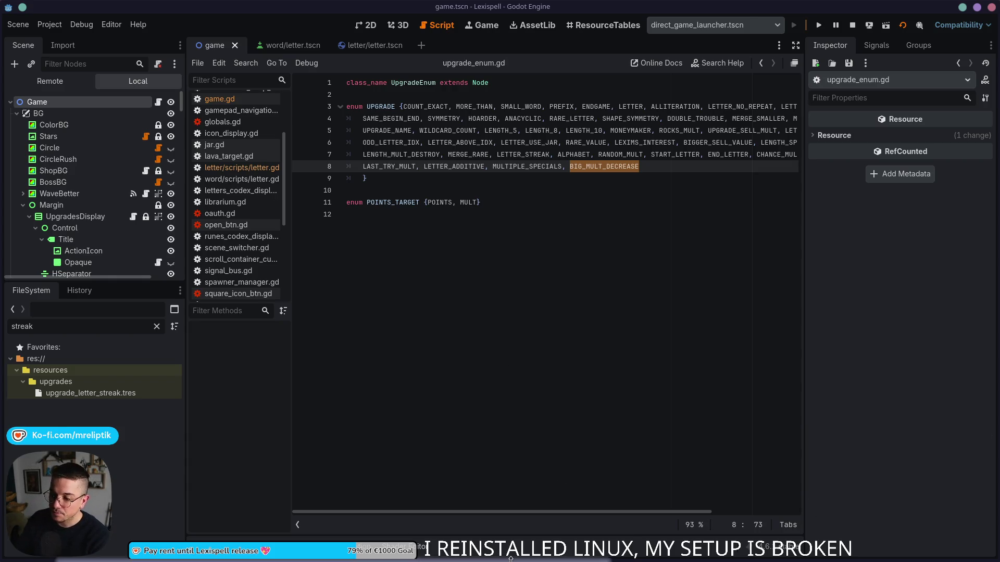
- Add BIG_BACKPACK at the end of the enum on line 8 and save
mouse_move(488, 559)
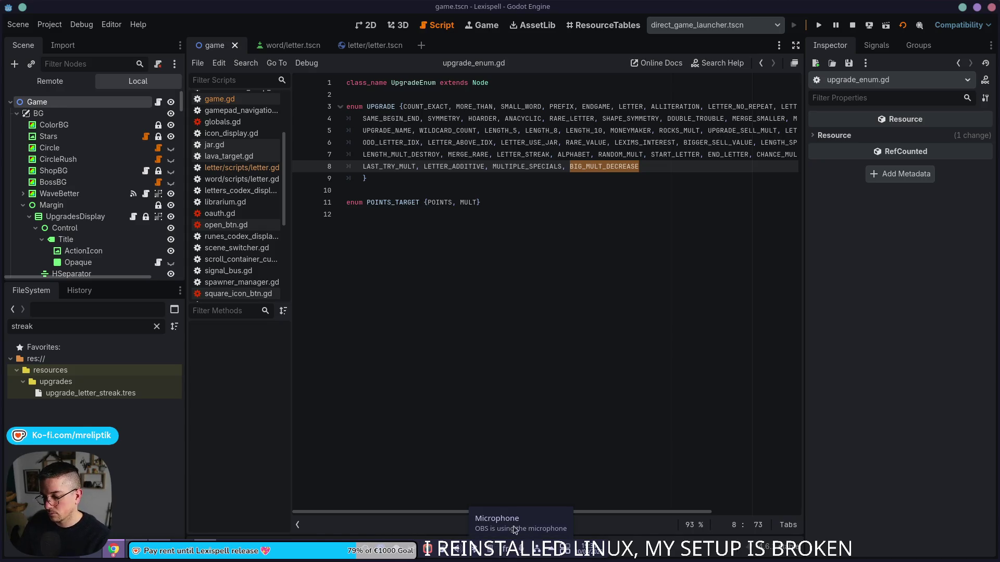
left_click(693, 190)
key("Up")
key("Up")
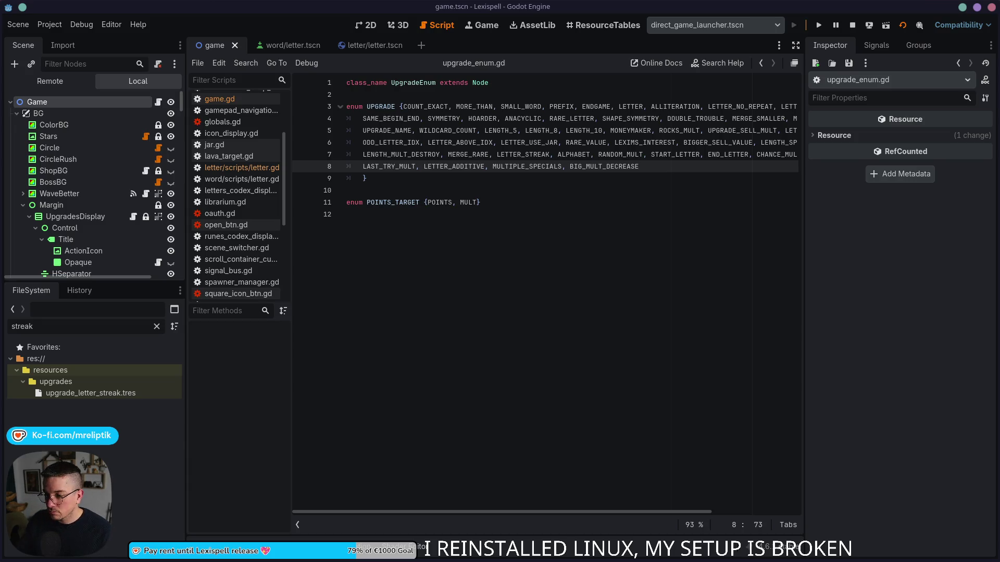
left_click(670, 168)
type(", BIG_")
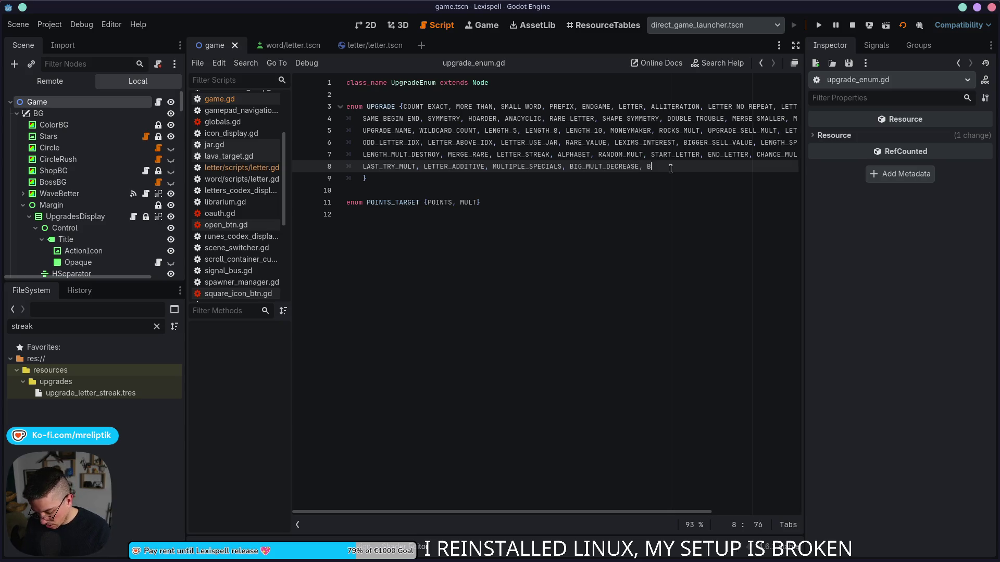
type("PAC")
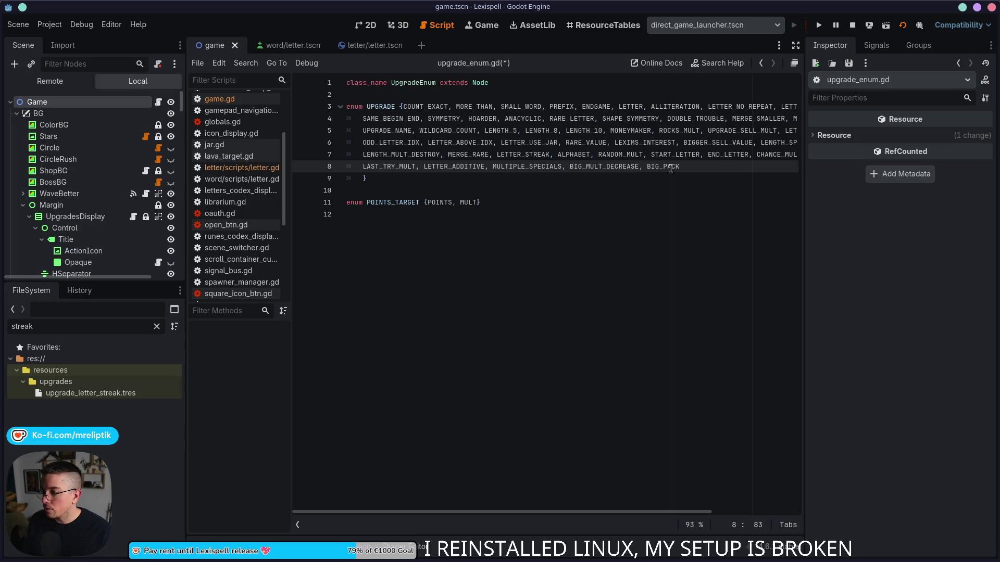
type("ACKPACK")
key("ctrl+s")
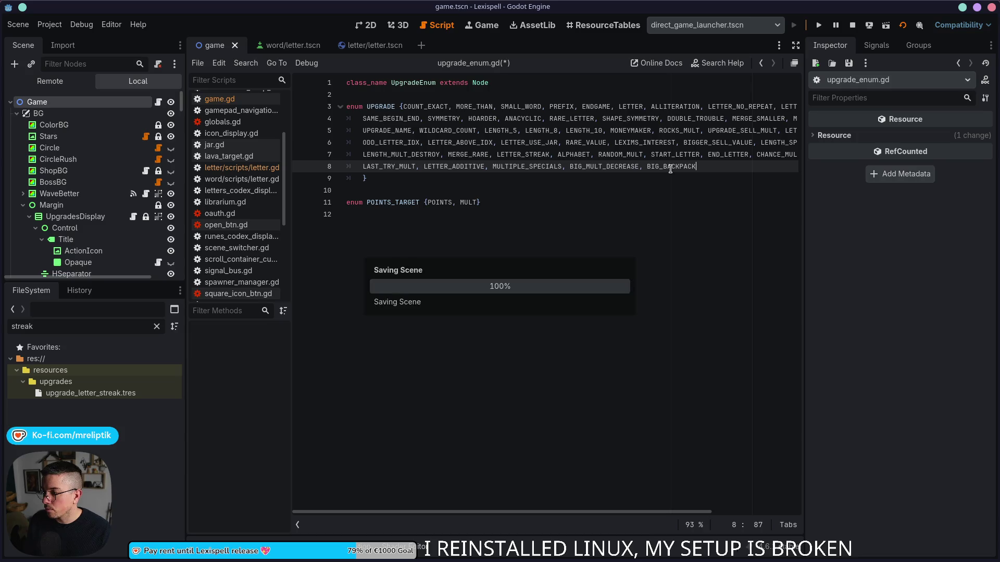
- Compare the MULTIPLE_SPECIALS and BIG_MULT_DECREASE entries, then return to game.gd
double_click(527, 167)
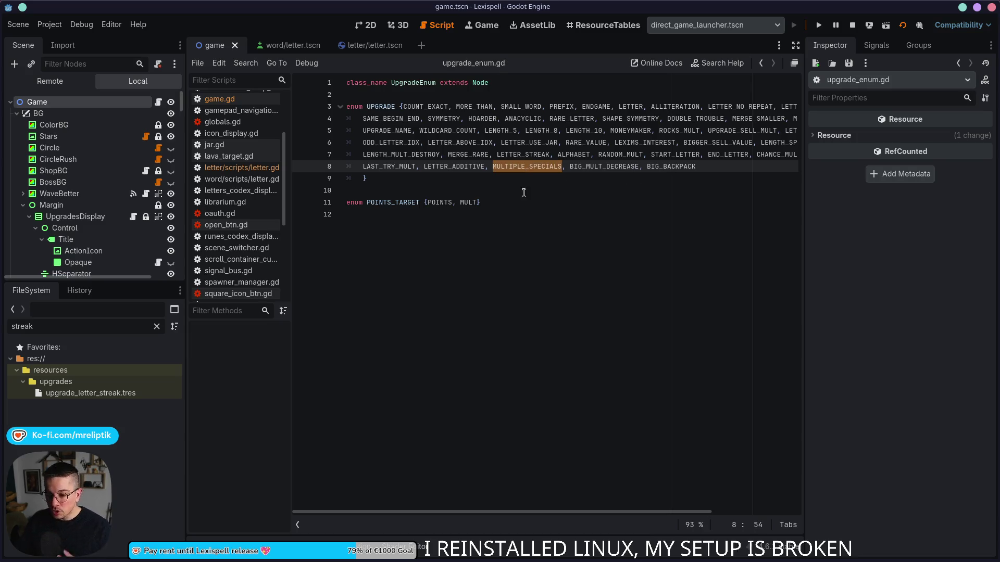
double_click(598, 166)
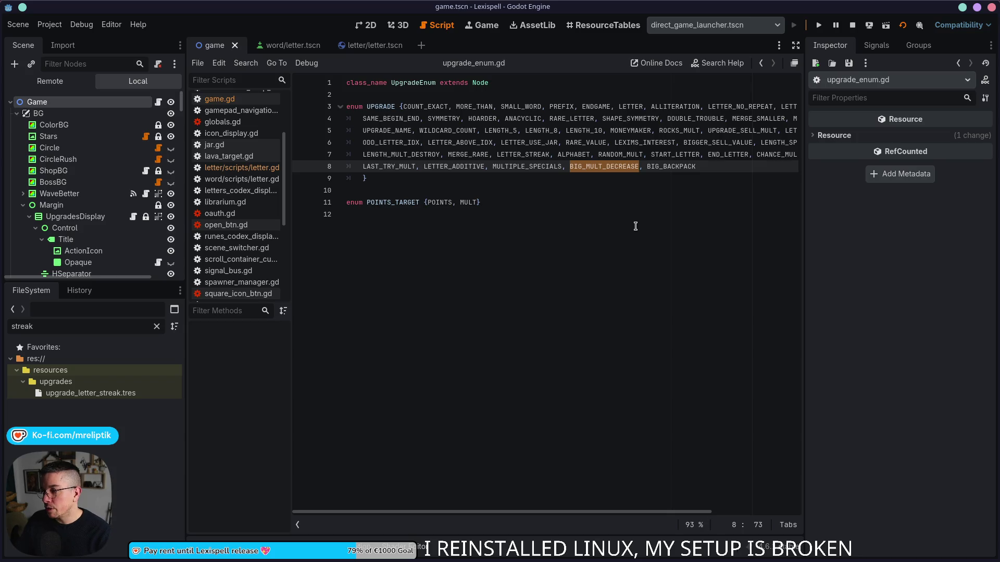
double_click(541, 167)
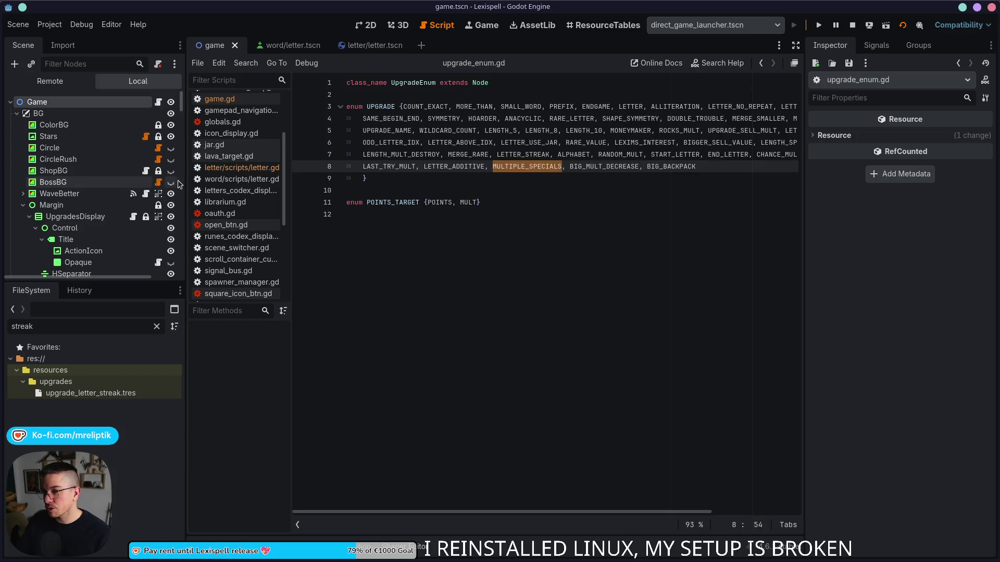
key("alt+Left")
left_click(451, 346)
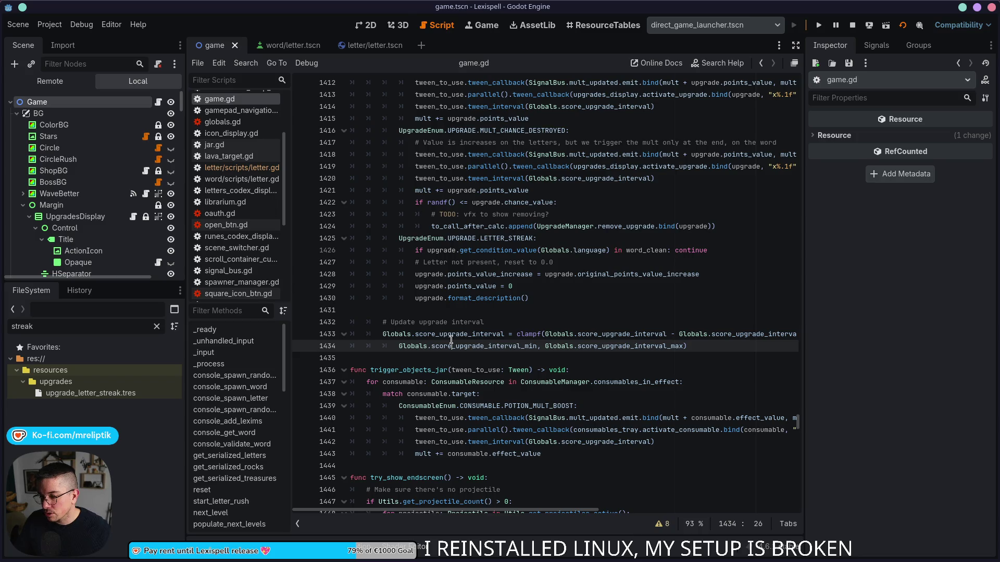
- Jump to validate_word and inspect the "&" count check on lines 651–652
scroll(219, 406, "down", 5)
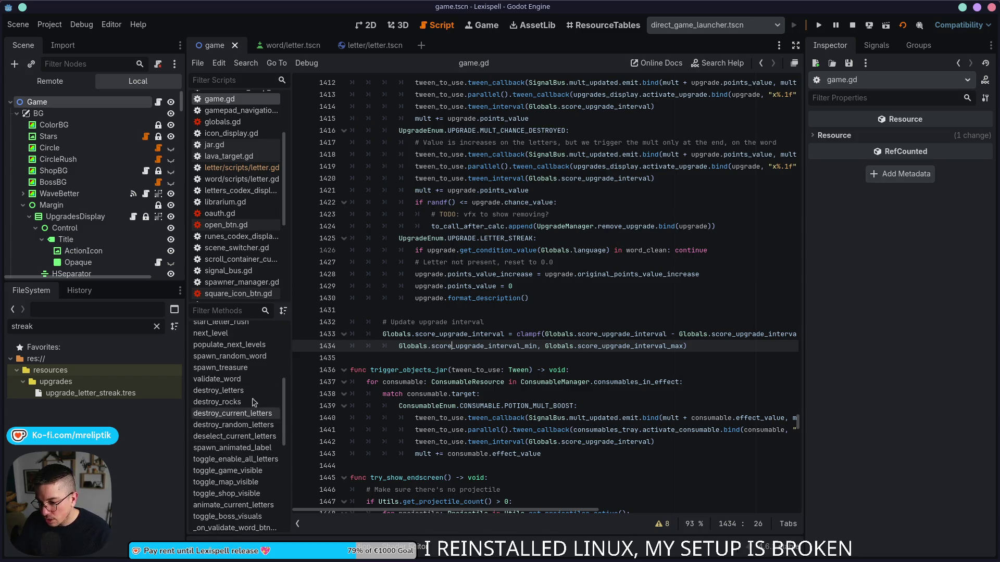
left_click(223, 369)
left_click(225, 378)
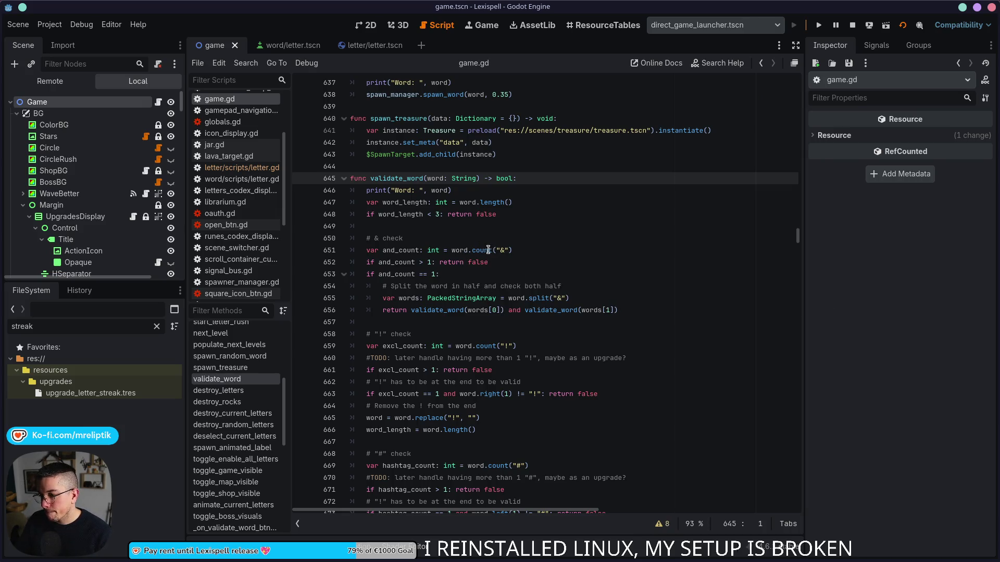
left_click(538, 253)
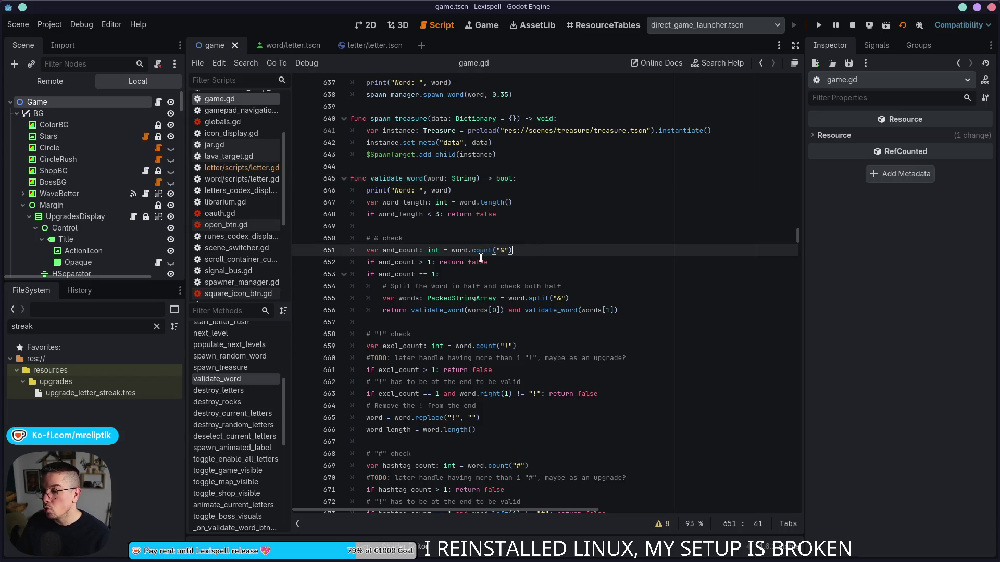
left_click(505, 252)
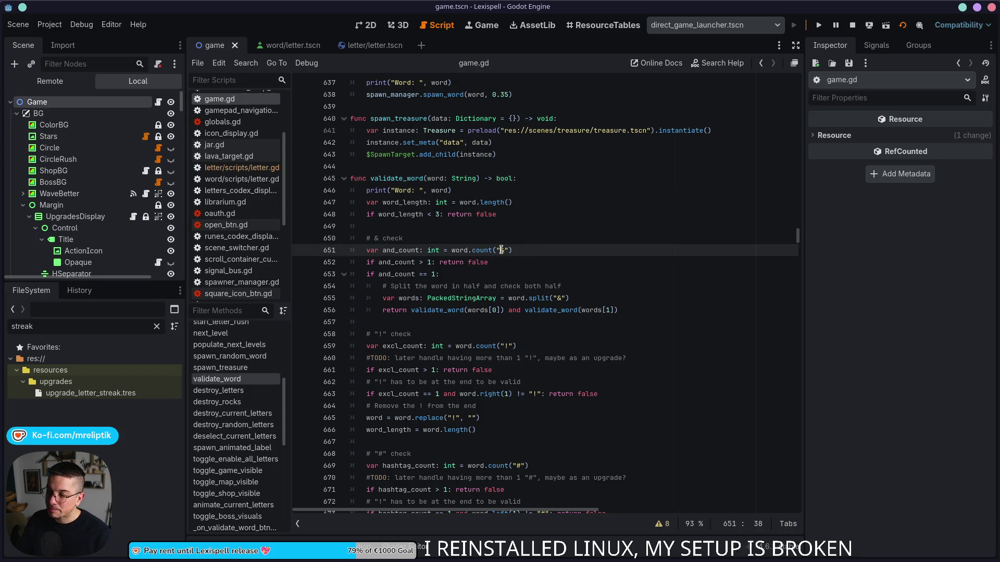
left_click(503, 251)
left_click_drag(503, 250, 496, 250)
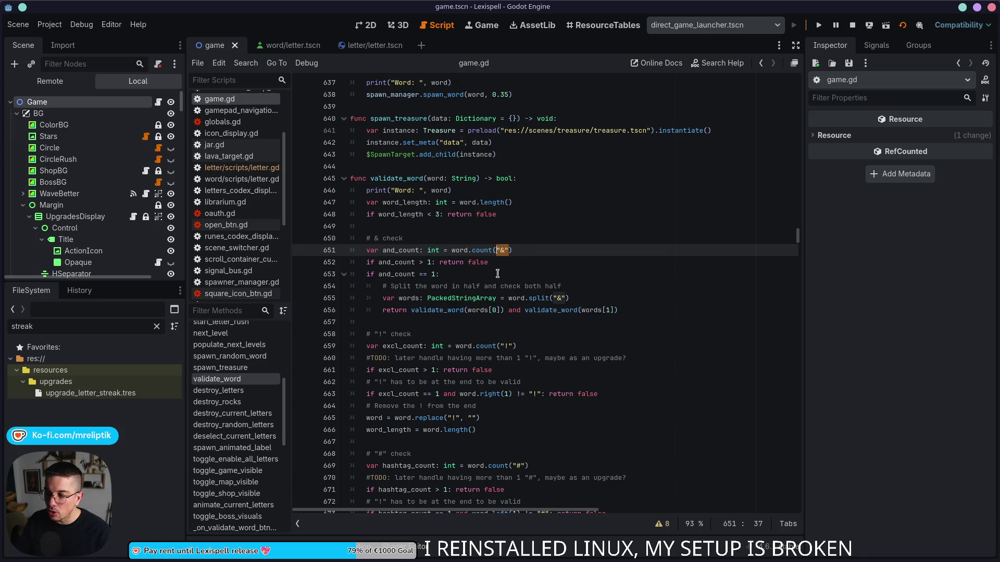
left_click(550, 262)
- Review the hashtag_count checks for "#" around lines 672–673
scroll(548, 259, "down", 3)
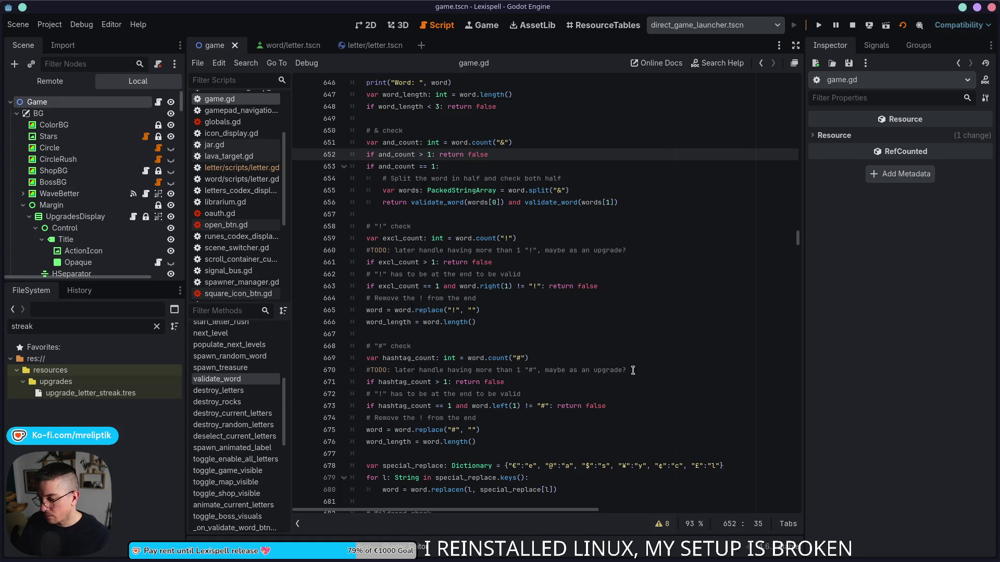
double_click(402, 382)
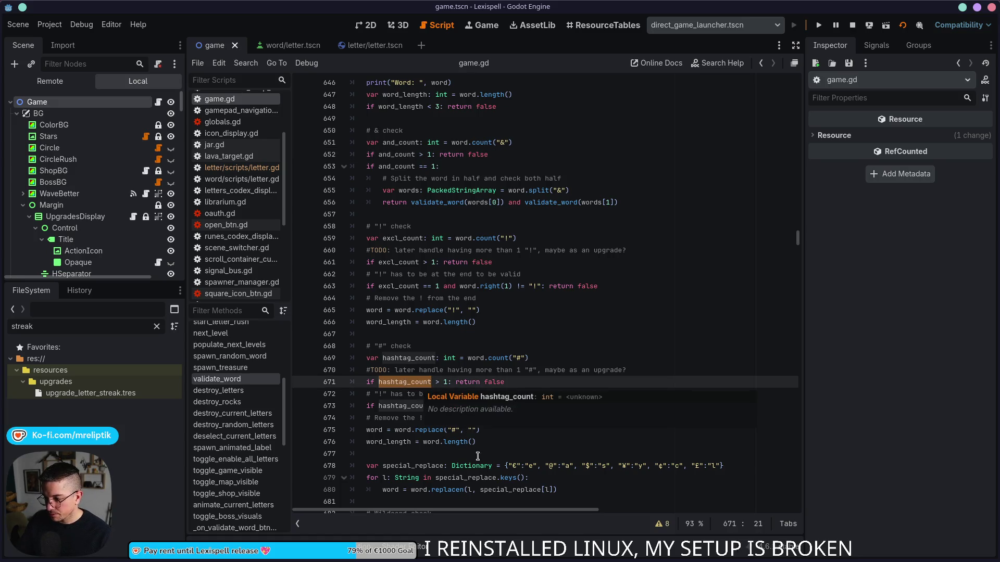
double_click(399, 407)
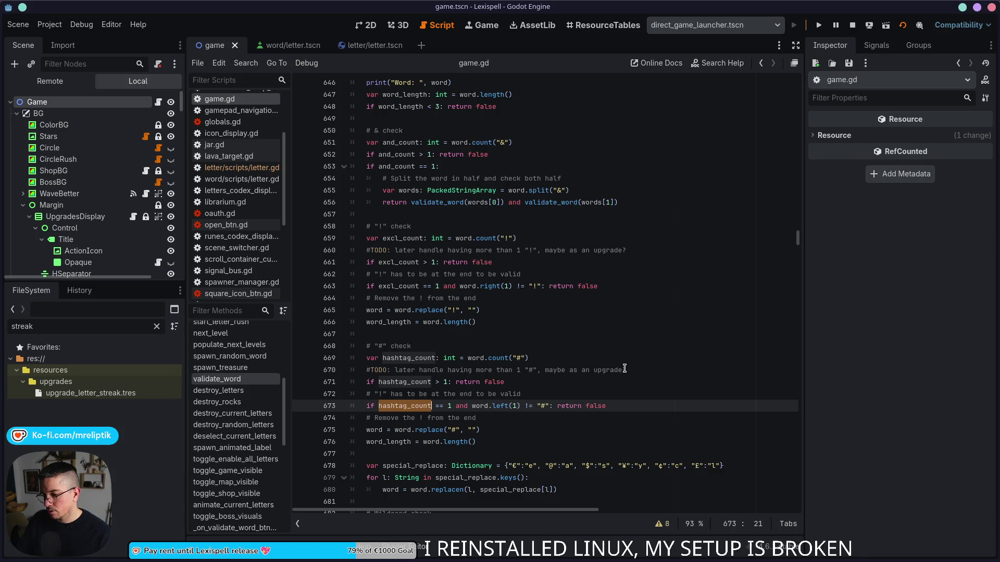
left_click(377, 395)
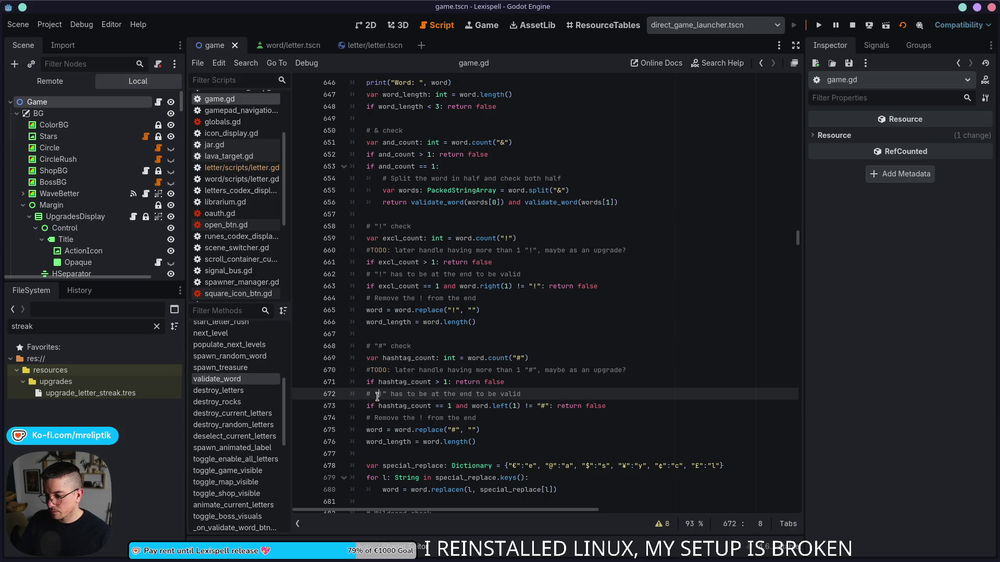